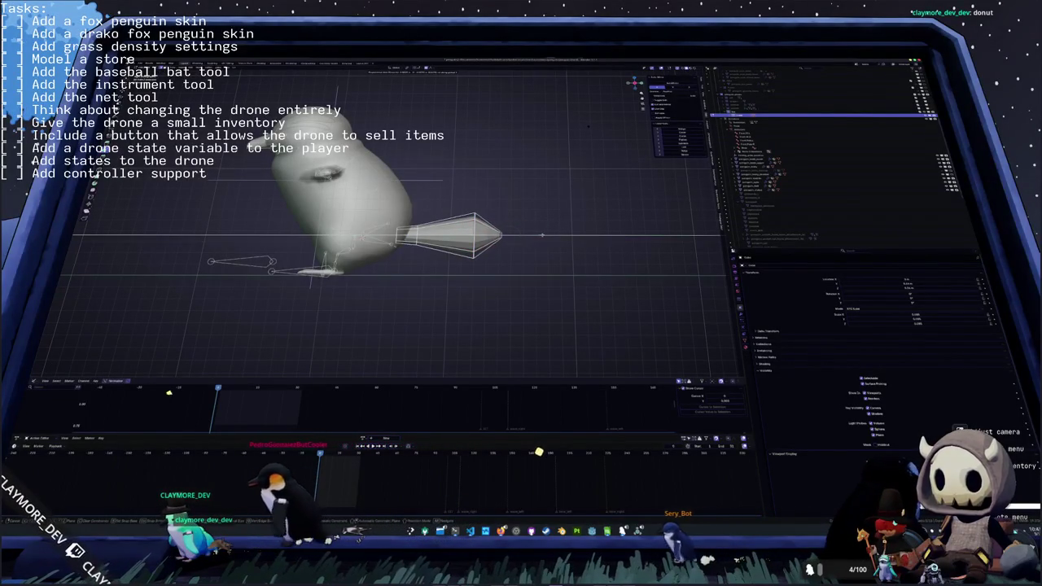
- Try moving and rotating the tail bone, cancel to keep the rest pose, and view the bird from above
{"action": "key", "text": "g"}
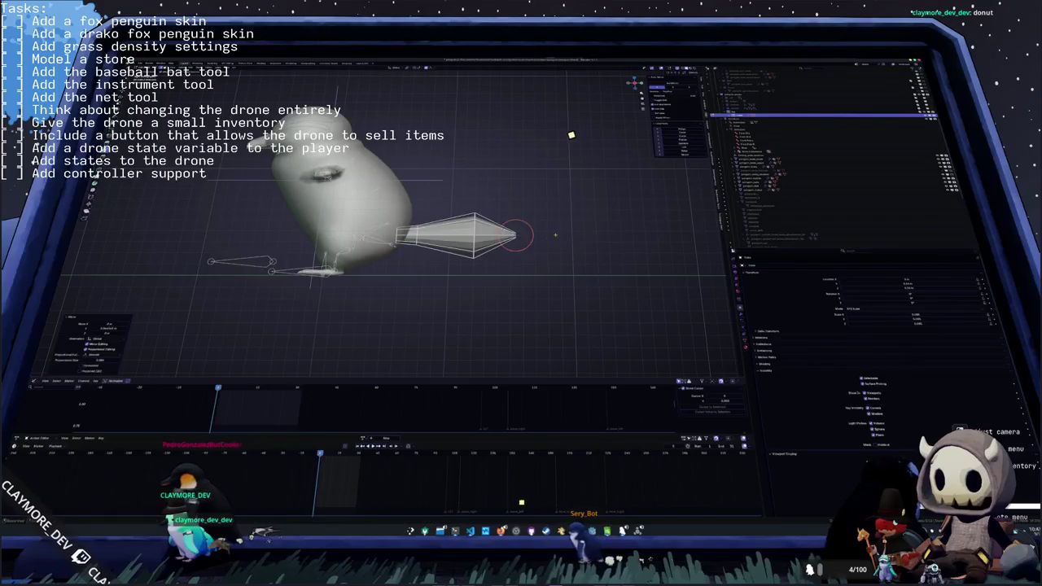
{"action": "key", "text": "r"}
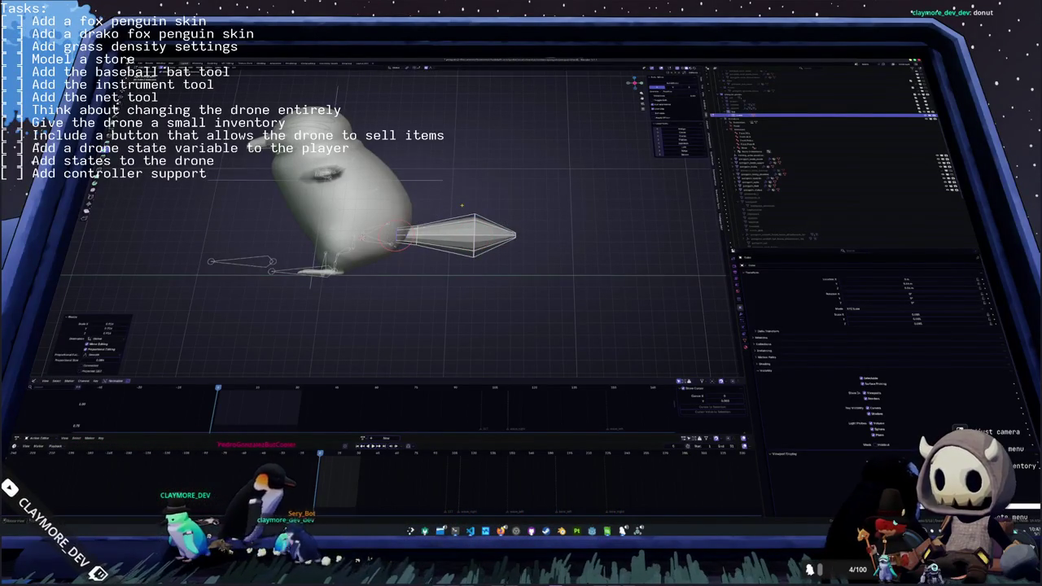
{"action": "key", "text": "Escape"}
{"action": "scroll", "coordinate": [468, 206], "scroll_direction": "down", "scroll_amount": 3}
{"action": "mouse_move", "coordinate": [469, 207]}
{"action": "middle_mouse_down"}
{"action": "mouse_move", "coordinate": [562, 195]}
{"action": "mouse_move", "coordinate": [449, 201]}
{"action": "mouse_move", "coordinate": [450, 264]}
{"action": "mouse_move", "coordinate": [440, 208]}
{"action": "mouse_move", "coordinate": [425, 205]}
{"action": "middle_mouse_up"}
{"action": "scroll", "coordinate": [450, 201], "scroll_direction": "up", "scroll_amount": 2}
{"action": "scroll", "coordinate": [450, 201], "scroll_direction": "up", "scroll_amount": 3}
{"action": "scroll", "coordinate": [450, 265], "scroll_direction": "down", "scroll_amount": 3}
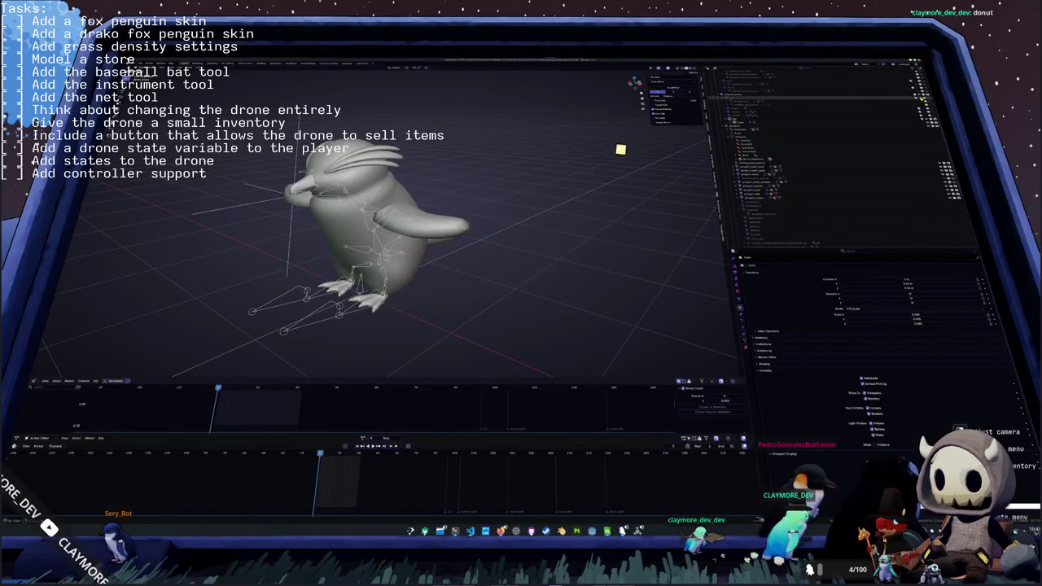
- Copy the penguin object from the Outliner, paste a duplicate, and select the new entry
{"action": "left_click", "coordinate": [898, 101]}
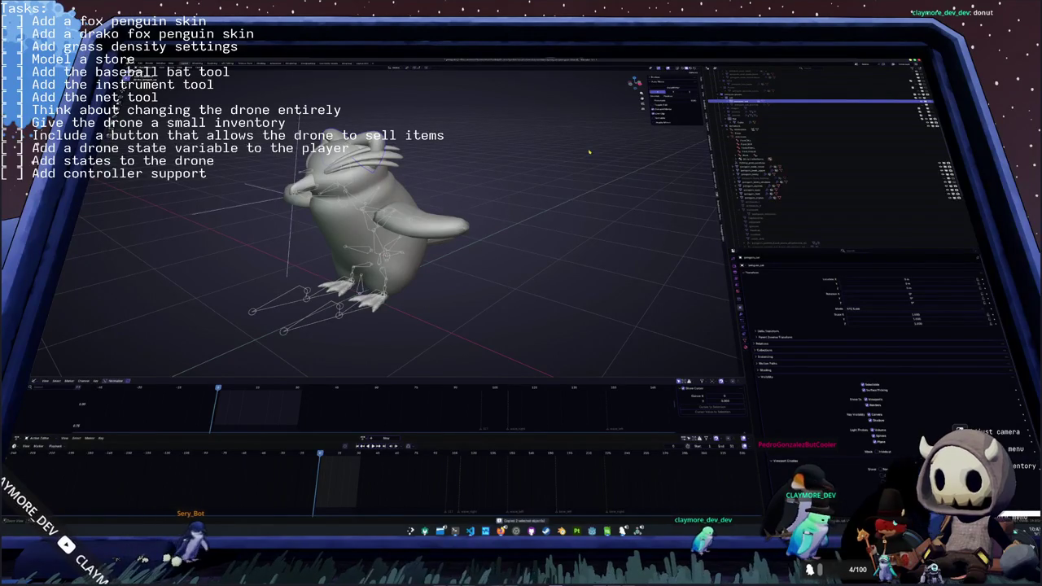
{"action": "left_click", "coordinate": [863, 122]}
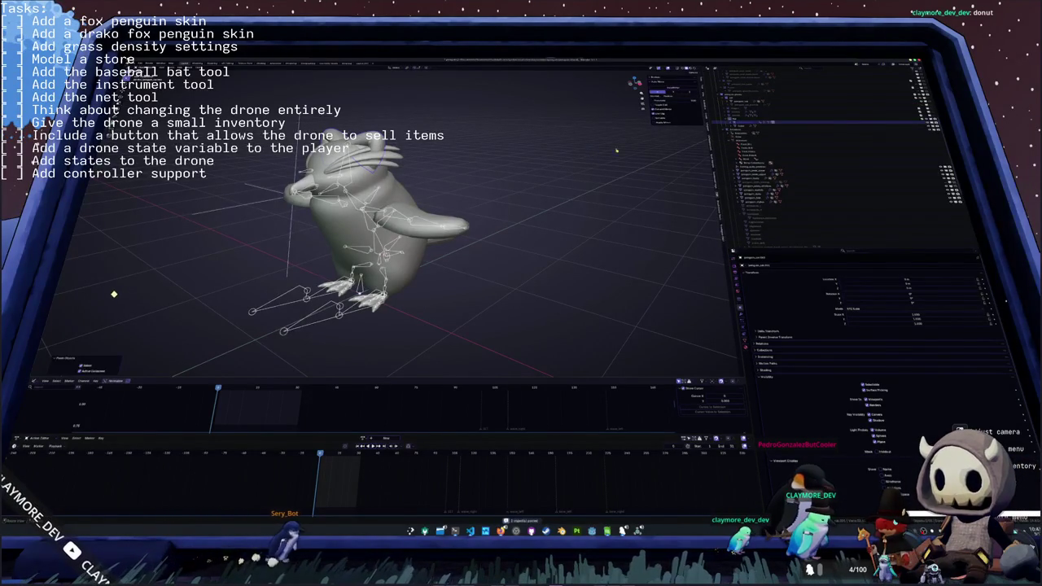
{"action": "key", "text": "ctrl+z"}
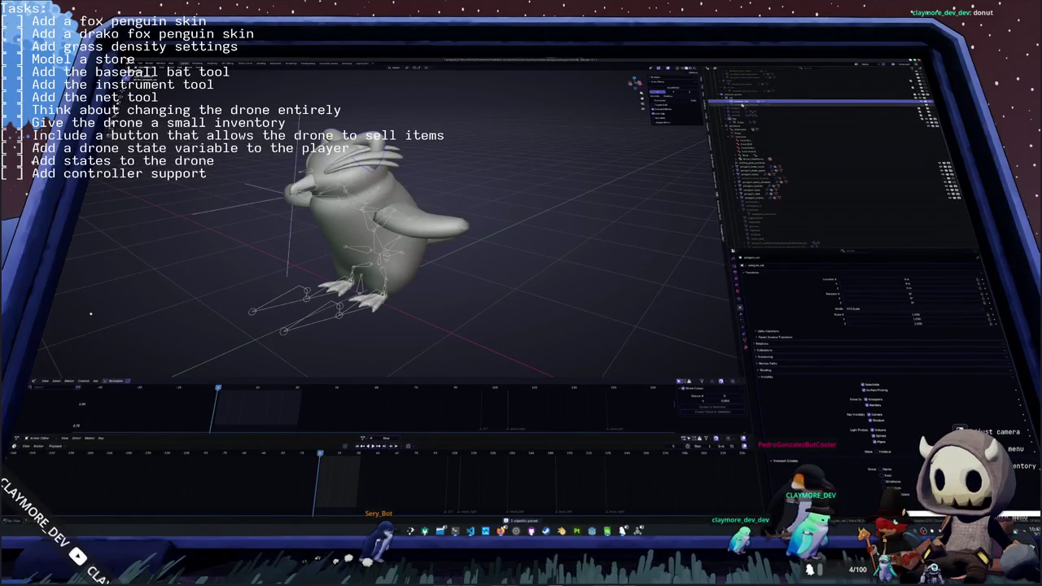
{"action": "key", "text": "ctrl+c"}
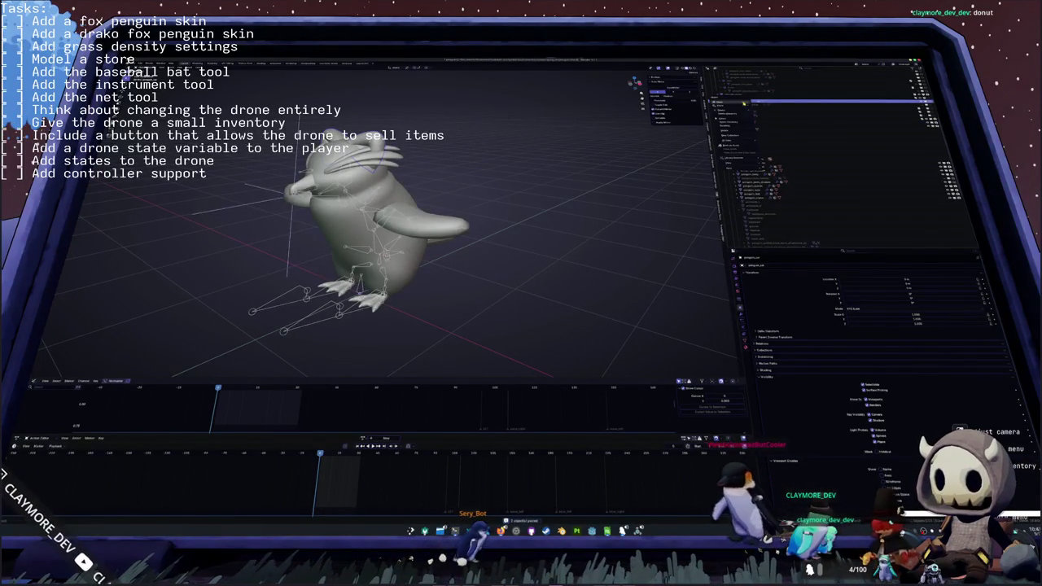
{"action": "key", "text": "ctrl+v"}
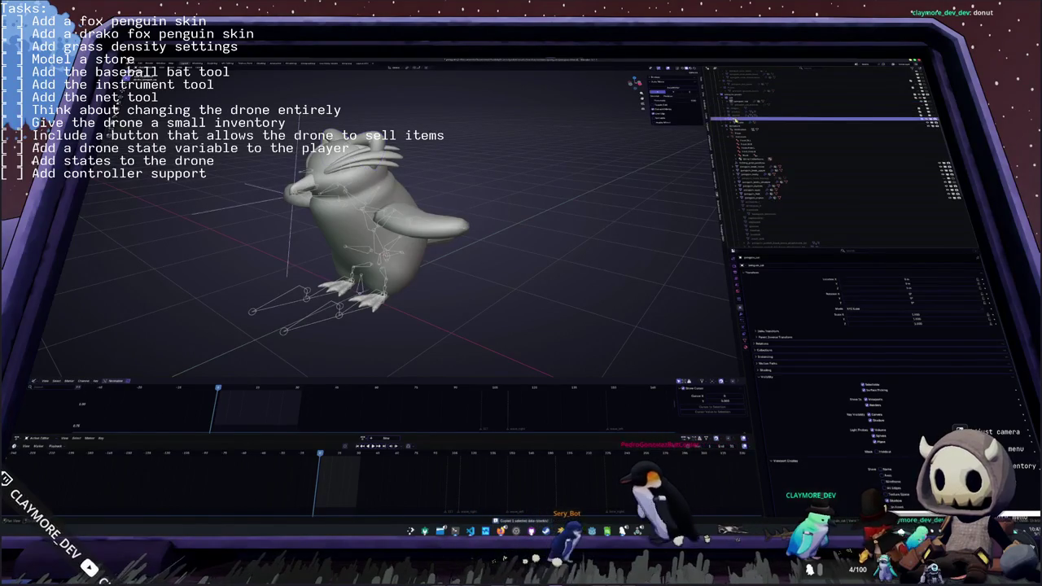
{"action": "left_click", "coordinate": [910, 99]}
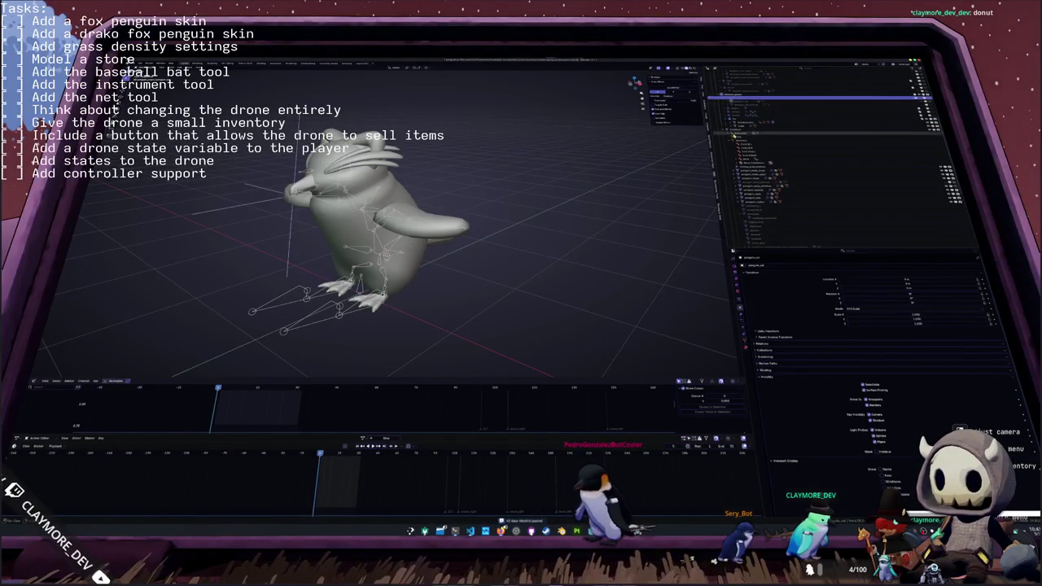
{"action": "scroll", "coordinate": [891, 115], "scroll_direction": "up", "scroll_amount": 2}
{"action": "scroll", "coordinate": [891, 115], "scroll_direction": "up", "scroll_amount": 1}
{"action": "scroll", "coordinate": [891, 115], "scroll_direction": "up", "scroll_amount": 1}
{"action": "scroll", "coordinate": [891, 114], "scroll_direction": "up", "scroll_amount": 1}
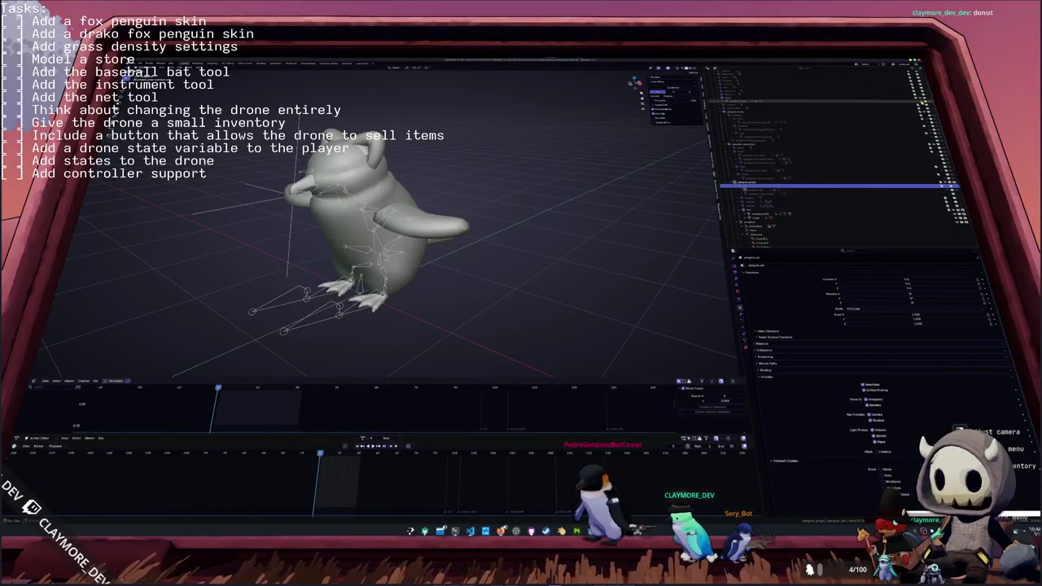
{"action": "mouse_move", "coordinate": [478, 215]}
{"action": "middle_mouse_down"}
{"action": "mouse_move", "coordinate": [383, 151]}
{"action": "mouse_move", "coordinate": [468, 144]}
{"action": "mouse_move", "coordinate": [501, 236]}
{"action": "middle_mouse_up"}
- From a top view, add a Mesh > Cube that engulfs most of the penguin model
{"action": "left_click", "coordinate": [501, 237]}
{"action": "right_click", "coordinate": [501, 240]}
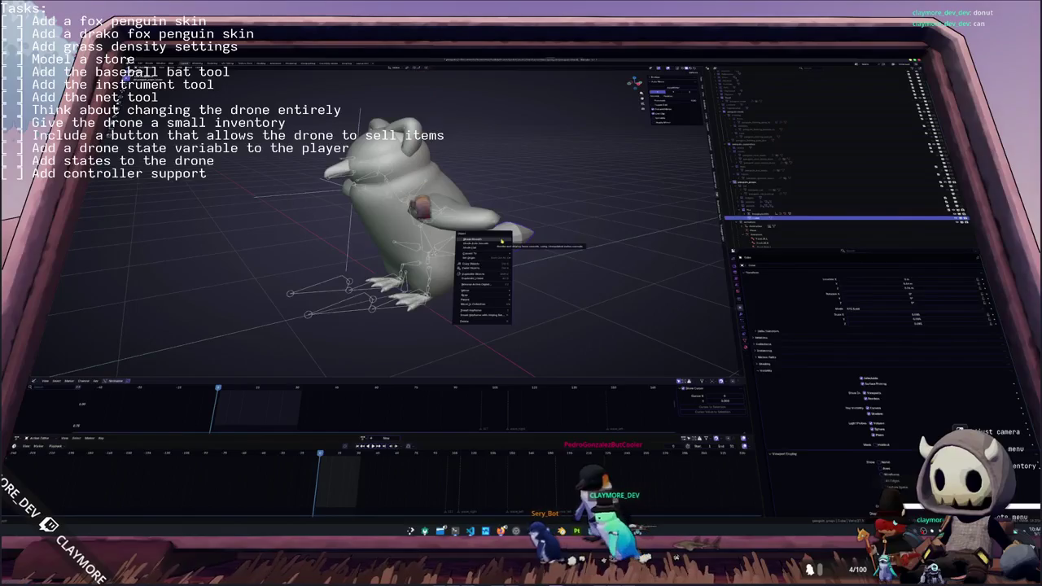
{"action": "mouse_move", "coordinate": [501, 240]}
{"action": "middle_mouse_down"}
{"action": "mouse_move", "coordinate": [554, 238]}
{"action": "mouse_move", "coordinate": [521, 175]}
{"action": "middle_mouse_up"}
{"action": "key", "text": "shift+a"}
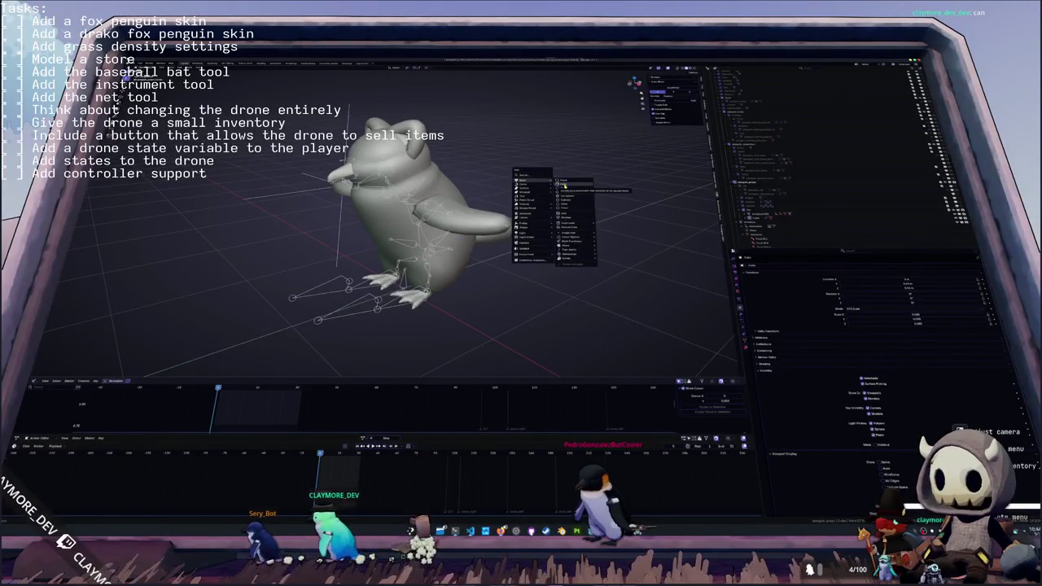
{"action": "left_click", "coordinate": [564, 185]}
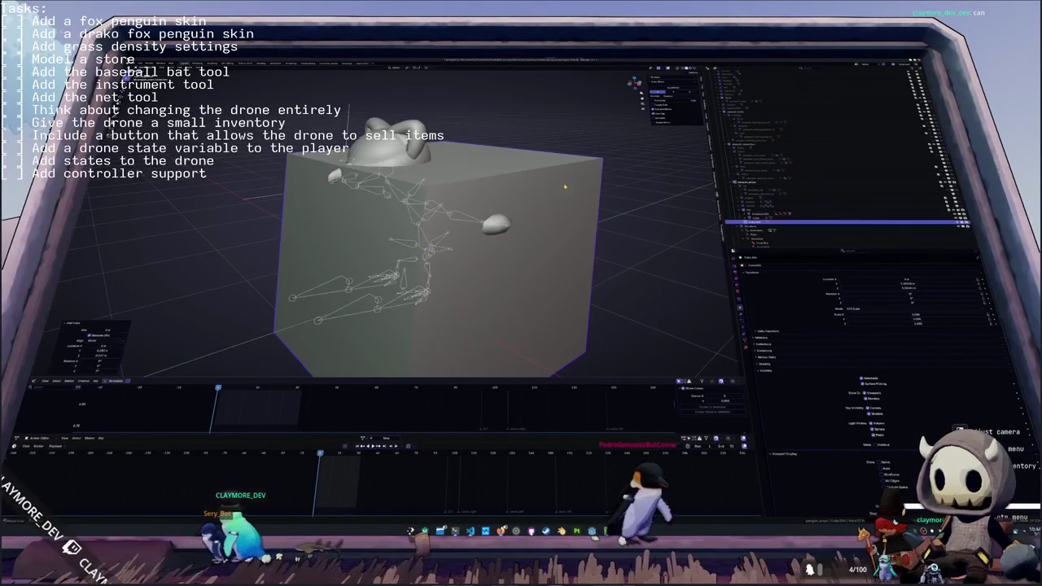
- In front ortho view, scale the cube down to a small block beside the penguin's head
{"action": "key", "text": "KP_1"}
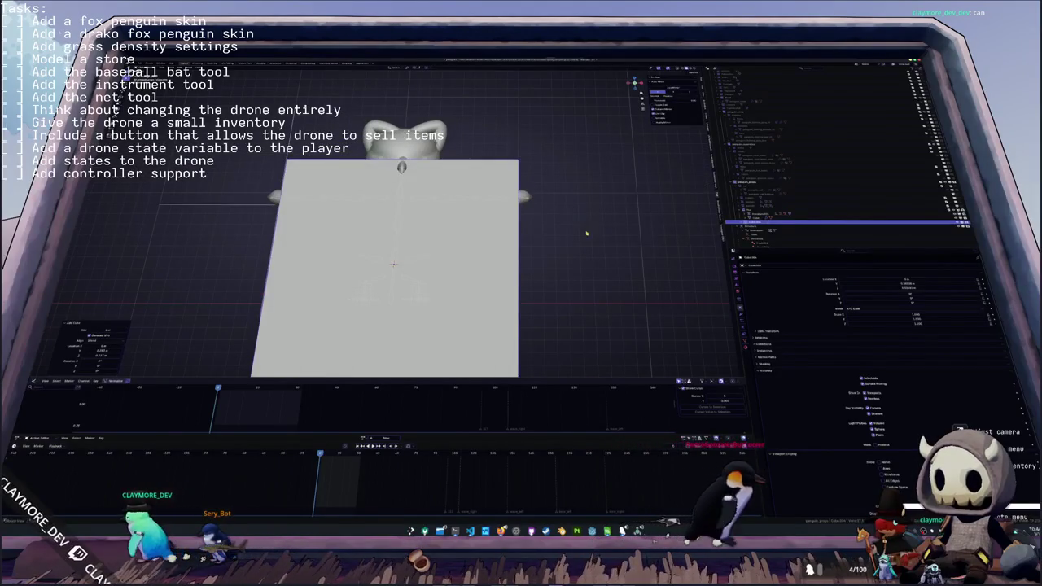
{"action": "key", "text": "s"}
{"action": "left_click", "coordinate": [417, 259]}
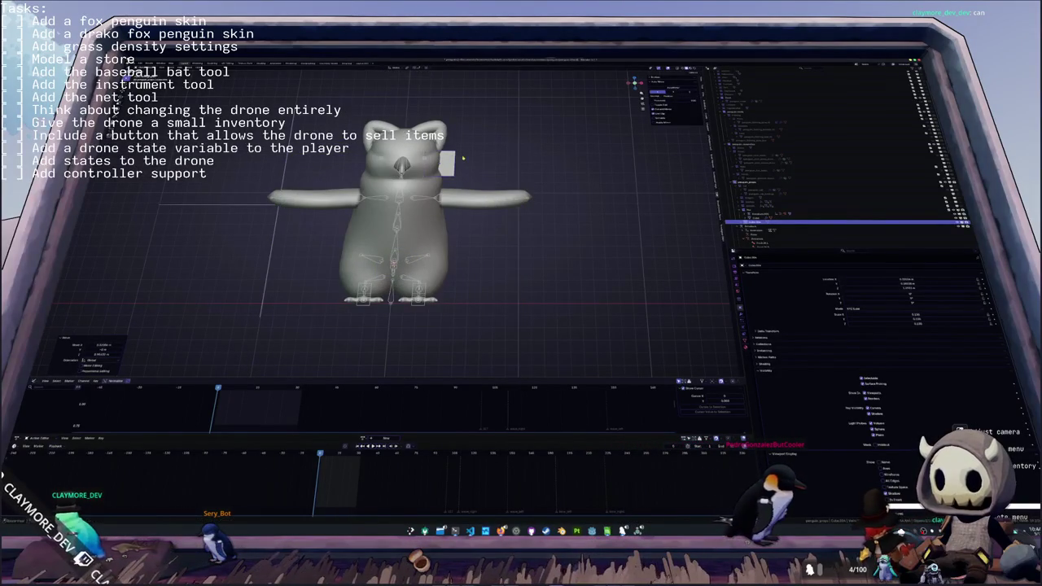
{"action": "middle_click_drag", "start_coordinate": [462, 158], "coordinate": [462, 159]}
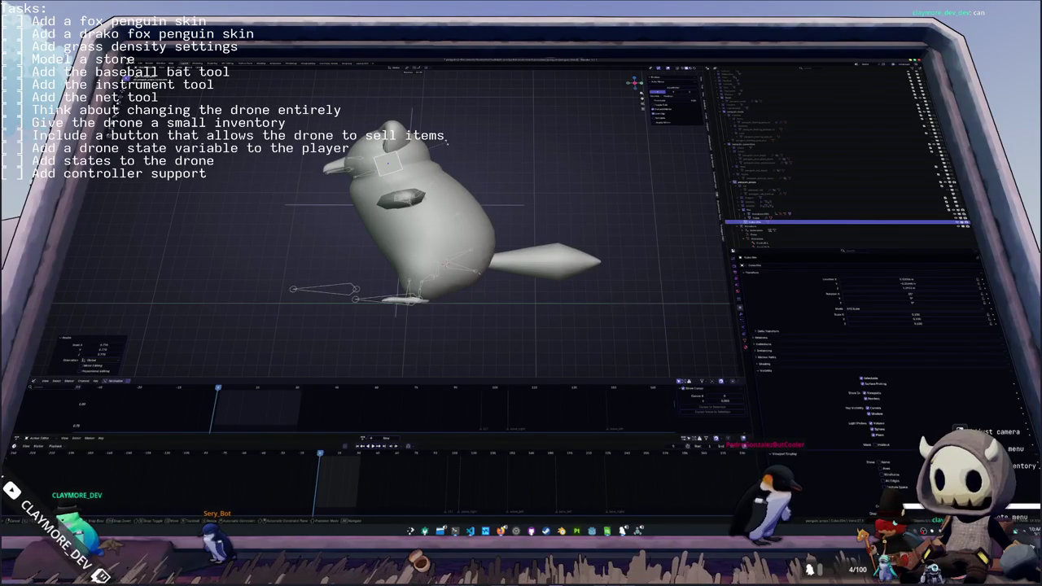
{"action": "scroll", "coordinate": [447, 144], "scroll_direction": "up", "scroll_amount": 2}
{"action": "scroll", "coordinate": [452, 163], "scroll_direction": "up", "scroll_amount": 2}
{"action": "scroll", "coordinate": [460, 195], "scroll_direction": "up", "scroll_amount": 2}
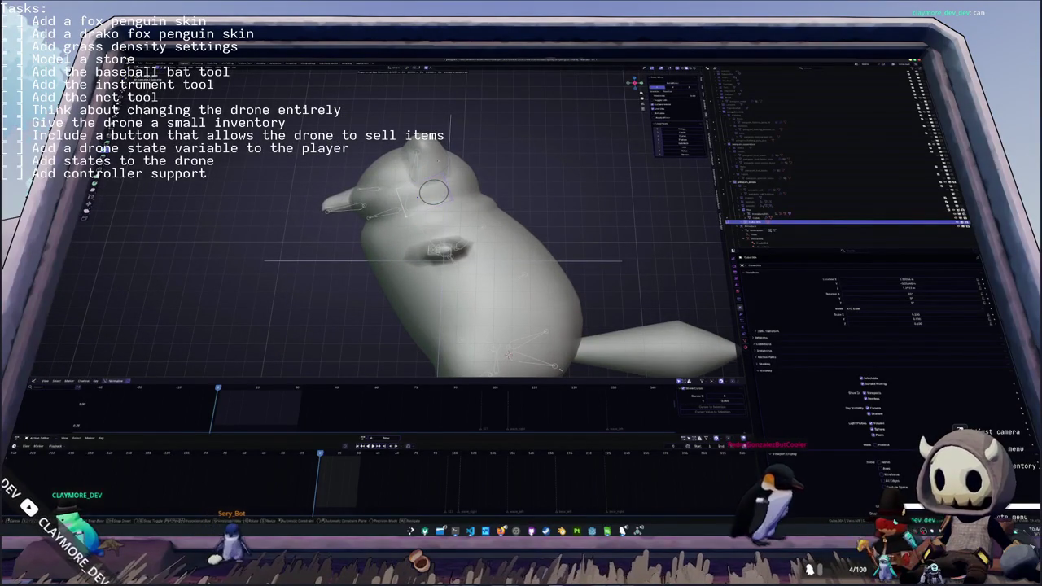
{"action": "left_click", "coordinate": [416, 195]}
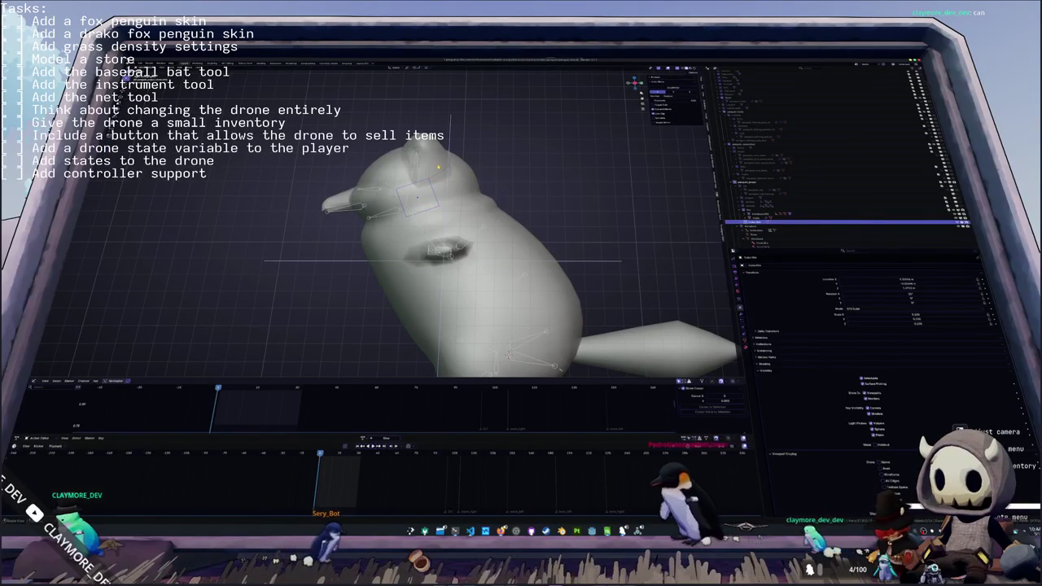
{"action": "key", "text": "ctrl+Tab"}
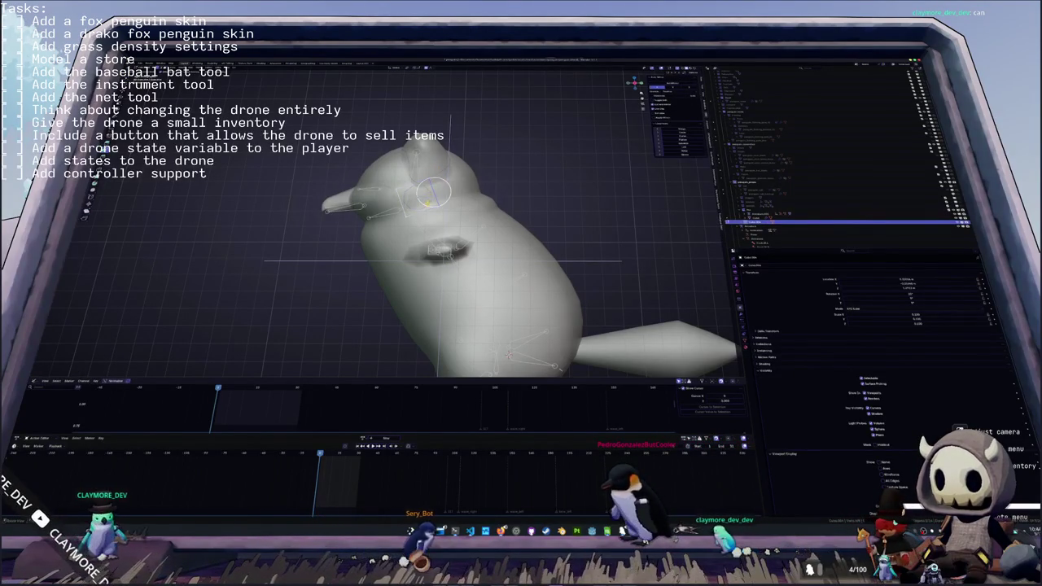
{"action": "middle_click_drag", "start_coordinate": [433, 193], "coordinate": [437, 188]}
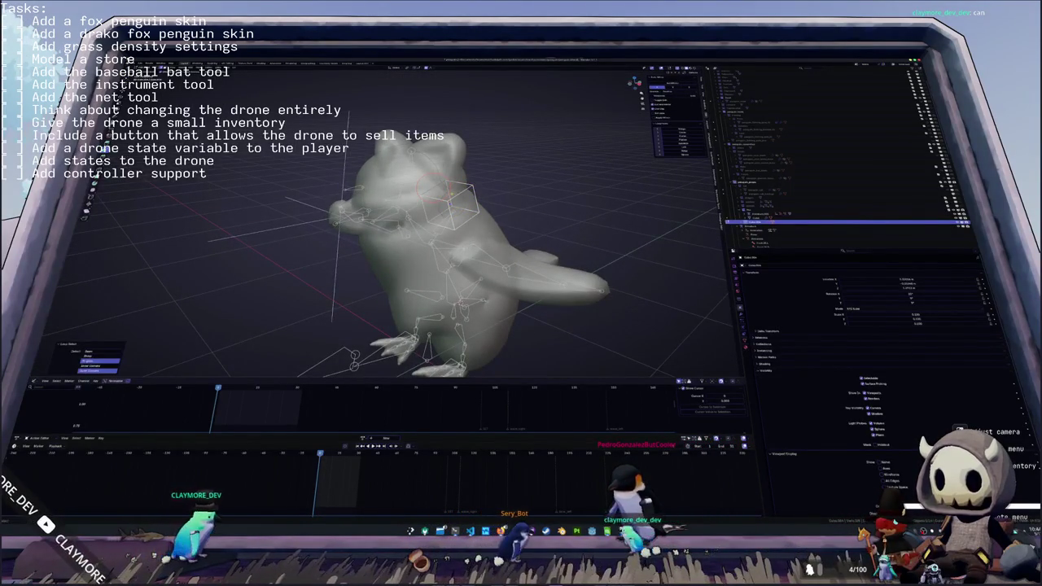
- Rotate the head bone in Pose Mode, then reselect it from the overlapping candidates
{"action": "key", "text": "r"}
{"action": "mouse_move", "coordinate": [495, 205]}
{"action": "middle_mouse_down"}
{"action": "mouse_move", "coordinate": [618, 180]}
{"action": "mouse_move", "coordinate": [503, 187]}
{"action": "mouse_move", "coordinate": [570, 212]}
{"action": "middle_mouse_up"}
{"action": "left_click", "coordinate": [601, 182]}
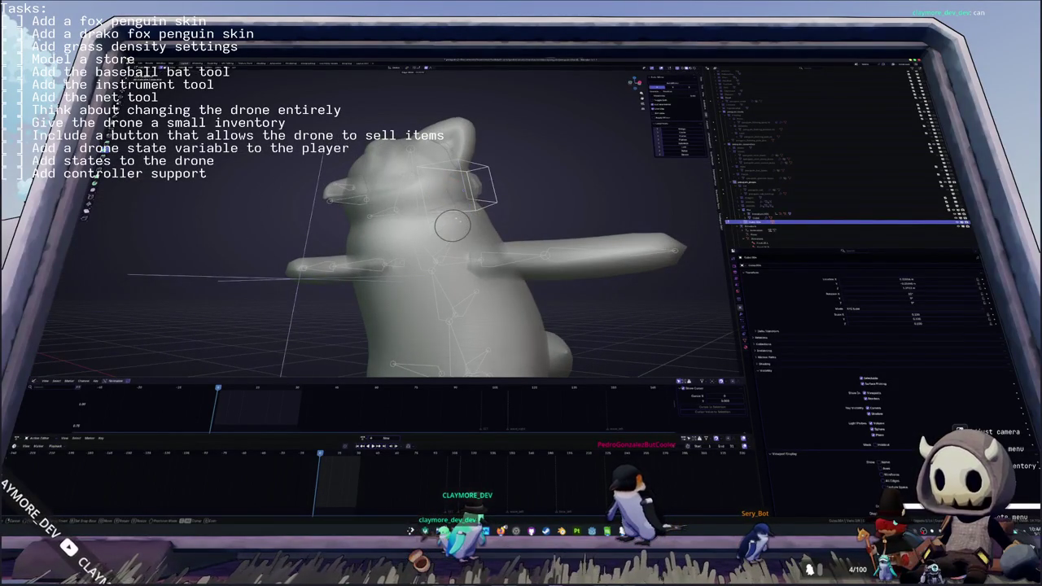
{"action": "middle_click_drag", "start_coordinate": [471, 225], "coordinate": [464, 228]}
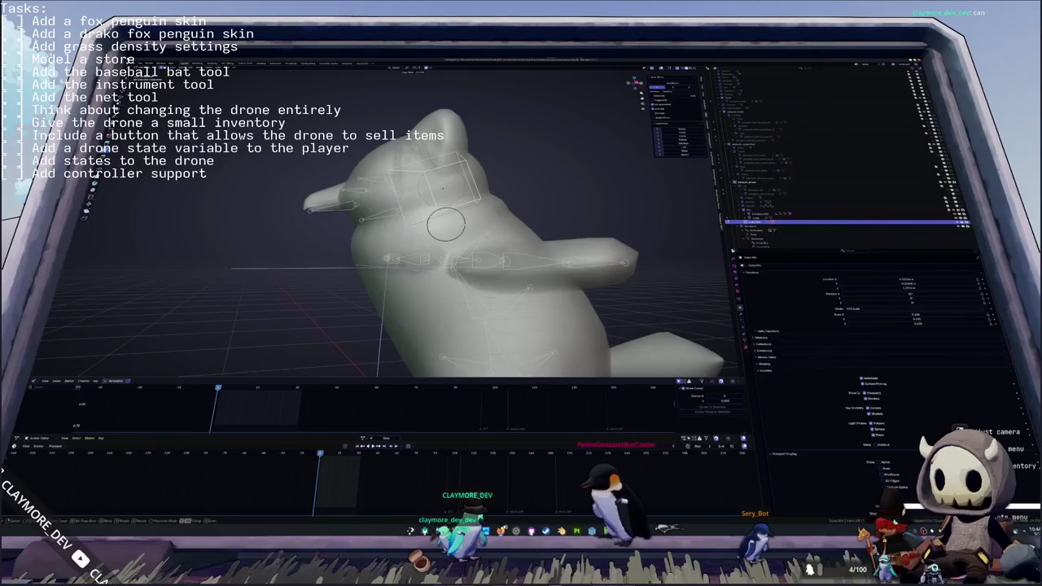
{"action": "left_click", "coordinate": [443, 187], "text": "alt"}
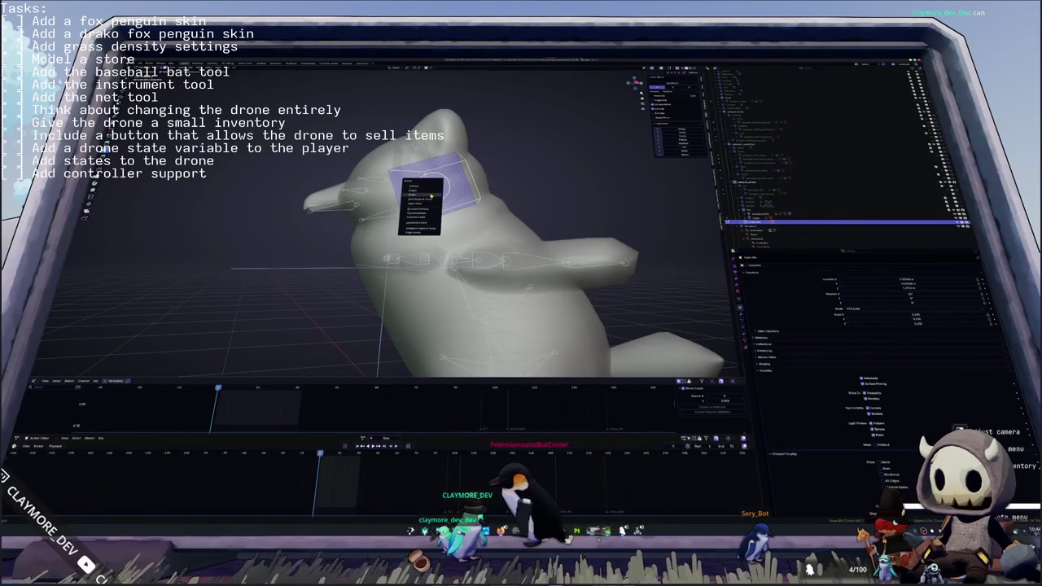
{"action": "left_click", "coordinate": [420, 204]}
{"action": "mouse_move", "coordinate": [419, 203]}
{"action": "middle_mouse_down"}
{"action": "mouse_move", "coordinate": [434, 195]}
{"action": "mouse_move", "coordinate": [403, 220]}
{"action": "middle_mouse_up"}
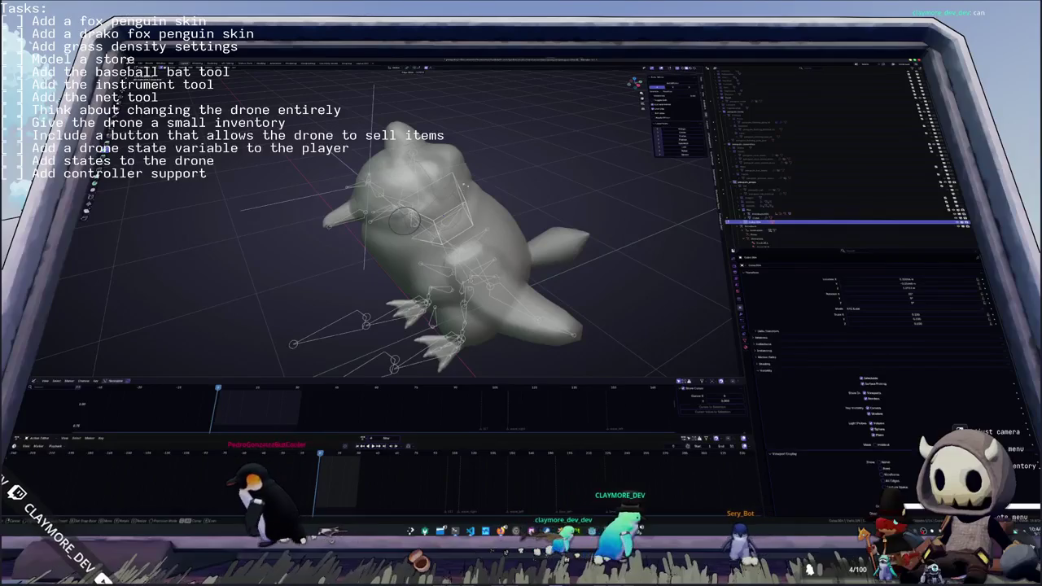
{"action": "middle_click_drag", "start_coordinate": [405, 220], "coordinate": [492, 191]}
{"action": "mouse_move", "coordinate": [423, 203]}
{"action": "middle_mouse_down"}
{"action": "mouse_move", "coordinate": [436, 213]}
{"action": "mouse_move", "coordinate": [426, 222]}
{"action": "middle_mouse_up"}
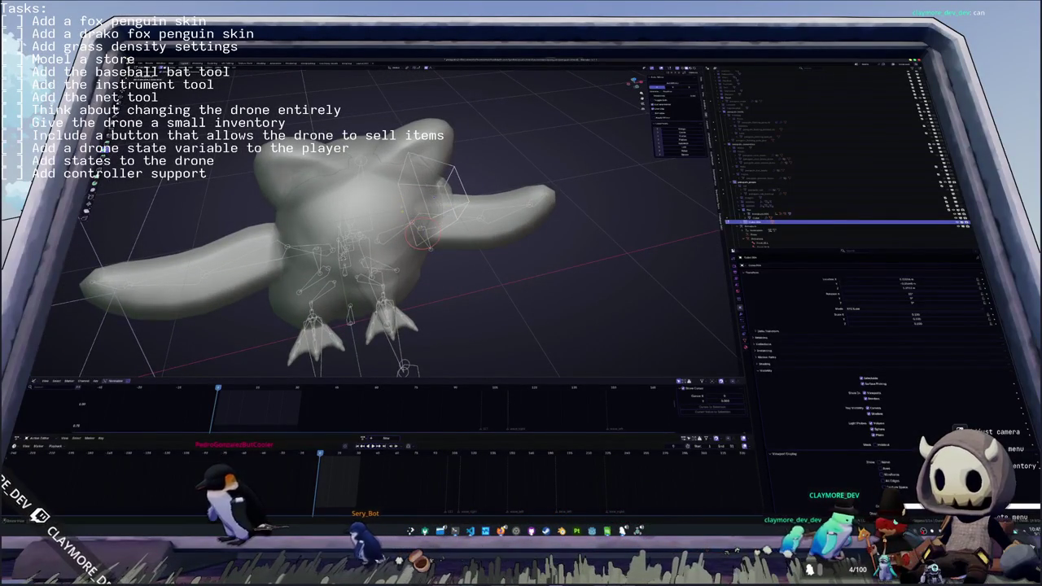
- Move the circular bone control lower-left, rotate the head bone again, and return to front view
{"action": "left_click", "coordinate": [417, 218]}
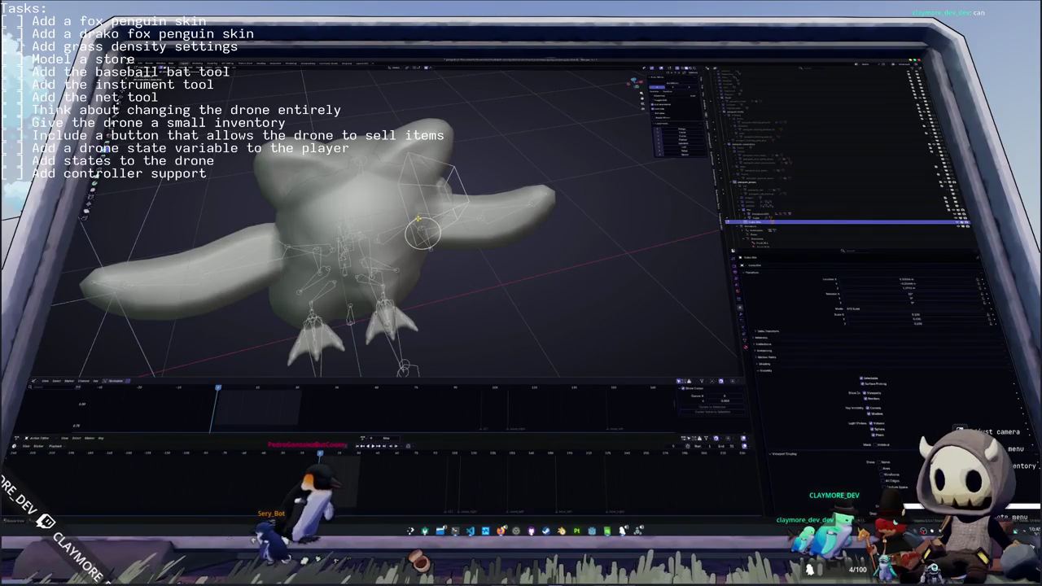
{"action": "key", "text": "g"}
{"action": "left_click", "coordinate": [413, 241]}
{"action": "mouse_move", "coordinate": [414, 241]}
{"action": "middle_mouse_down"}
{"action": "mouse_move", "coordinate": [473, 203]}
{"action": "mouse_move", "coordinate": [458, 190]}
{"action": "middle_mouse_up"}
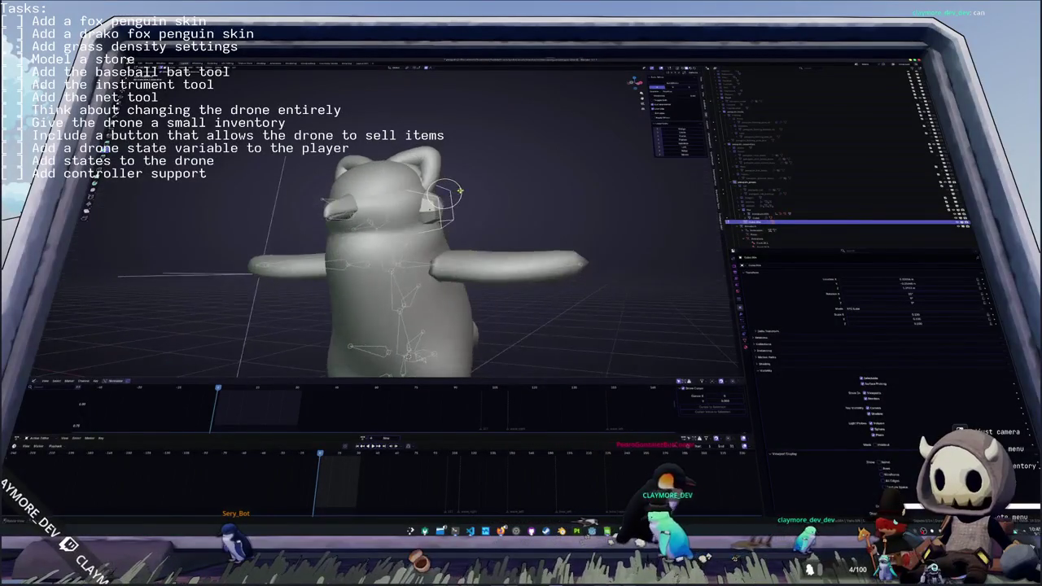
{"action": "left_click", "coordinate": [459, 191]}
{"action": "key", "text": "r"}
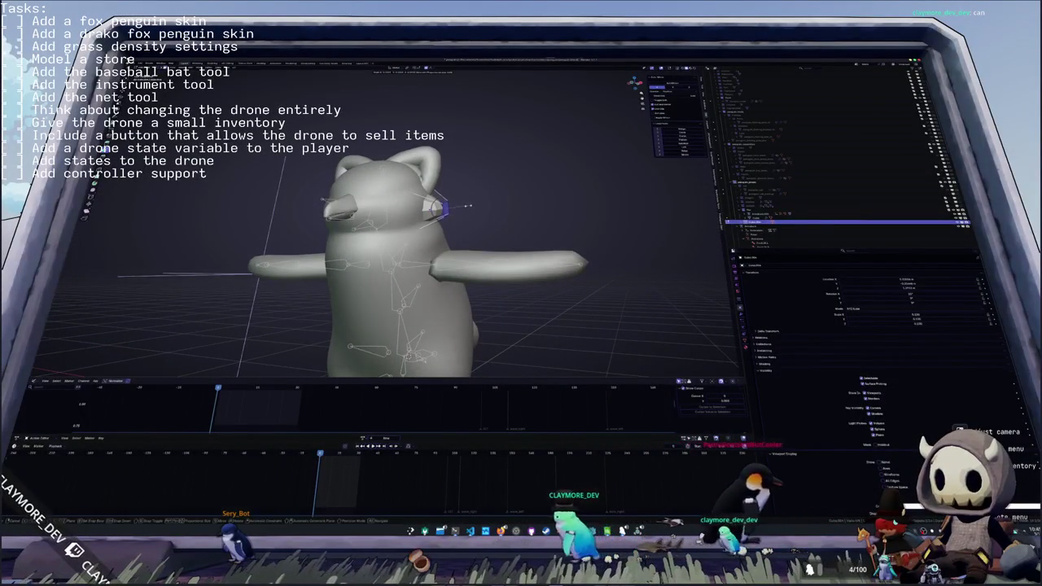
{"action": "left_click", "coordinate": [469, 205]}
{"action": "mouse_move", "coordinate": [470, 205]}
{"action": "middle_mouse_down"}
{"action": "mouse_move", "coordinate": [521, 213]}
{"action": "mouse_move", "coordinate": [438, 217]}
{"action": "middle_mouse_up"}
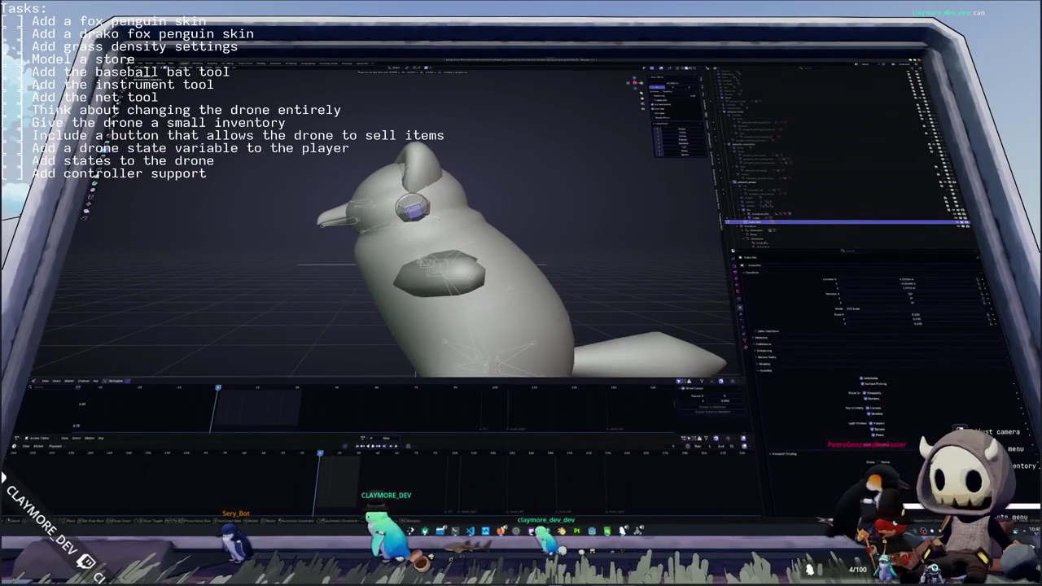
{"action": "key", "text": "KP_1"}
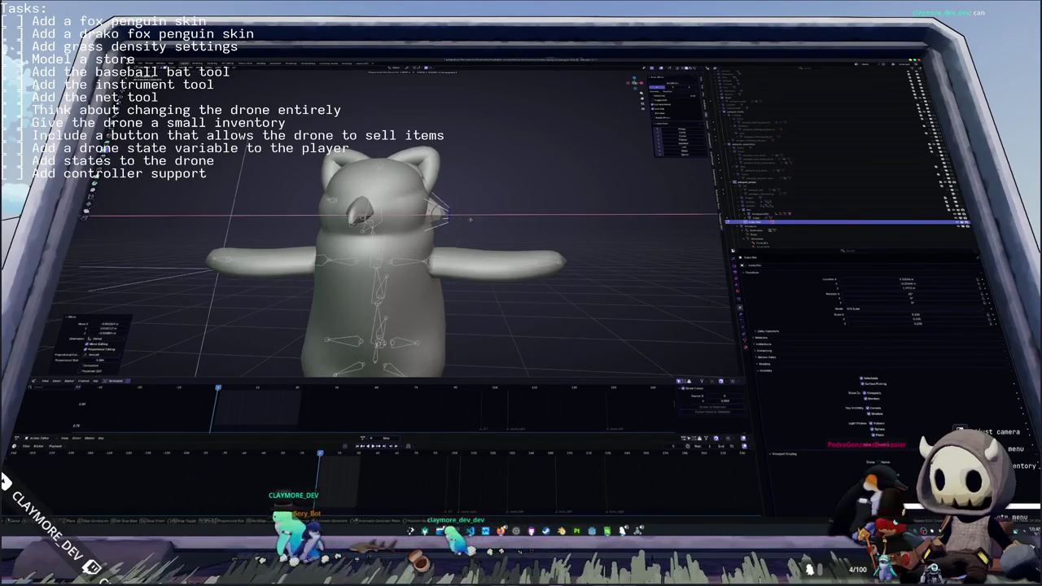
- Undo the rig deformation change and select the penguin body mesh, showing its modifier stack
{"action": "scroll", "coordinate": [472, 218], "scroll_direction": "down", "scroll_amount": 3}
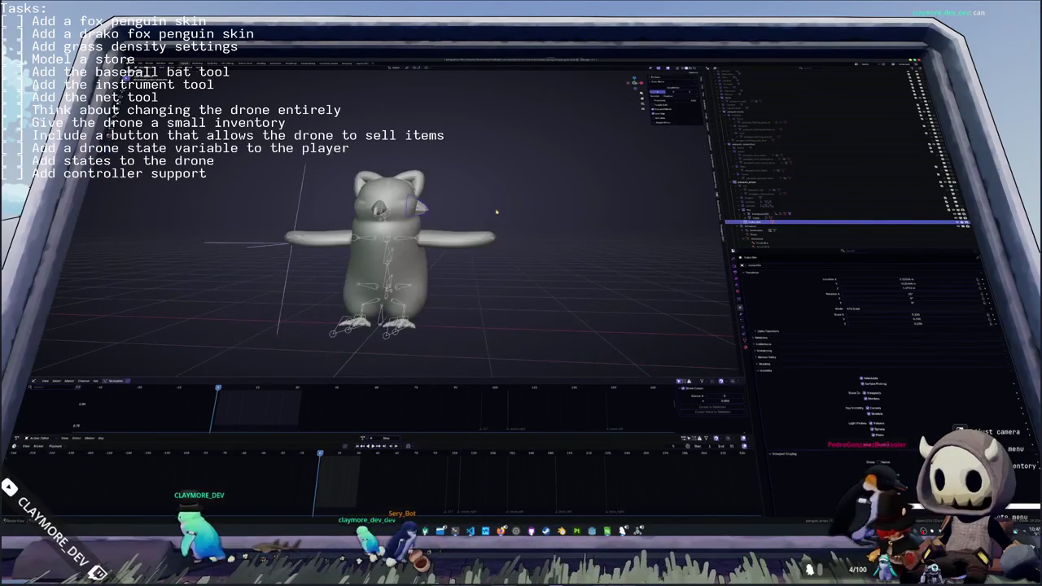
{"action": "middle_click_drag", "start_coordinate": [472, 219], "coordinate": [483, 215]}
{"action": "key", "text": "KP_1"}
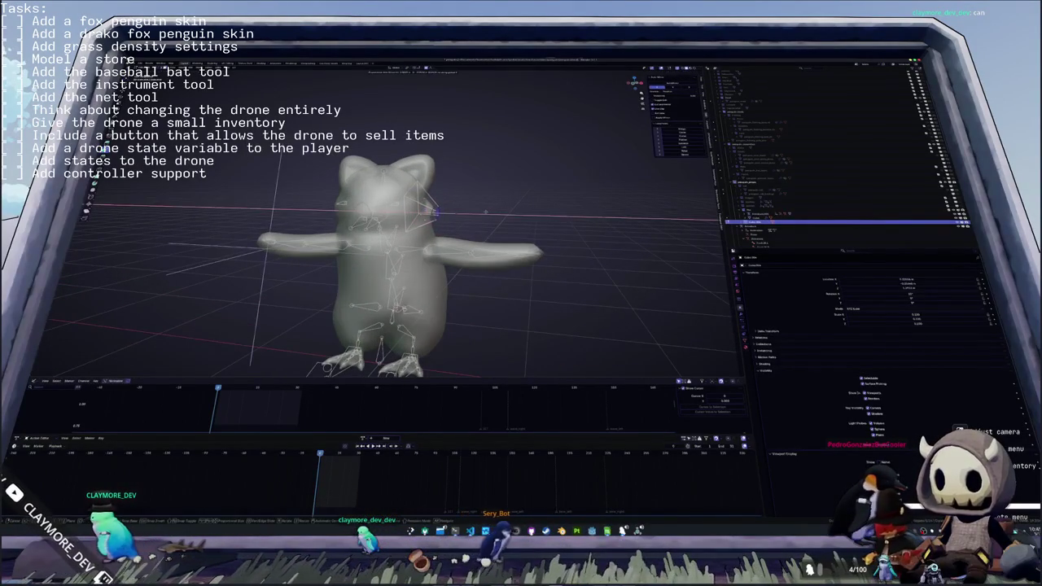
{"action": "key", "text": "ctrl+z"}
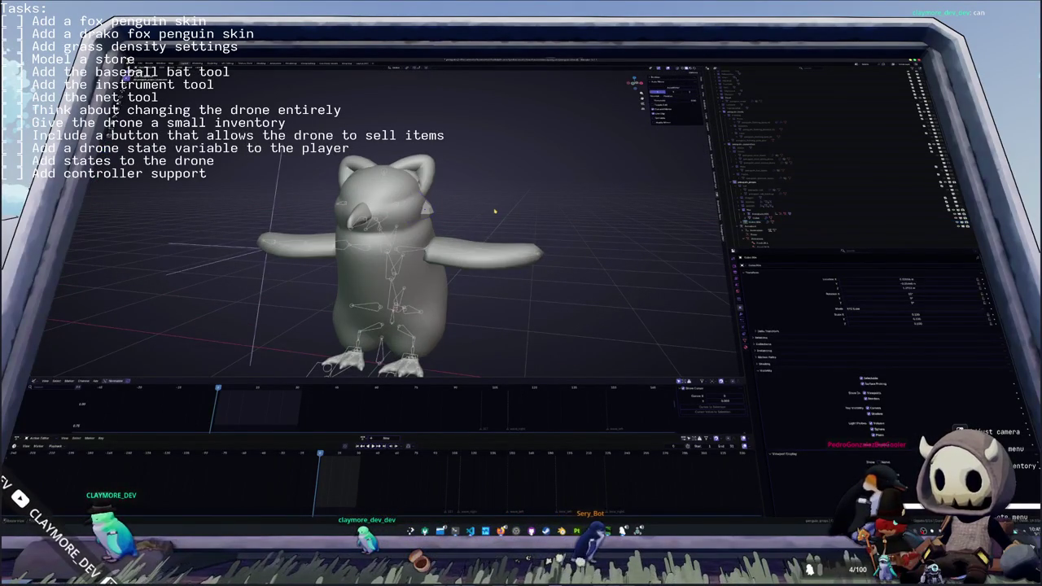
{"action": "middle_click_drag", "start_coordinate": [494, 212], "coordinate": [423, 213]}
{"action": "middle_click_drag", "start_coordinate": [429, 154], "coordinate": [393, 305]}
{"action": "right_click", "coordinate": [394, 306]}
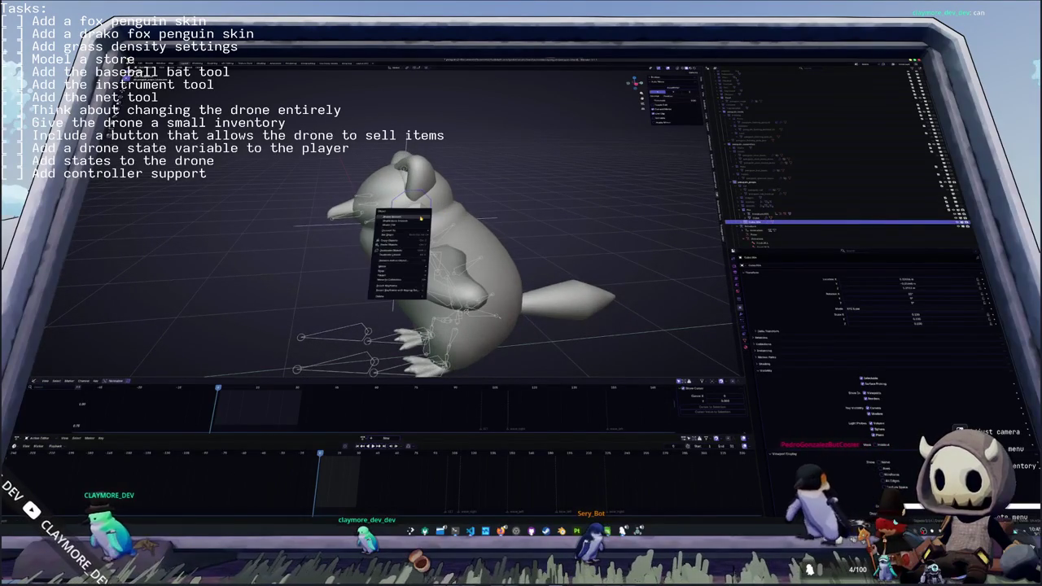
{"action": "middle_click_drag", "start_coordinate": [456, 214], "coordinate": [524, 208]}
{"action": "left_click", "coordinate": [749, 218]}
{"action": "left_click", "coordinate": [743, 274]}
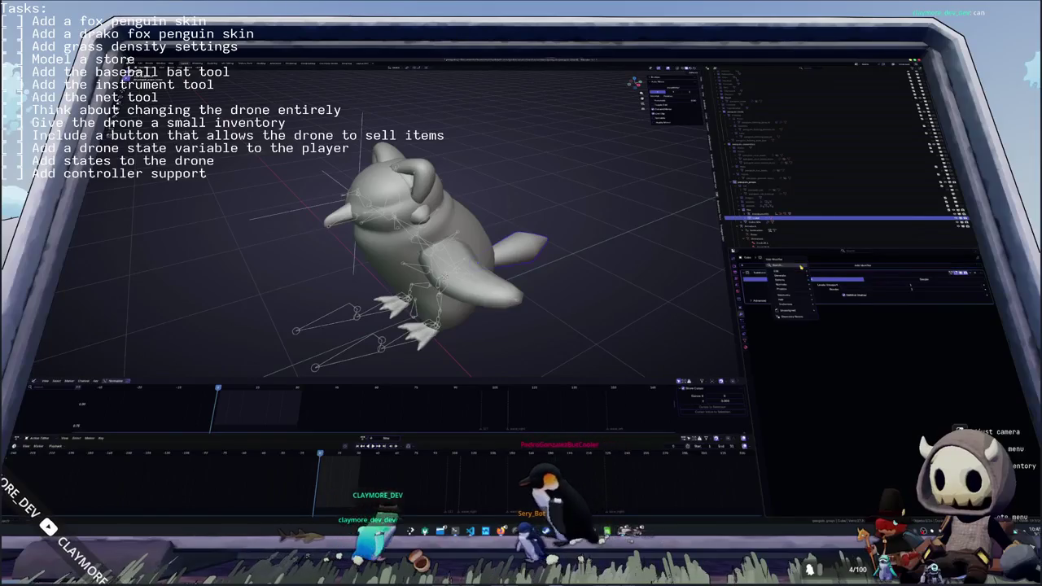
- Add a Geometry Nodes modifier to the body, assign its node group, and apply transforms
{"action": "left_click", "coordinate": [801, 267]}
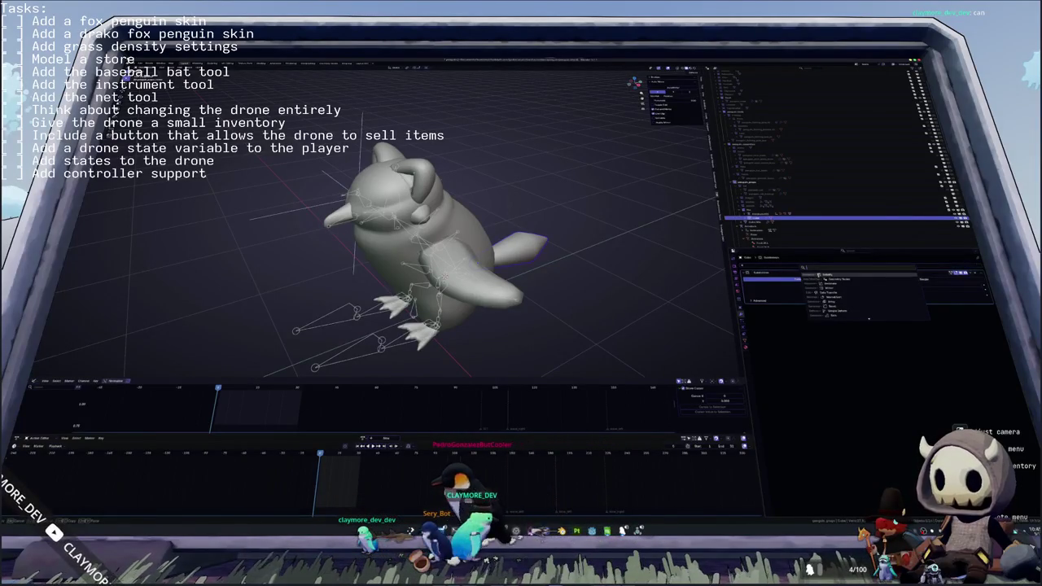
{"action": "left_click", "coordinate": [847, 278]}
{"action": "left_click", "coordinate": [755, 315]}
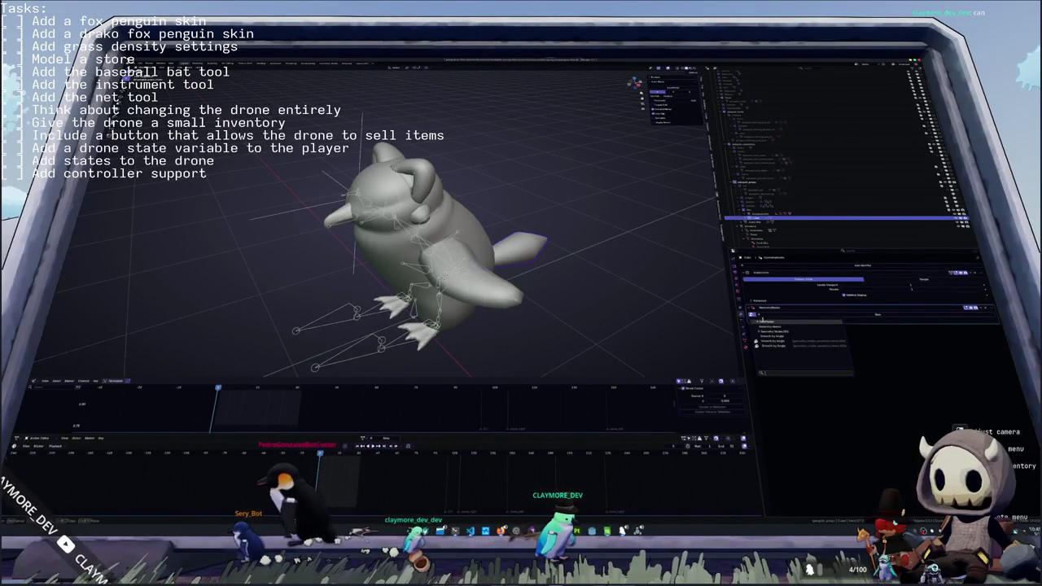
{"action": "left_click", "coordinate": [766, 324]}
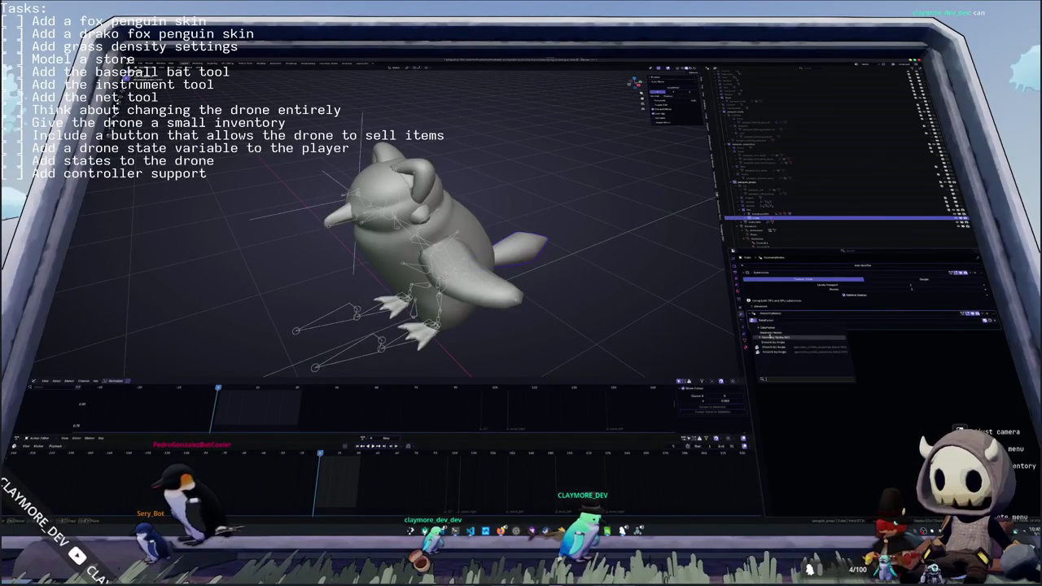
{"action": "left_click", "coordinate": [759, 336]}
{"action": "key", "text": "ctrl+a"}
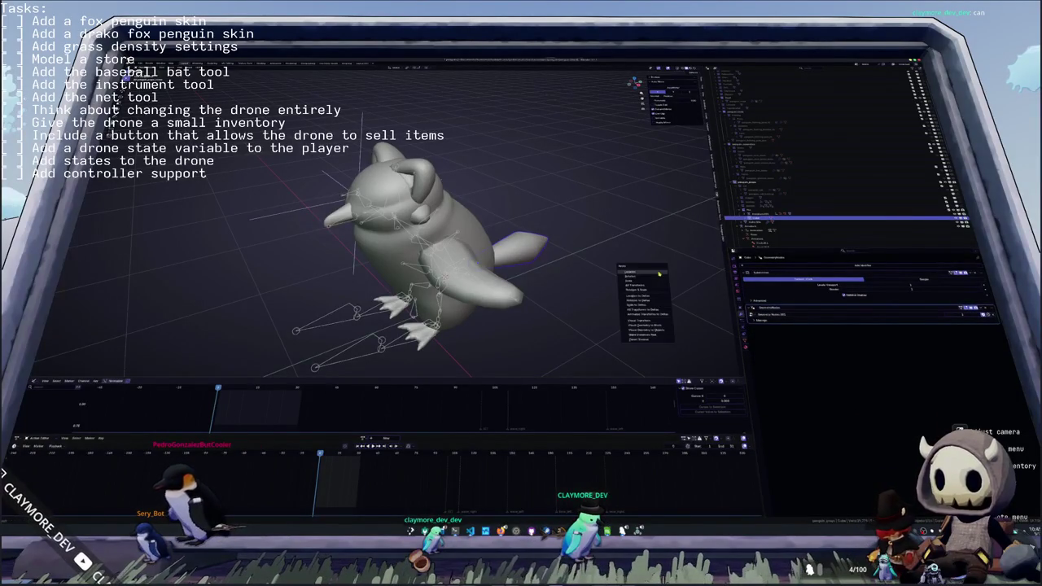
{"action": "left_click", "coordinate": [653, 283]}
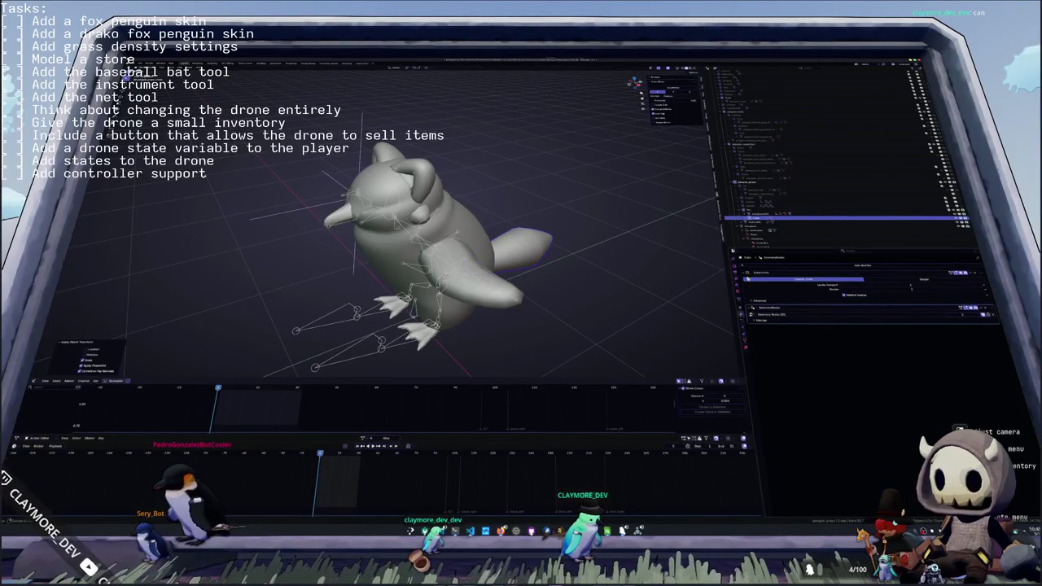
{"action": "left_click", "coordinate": [747, 267]}
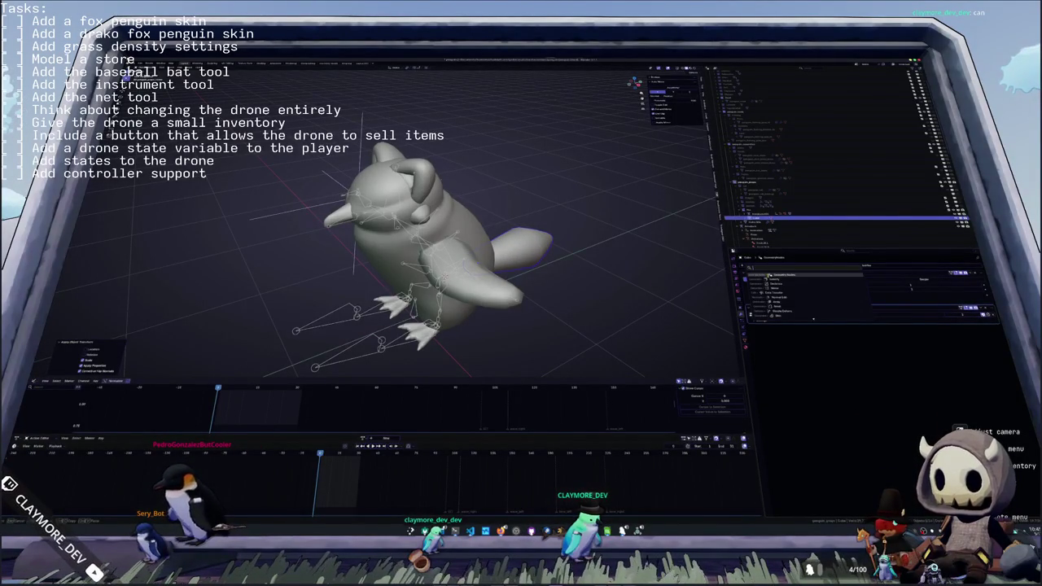
{"action": "left_click", "coordinate": [763, 302]}
{"action": "left_click", "coordinate": [755, 334]}
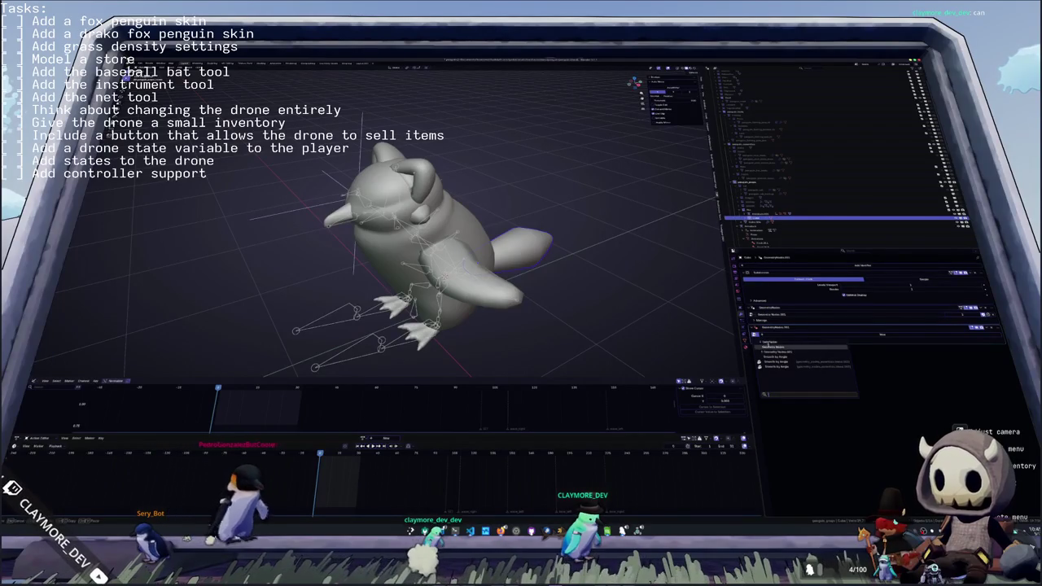
{"action": "left_click", "coordinate": [767, 343]}
- Give the head piece a node-group modifier, apply its transforms, and add another modifier
{"action": "left_click", "coordinate": [761, 221]}
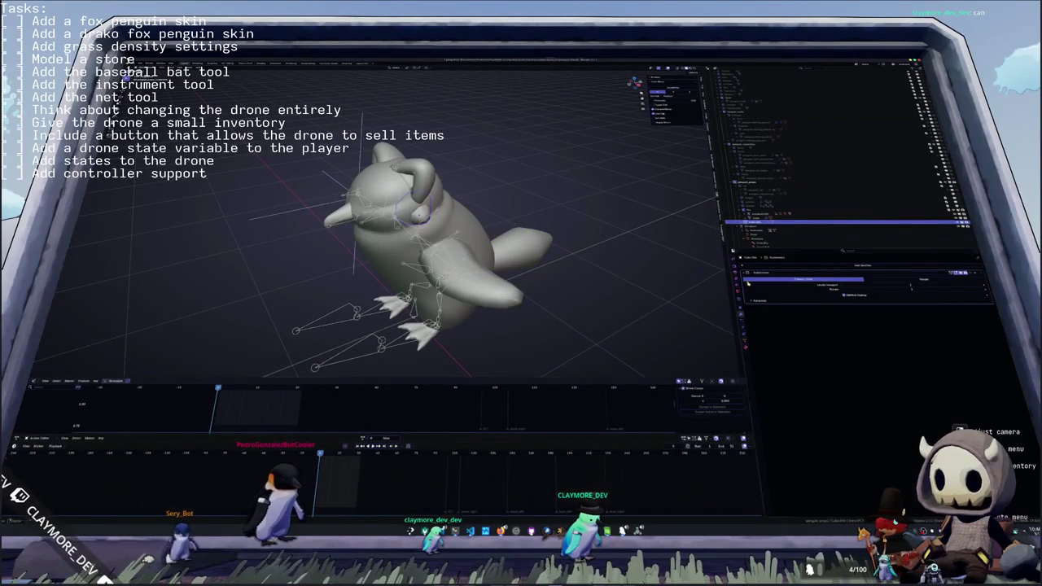
{"action": "left_click", "coordinate": [779, 265]}
{"action": "left_click", "coordinate": [794, 287]}
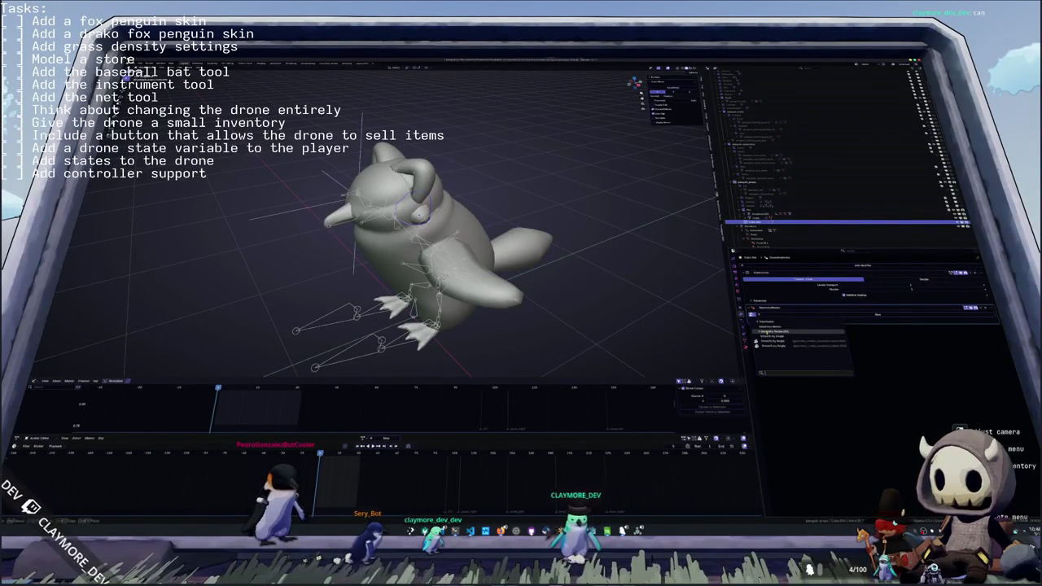
{"action": "left_click", "coordinate": [769, 332]}
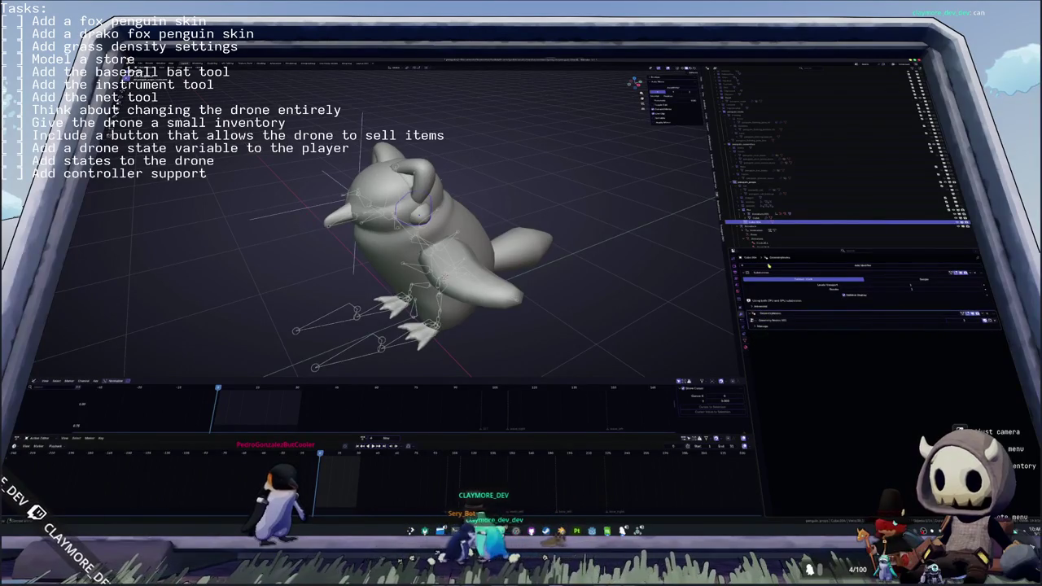
{"action": "key", "text": "ctrl+a"}
{"action": "left_click", "coordinate": [661, 270]}
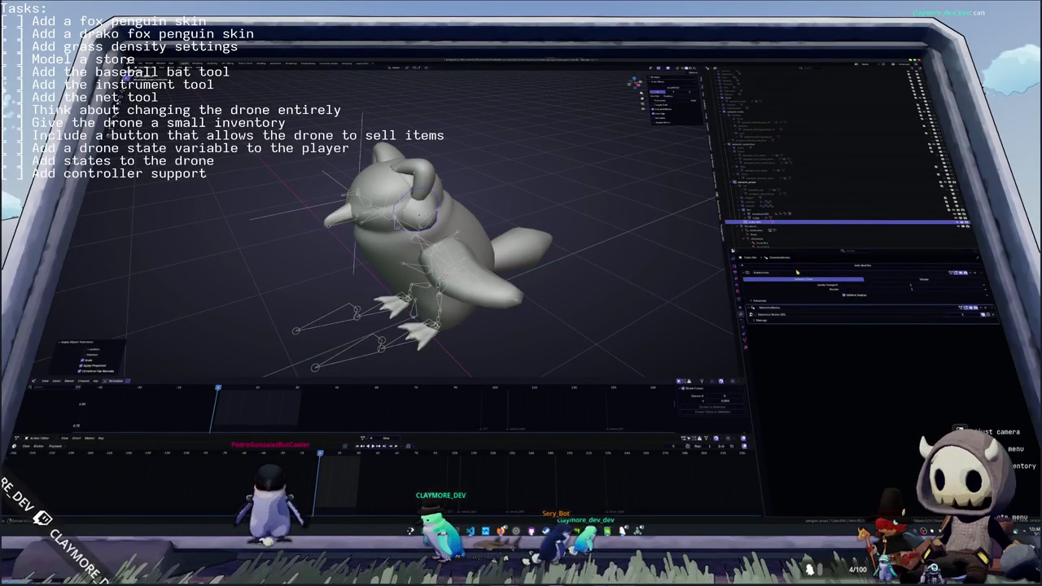
{"action": "left_click", "coordinate": [801, 271]}
{"action": "left_click", "coordinate": [806, 287]}
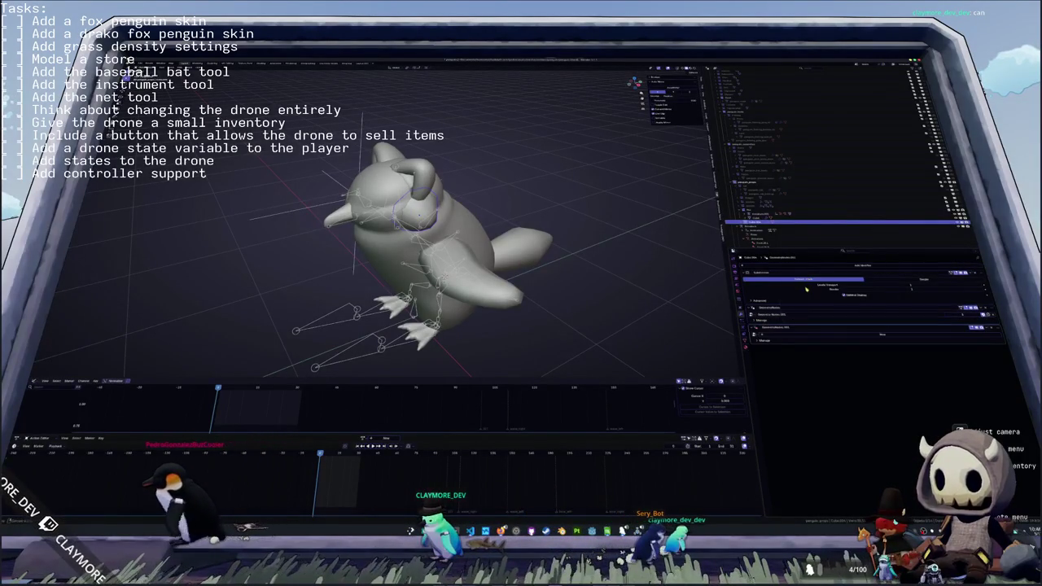
{"action": "left_click", "coordinate": [754, 335]}
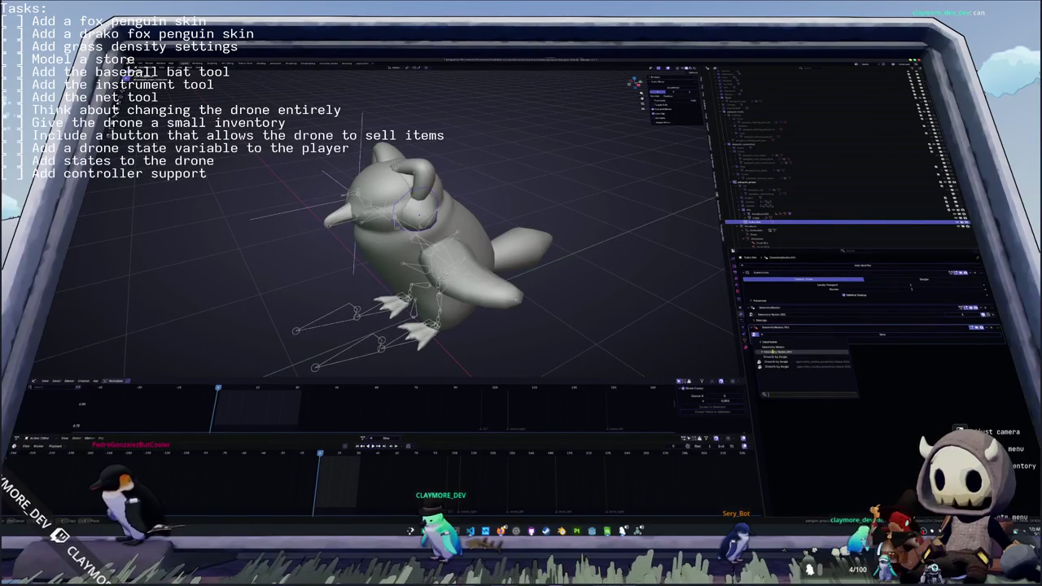
{"action": "middle_click_drag", "start_coordinate": [423, 244], "coordinate": [472, 244]}
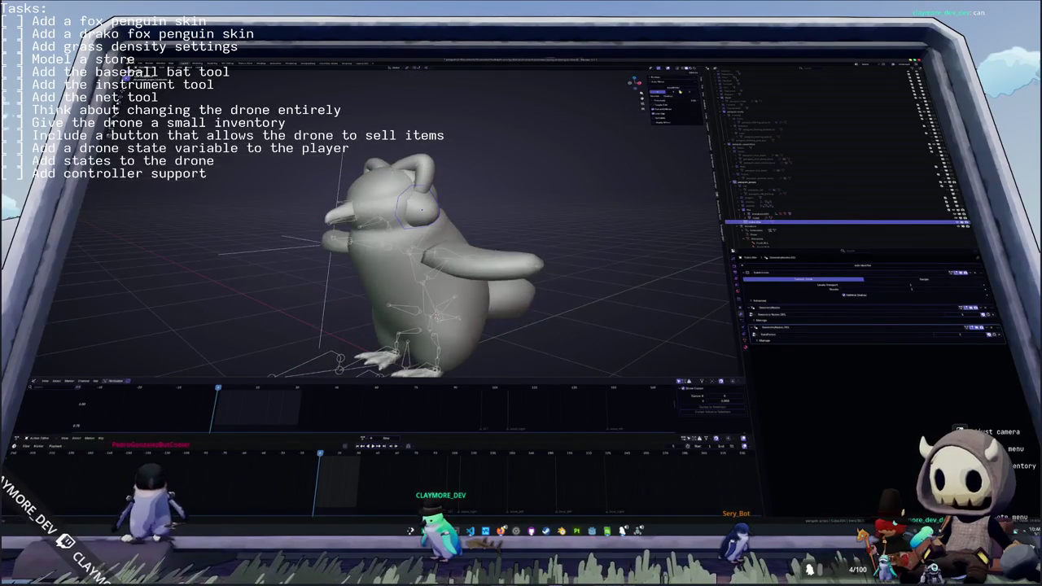
- Switch to Material Preview and select and zoom in on the cheek piece
{"action": "key", "text": "z"}
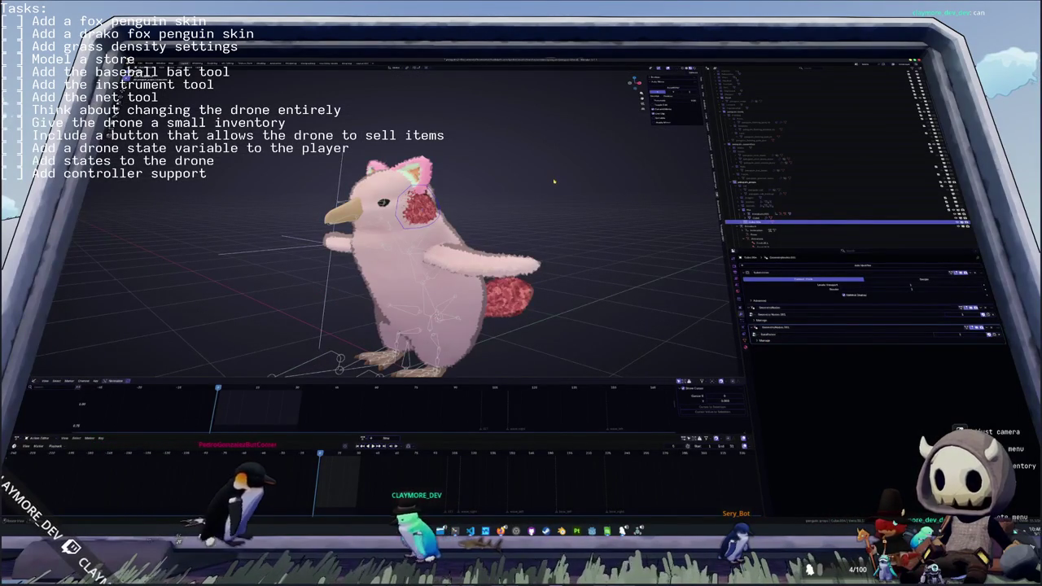
{"action": "middle_click_drag", "start_coordinate": [556, 175], "coordinate": [529, 244]}
{"action": "mouse_move", "coordinate": [465, 289]}
{"action": "middle_mouse_down"}
{"action": "mouse_move", "coordinate": [457, 201]}
{"action": "mouse_move", "coordinate": [397, 222]}
{"action": "mouse_move", "coordinate": [434, 245]}
{"action": "middle_mouse_up"}
{"action": "left_click", "coordinate": [458, 202]}
{"action": "scroll", "coordinate": [439, 212], "scroll_direction": "up", "scroll_amount": 2}
{"action": "scroll", "coordinate": [440, 212], "scroll_direction": "up", "scroll_amount": 2}
- Inspect the cheek mesh in Edit Mode, leave it, and move to the Shading workspace
{"action": "key", "text": "Tab"}
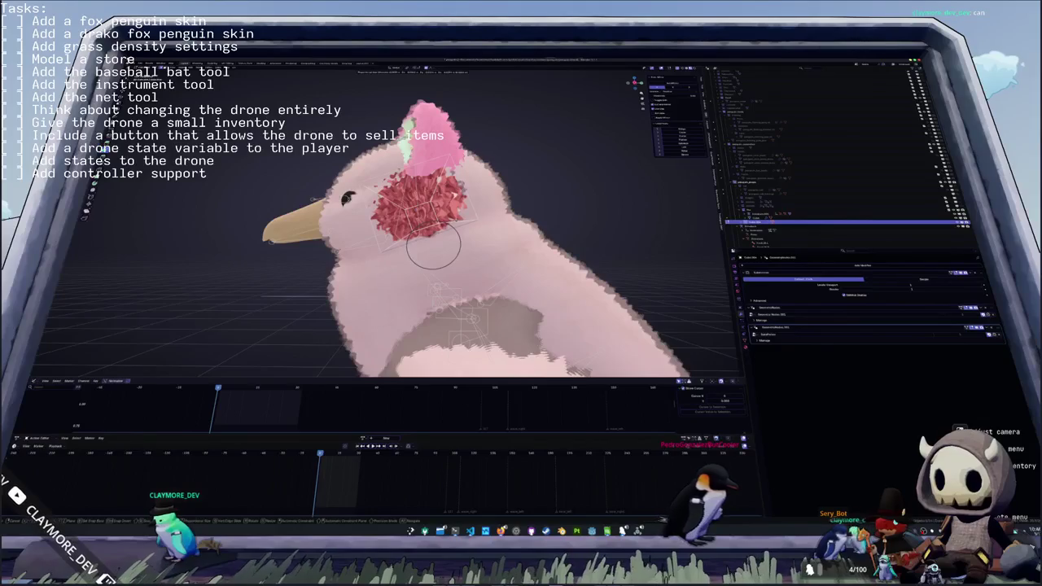
{"action": "scroll", "coordinate": [433, 244], "scroll_direction": "down", "scroll_amount": 3}
{"action": "middle_click_drag", "start_coordinate": [433, 244], "coordinate": [453, 251]}
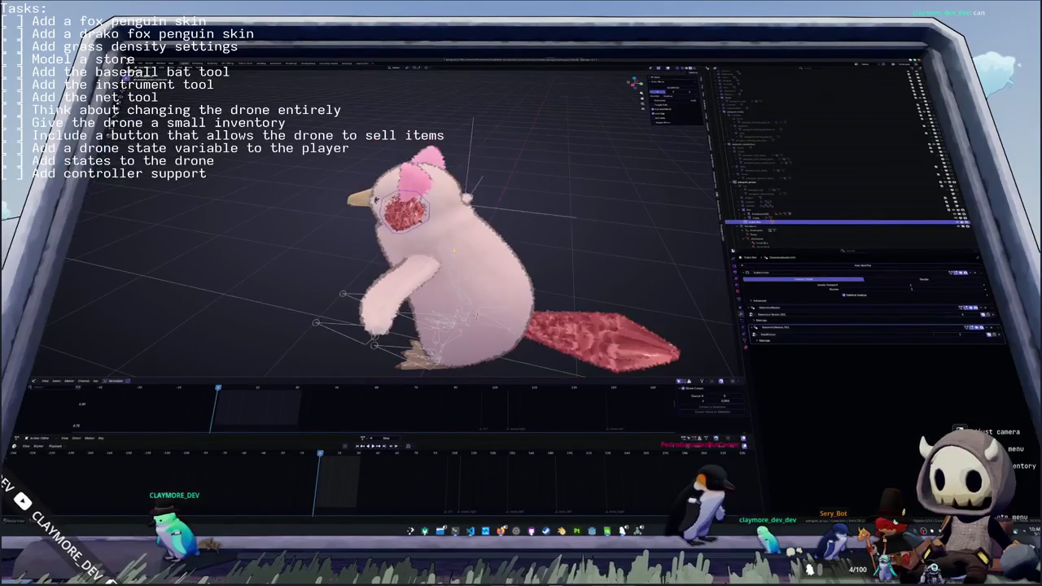
{"action": "key", "text": "ctrl+Tab"}
{"action": "key", "text": "ctrl+Tab"}
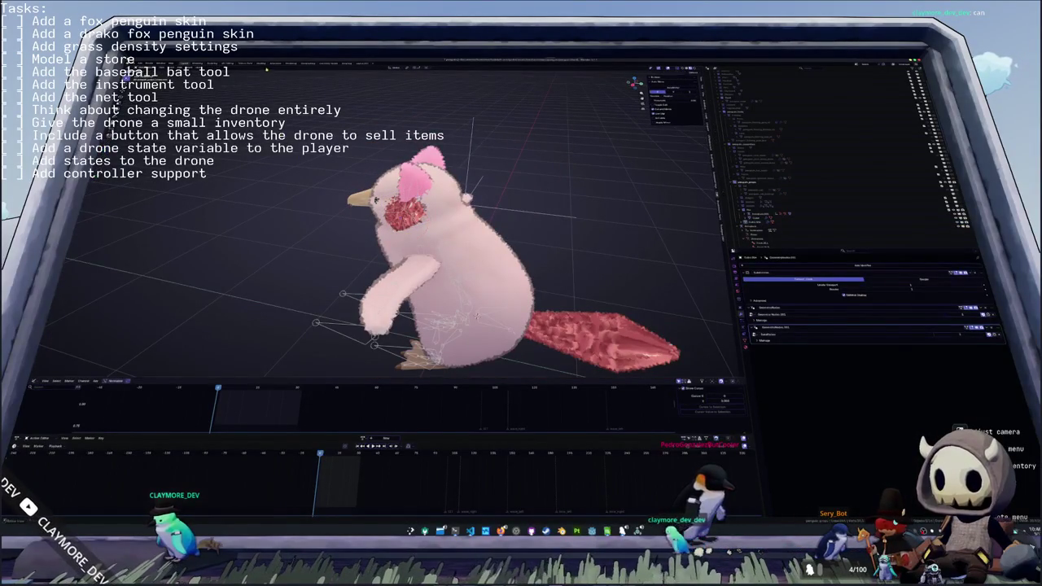
{"action": "key", "text": "ctrl+Page_Up"}
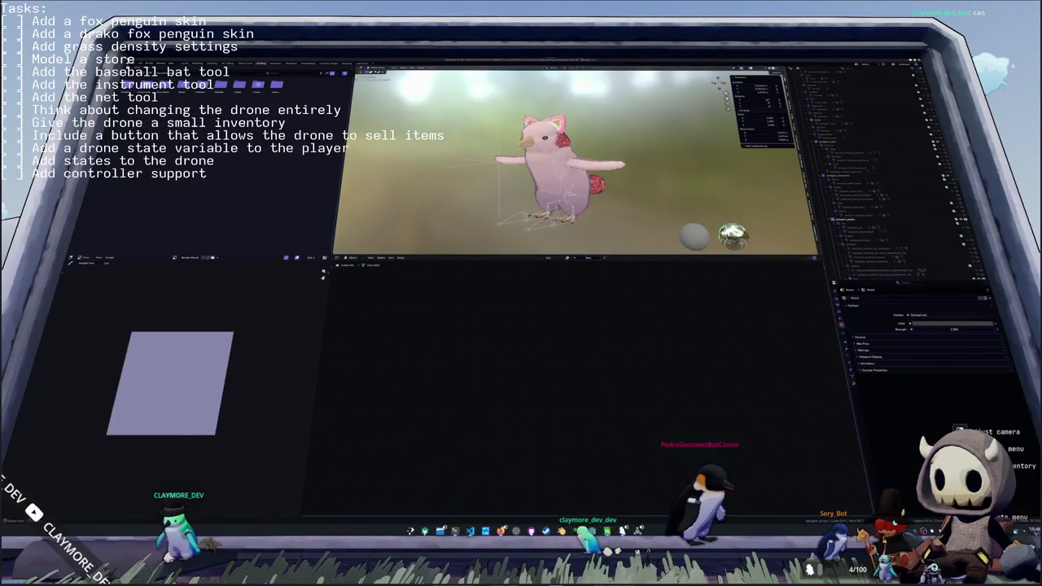
- Unlink the ear material's Image Texture image so the ears turn black, then change the node editor type
{"action": "middle_click_drag", "start_coordinate": [558, 283], "coordinate": [502, 324]}
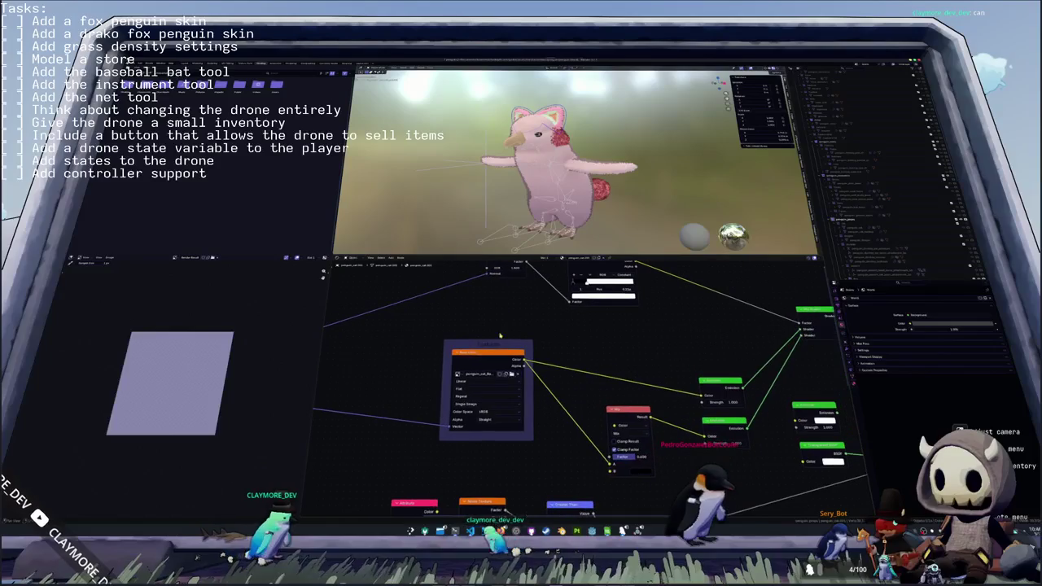
{"action": "left_click", "coordinate": [516, 375]}
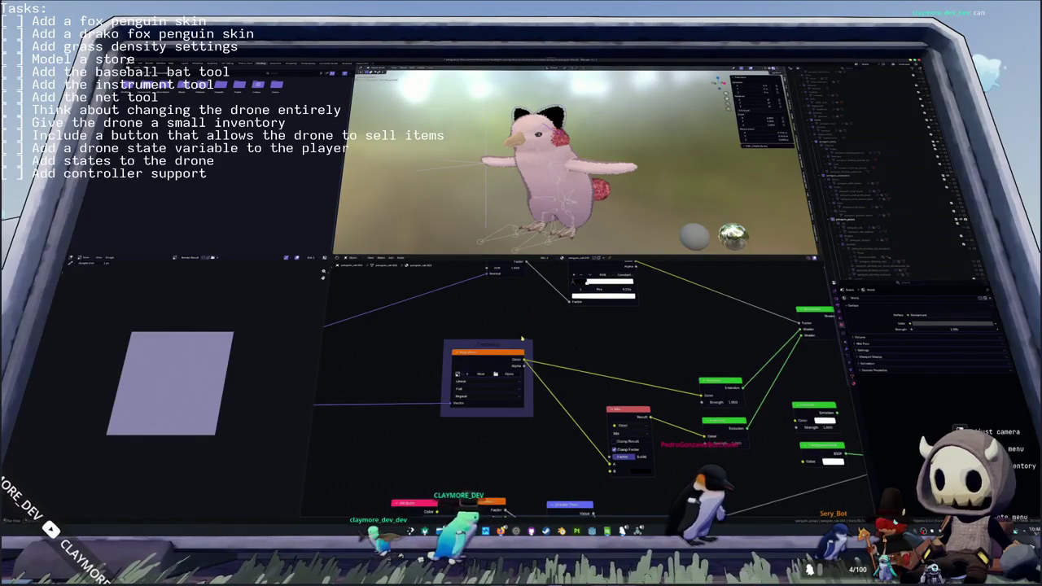
{"action": "key", "text": "ctrl+z"}
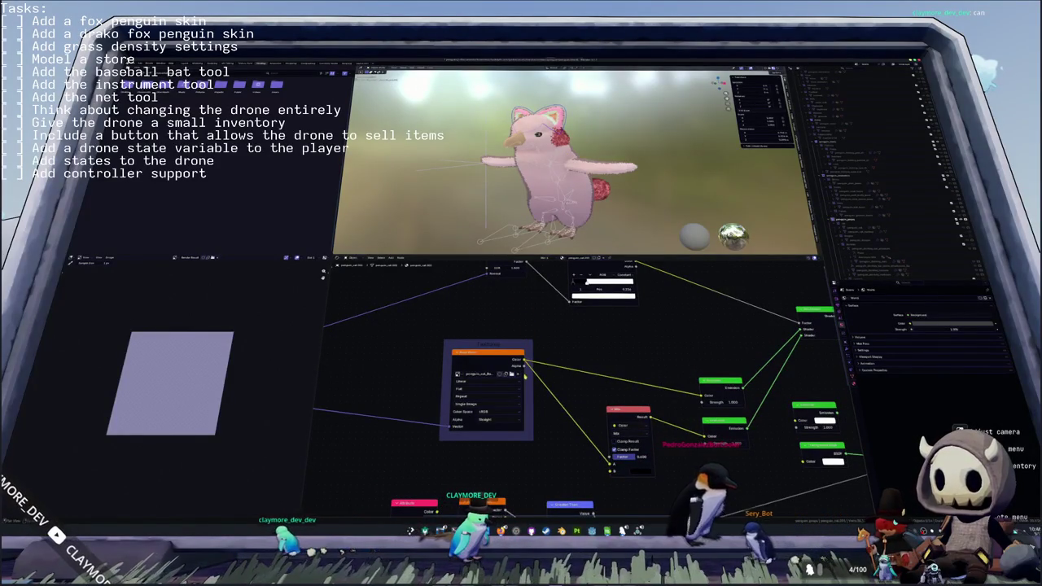
{"action": "left_click", "coordinate": [518, 375]}
{"action": "mouse_move", "coordinate": [518, 375]}
{"action": "middle_mouse_down"}
{"action": "mouse_move", "coordinate": [496, 329]}
{"action": "mouse_move", "coordinate": [485, 330]}
{"action": "middle_mouse_up"}
{"action": "middle_click_drag", "start_coordinate": [513, 139], "coordinate": [530, 129]}
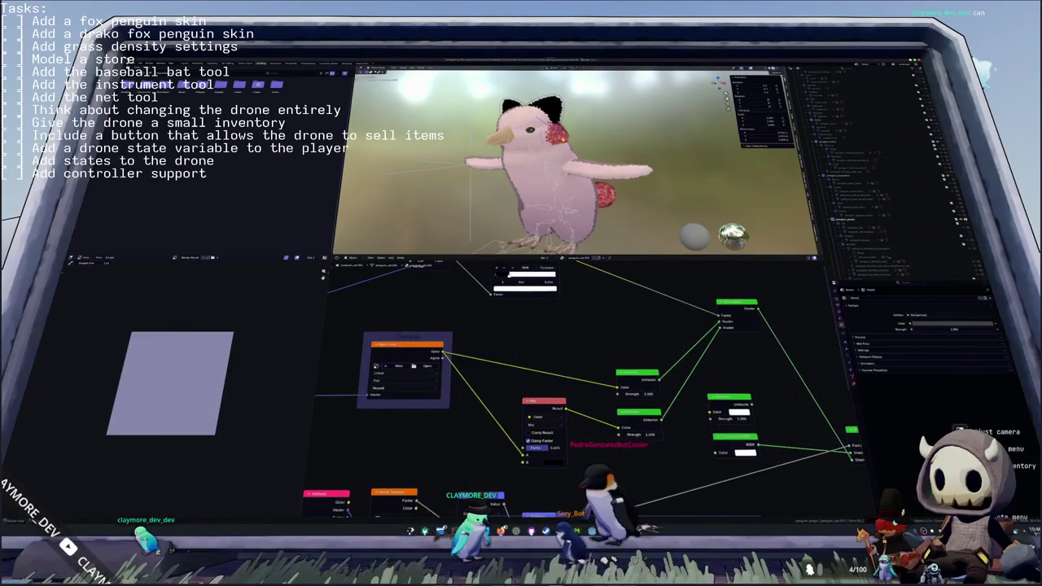
{"action": "key", "text": "shift+F10"}
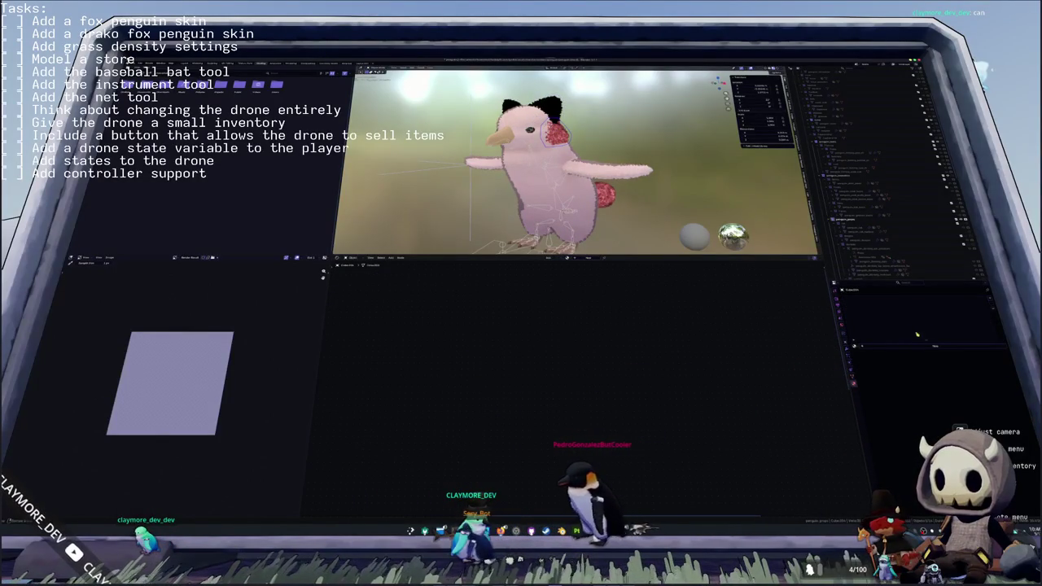
{"action": "left_click", "coordinate": [852, 377]}
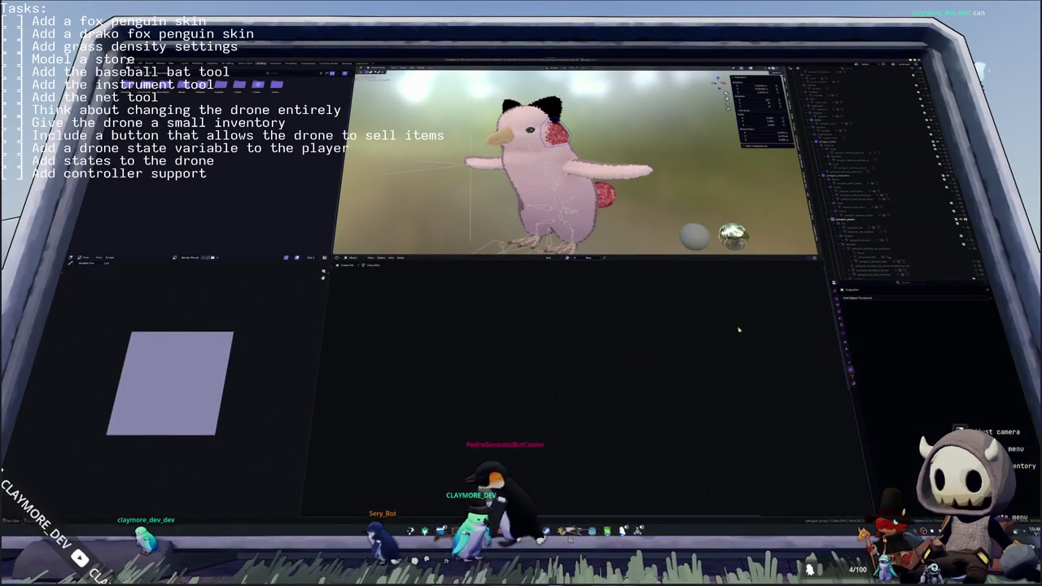
- In the Geometry Nodes workspace, drag a Geometry Nodes modifier higher in the penguin's stack
{"action": "key", "text": "ctrl+Page_Down"}
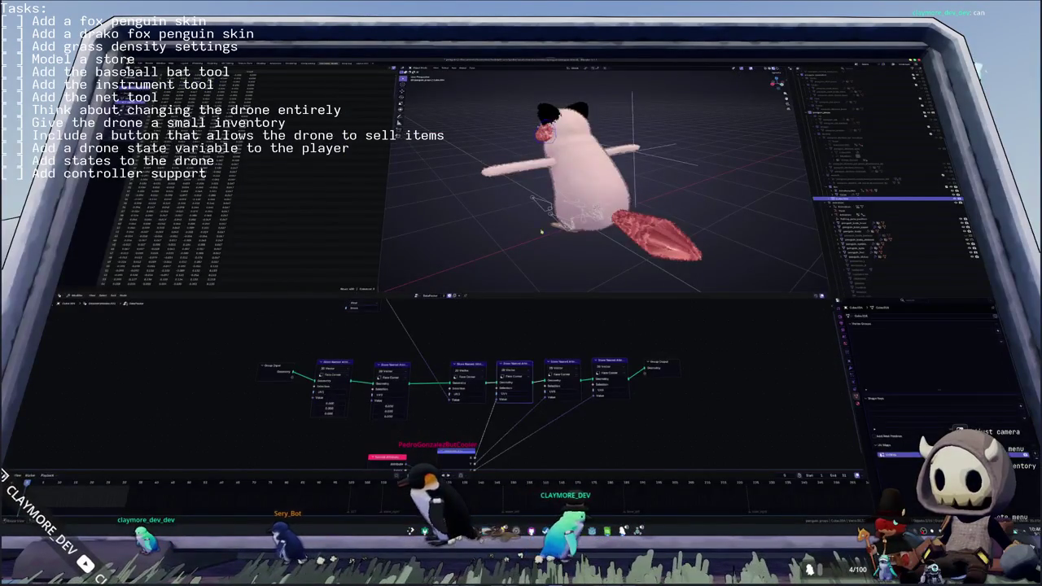
{"action": "middle_click_drag", "start_coordinate": [575, 256], "coordinate": [618, 245]}
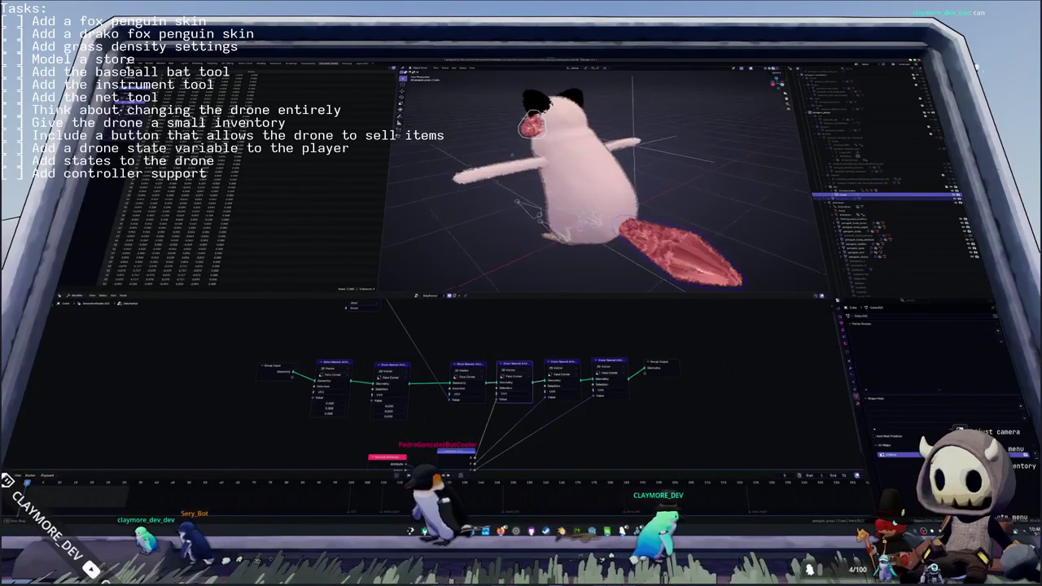
{"action": "scroll", "coordinate": [464, 383], "scroll_direction": "down", "scroll_amount": 2}
{"action": "left_click_drag", "start_coordinate": [386, 457], "coordinate": [385, 339]}
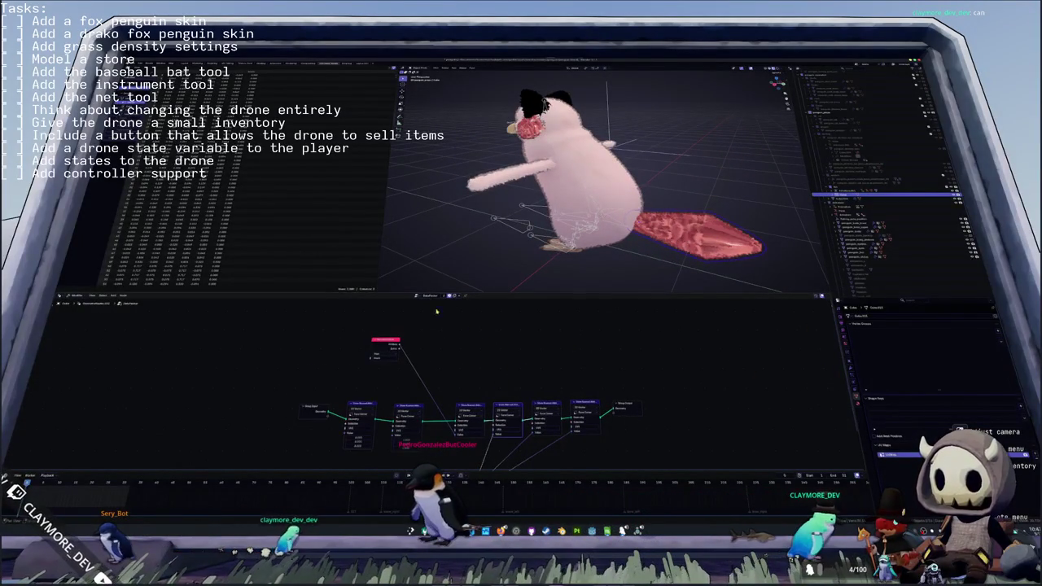
{"action": "left_click", "coordinate": [851, 368]}
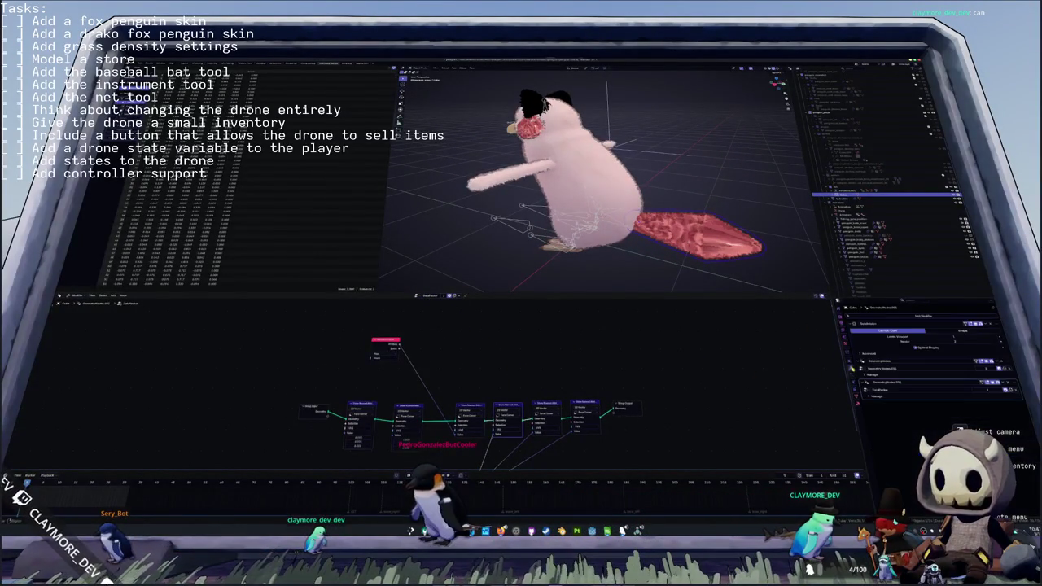
{"action": "left_click_drag", "start_coordinate": [862, 373], "coordinate": [862, 377]}
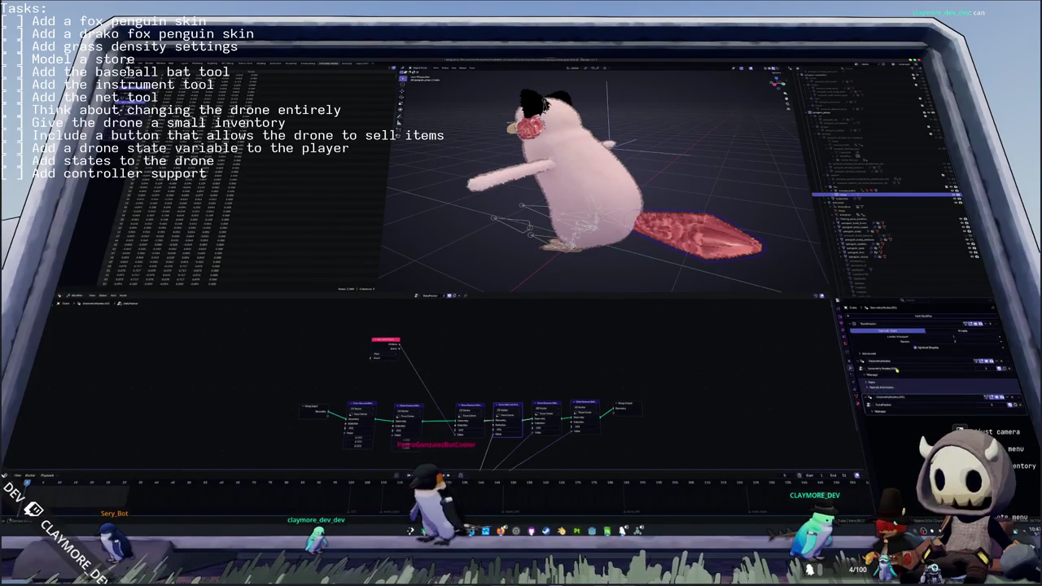
{"action": "left_click_drag", "start_coordinate": [861, 377], "coordinate": [861, 363]}
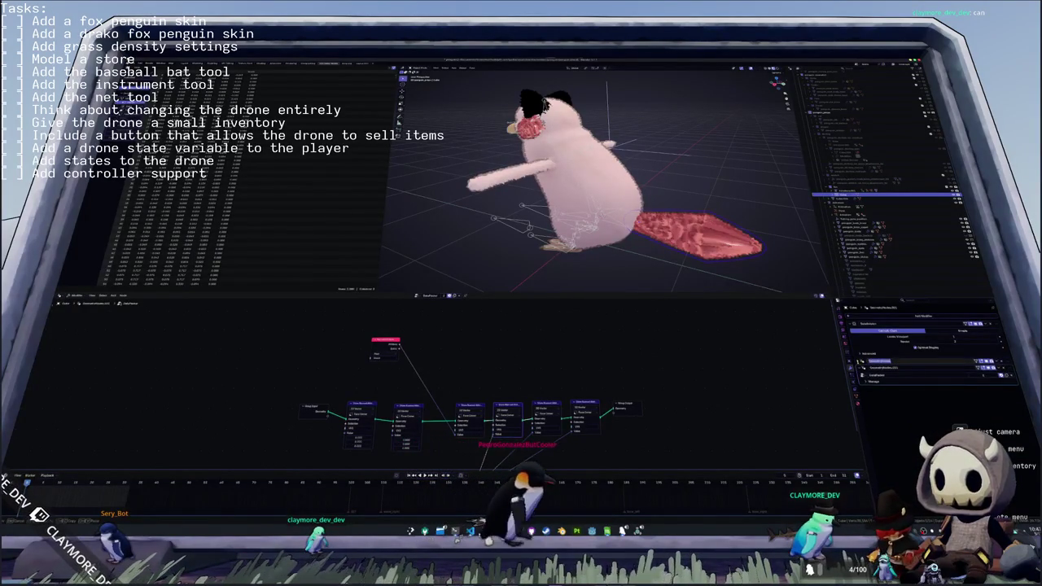
- Check the modifier's Tasks settings and Set Material options, then go to the Shading workspace
{"action": "left_click", "coordinate": [862, 368]}
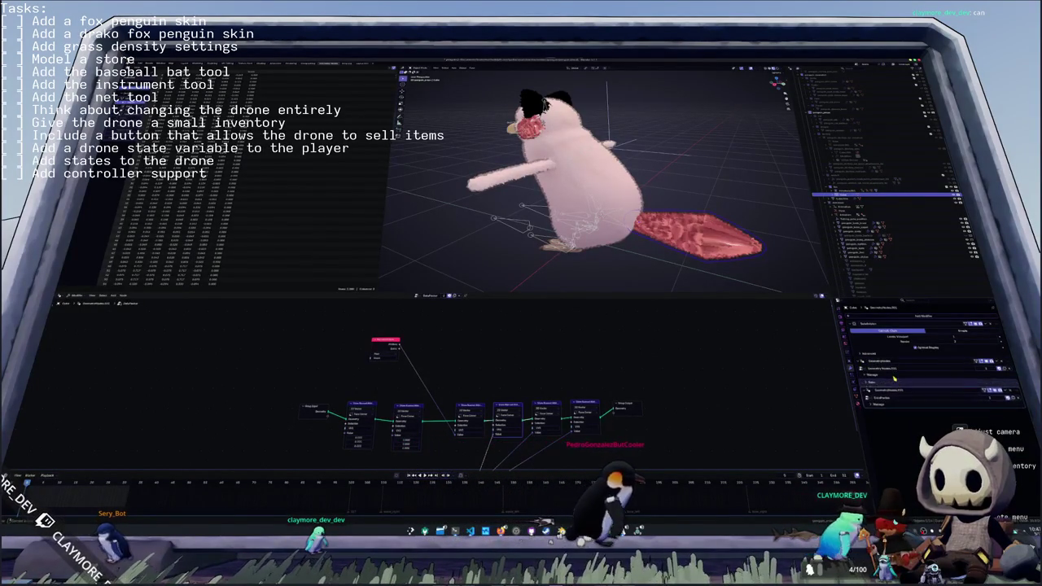
{"action": "left_click", "coordinate": [863, 383]}
{"action": "left_click", "coordinate": [864, 383]}
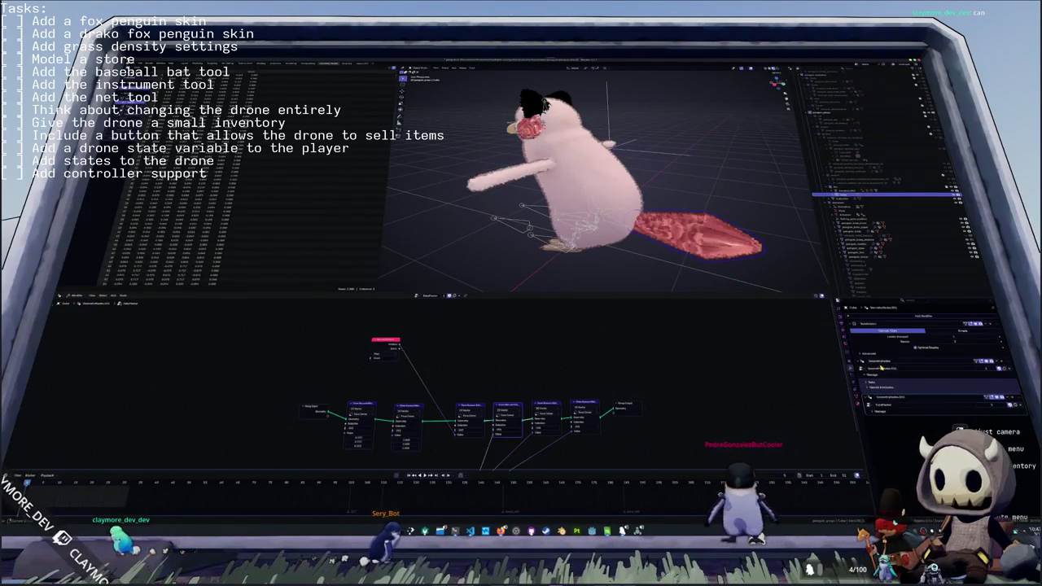
{"action": "left_click", "coordinate": [894, 367]}
{"action": "scroll", "coordinate": [573, 377], "scroll_direction": "up", "scroll_amount": 1}
{"action": "scroll", "coordinate": [568, 373], "scroll_direction": "up", "scroll_amount": 1}
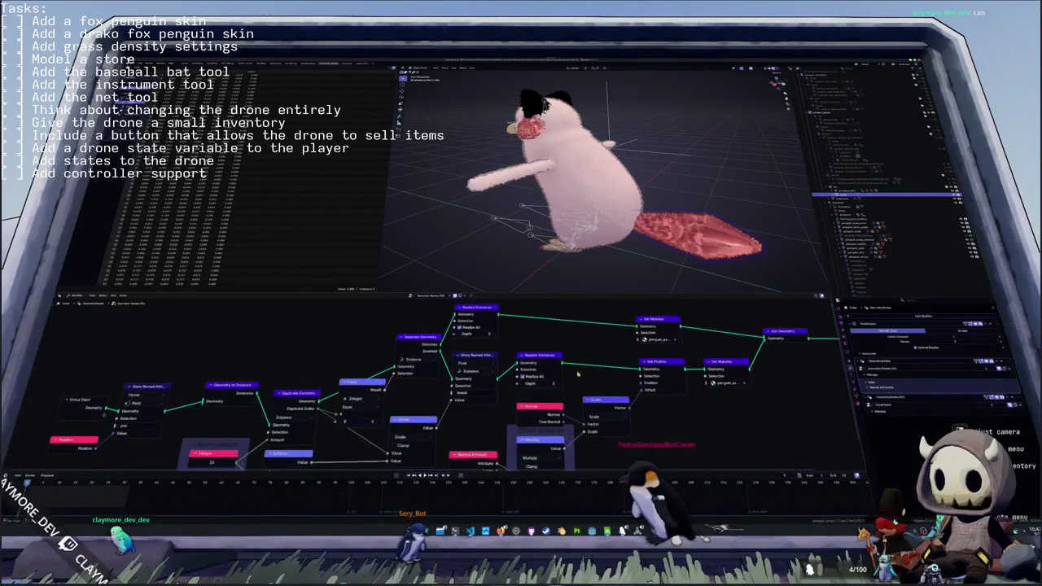
{"action": "scroll", "coordinate": [561, 368], "scroll_direction": "up", "scroll_amount": 1}
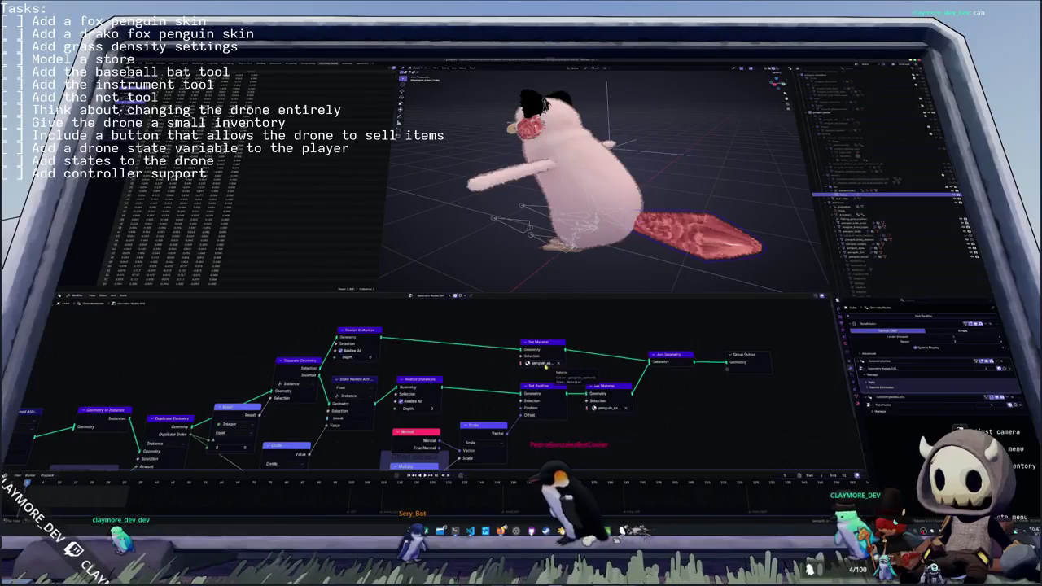
{"action": "left_click", "coordinate": [528, 363]}
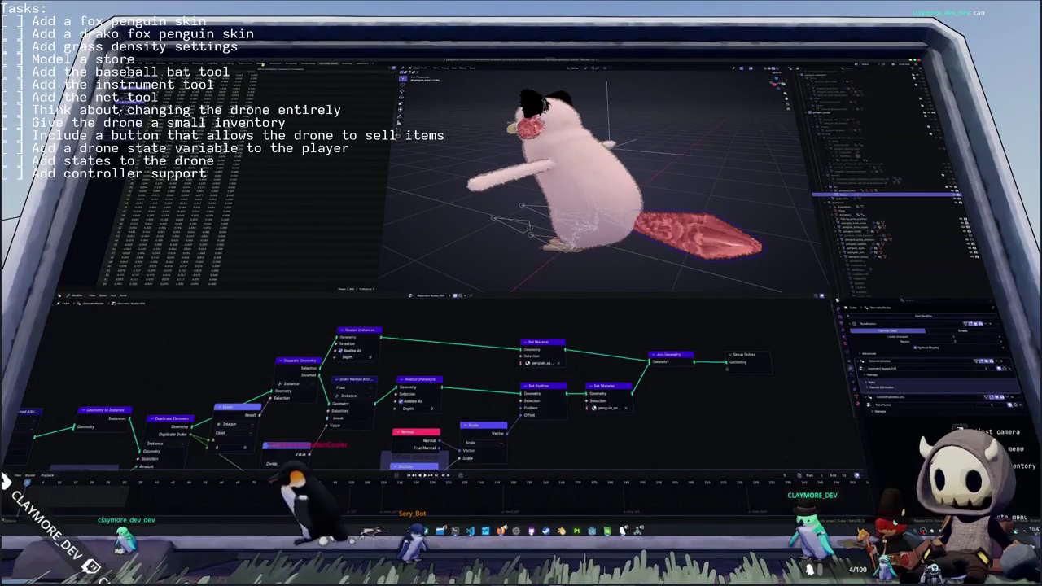
{"action": "left_click", "coordinate": [262, 64]}
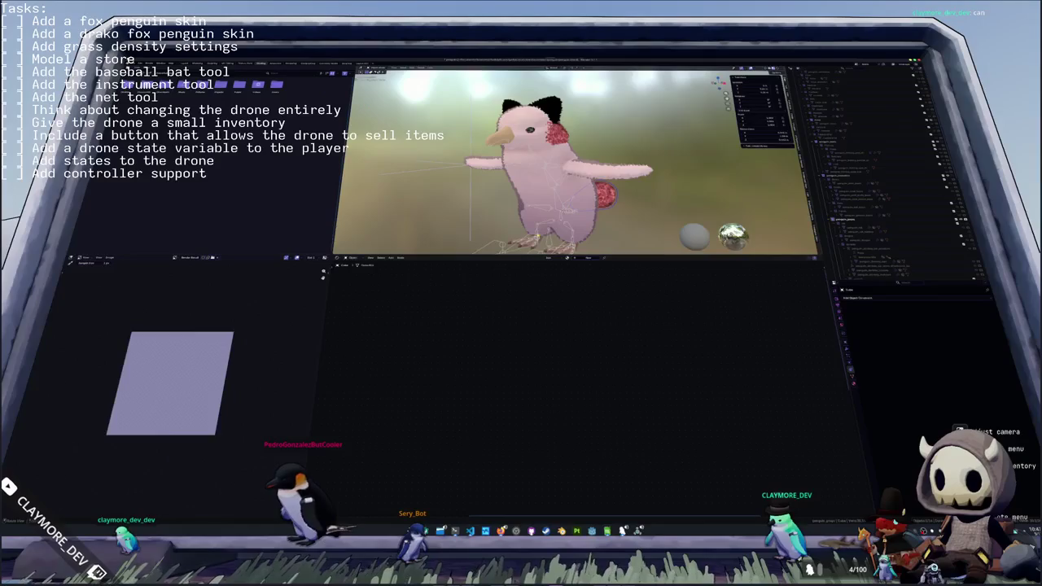
- Copy all 29 shader nodes from the large-tree material and paste them into the small-tree material
{"action": "left_click", "coordinate": [588, 259]}
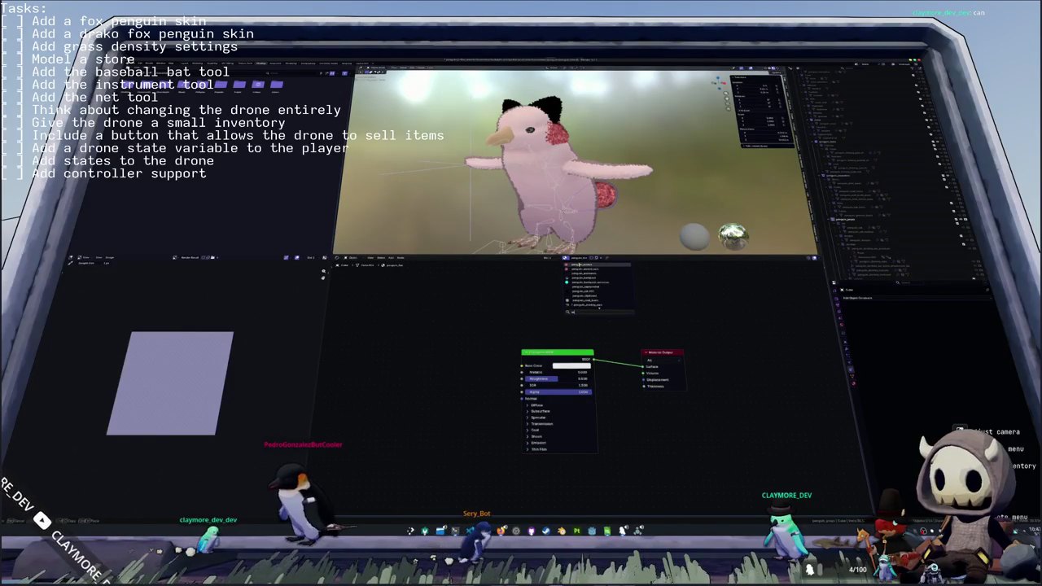
{"action": "left_click", "coordinate": [568, 265]}
{"action": "scroll", "coordinate": [657, 478], "scroll_direction": "down", "scroll_amount": 3}
{"action": "scroll", "coordinate": [657, 478], "scroll_direction": "down", "scroll_amount": 2}
{"action": "left_click_drag", "start_coordinate": [675, 491], "coordinate": [475, 304]}
{"action": "key", "text": "ctrl+c"}
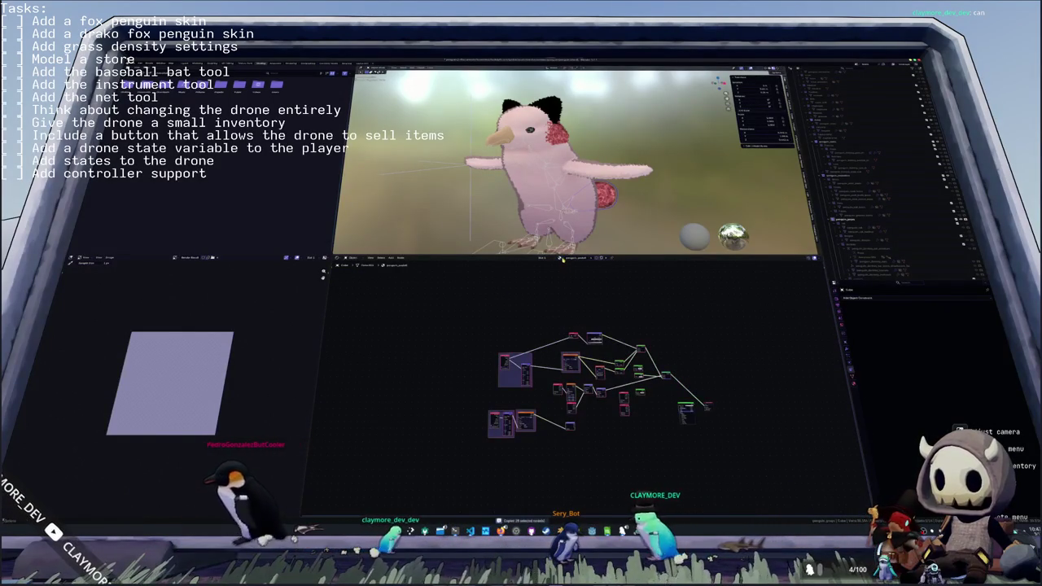
{"action": "left_click", "coordinate": [560, 259]}
{"action": "left_click", "coordinate": [575, 277]}
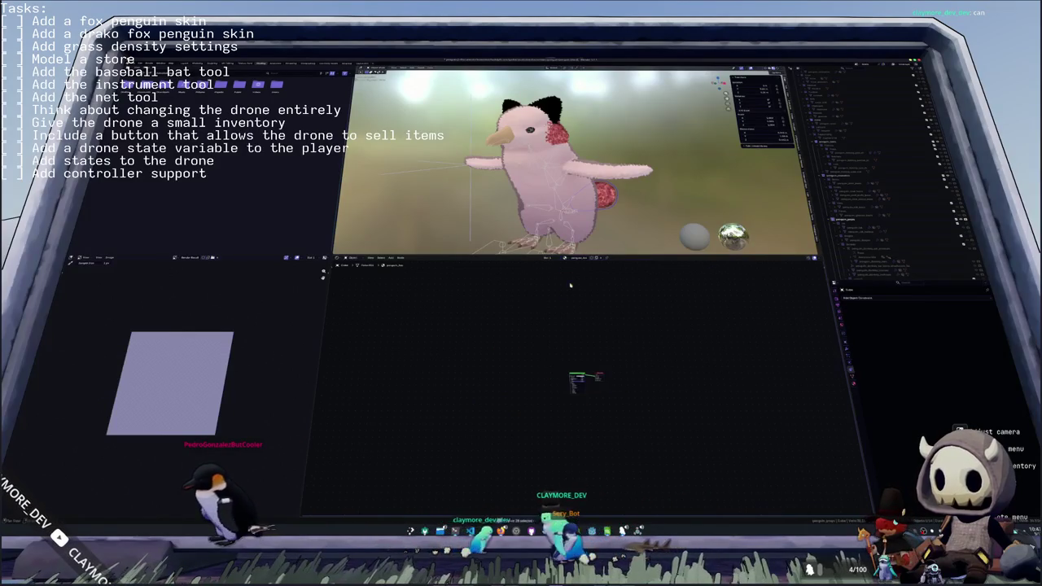
{"action": "key", "text": "ctrl+v"}
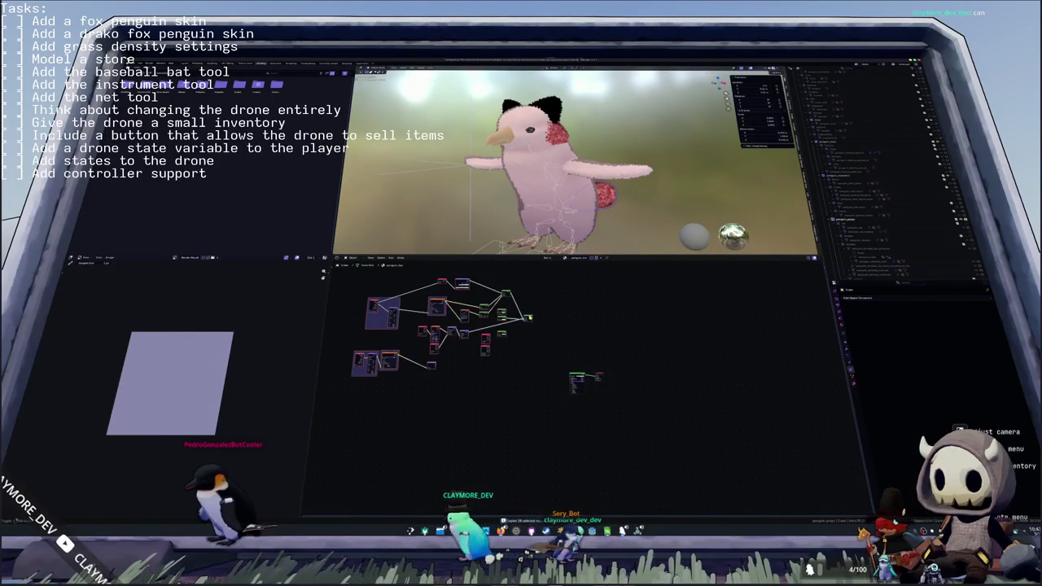
- Clear the pasted Image Texture's image, frame the material's node graph, and return to Geometry Nodes
{"action": "scroll", "coordinate": [499, 295], "scroll_direction": "up", "scroll_amount": 2}
{"action": "scroll", "coordinate": [500, 295], "scroll_direction": "up", "scroll_amount": 2}
{"action": "scroll", "coordinate": [500, 295], "scroll_direction": "up", "scroll_amount": 2}
{"action": "scroll", "coordinate": [500, 296], "scroll_direction": "up", "scroll_amount": 2}
{"action": "scroll", "coordinate": [530, 317], "scroll_direction": "up", "scroll_amount": 2}
{"action": "scroll", "coordinate": [573, 346], "scroll_direction": "up", "scroll_amount": 2}
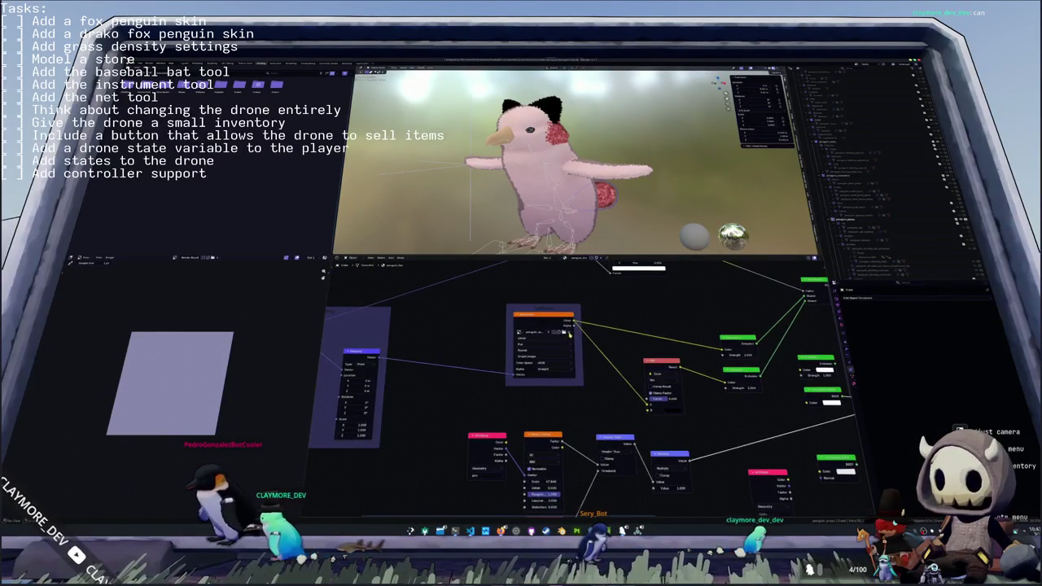
{"action": "left_click", "coordinate": [569, 332]}
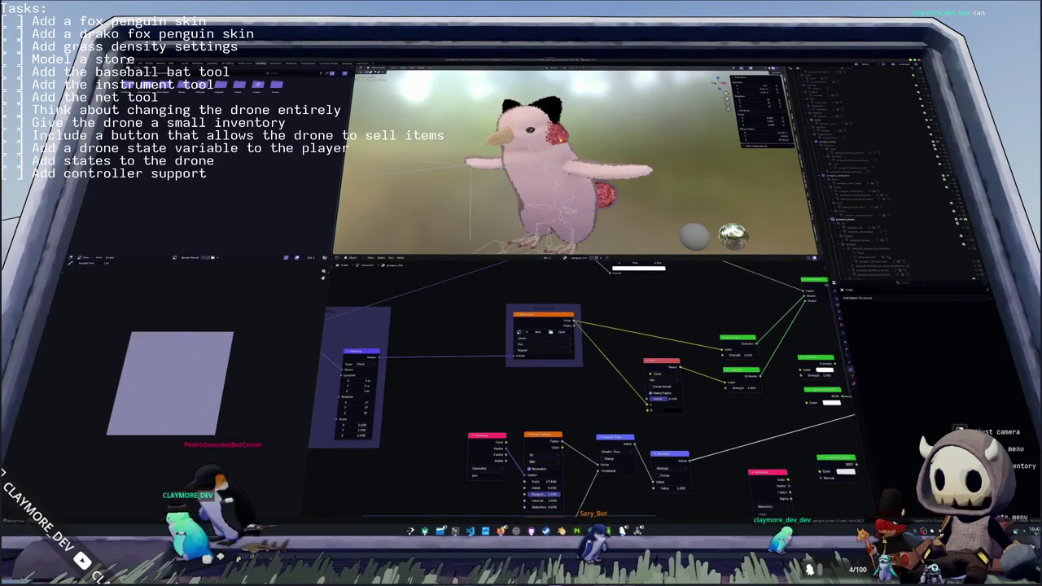
{"action": "left_click", "coordinate": [852, 290]}
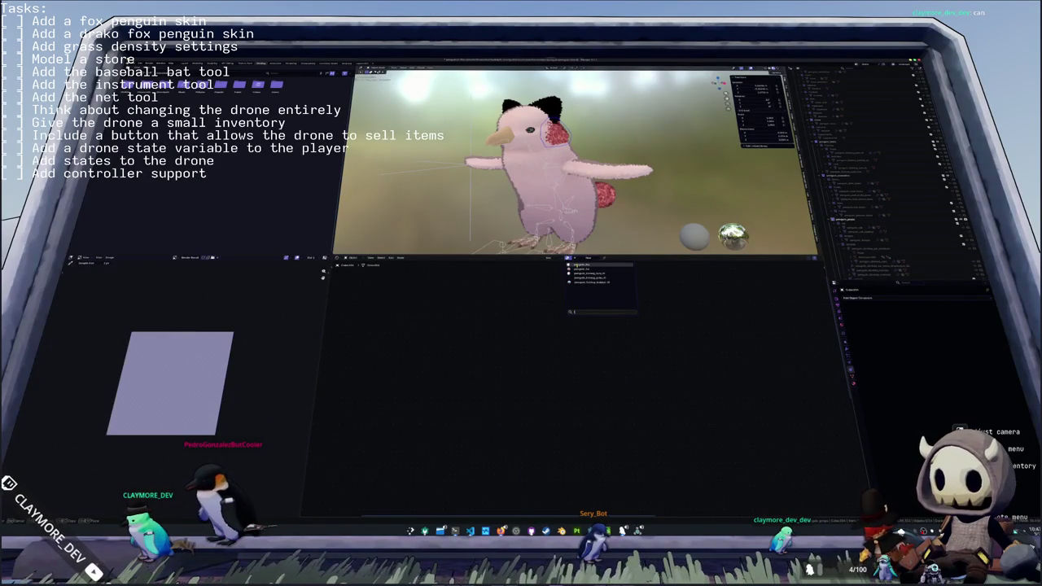
{"action": "left_click", "coordinate": [576, 265]}
{"action": "key", "text": "Home"}
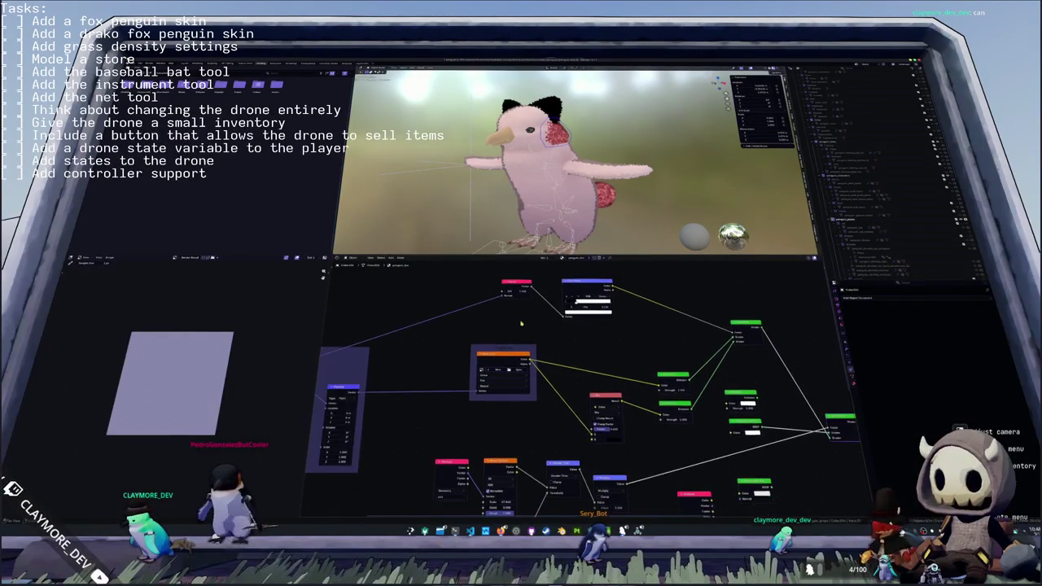
{"action": "middle_click_drag", "start_coordinate": [522, 320], "coordinate": [502, 303]}
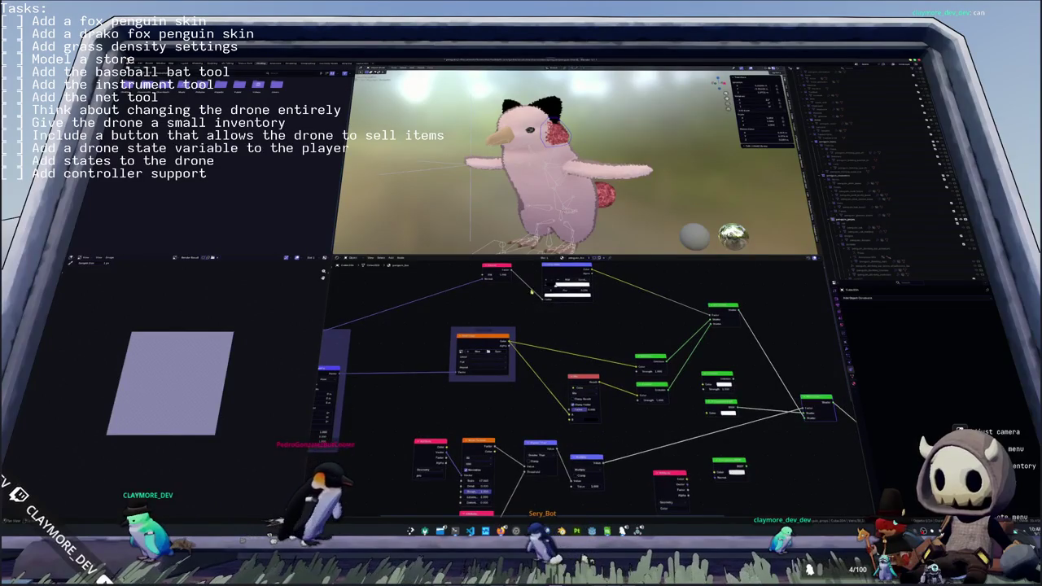
{"action": "key", "text": "ctrl+Page_Down"}
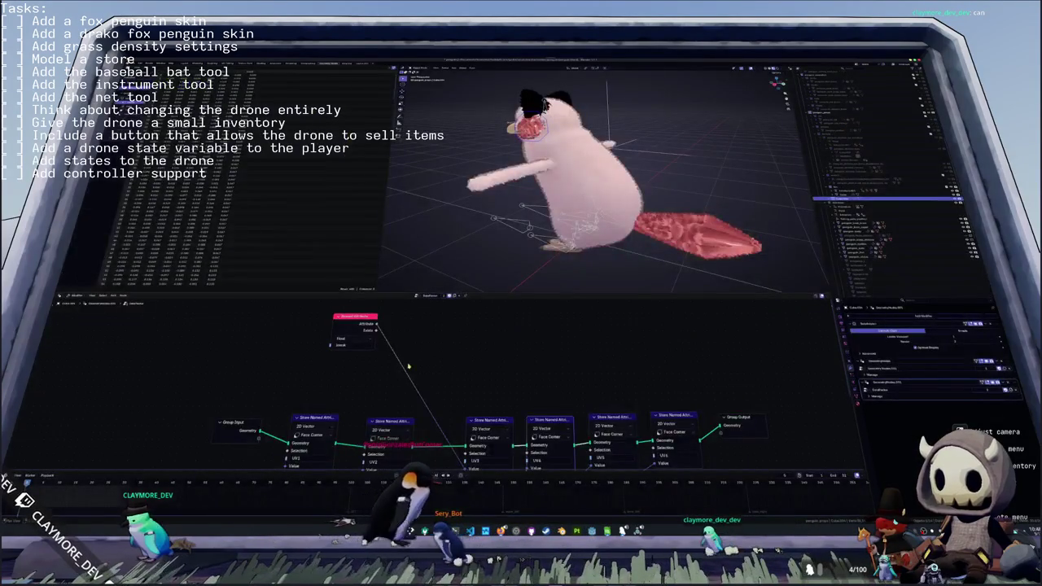
- Set the upper Set Material node to penguin_fur and give the lower node a new material
{"action": "left_click", "coordinate": [903, 368]}
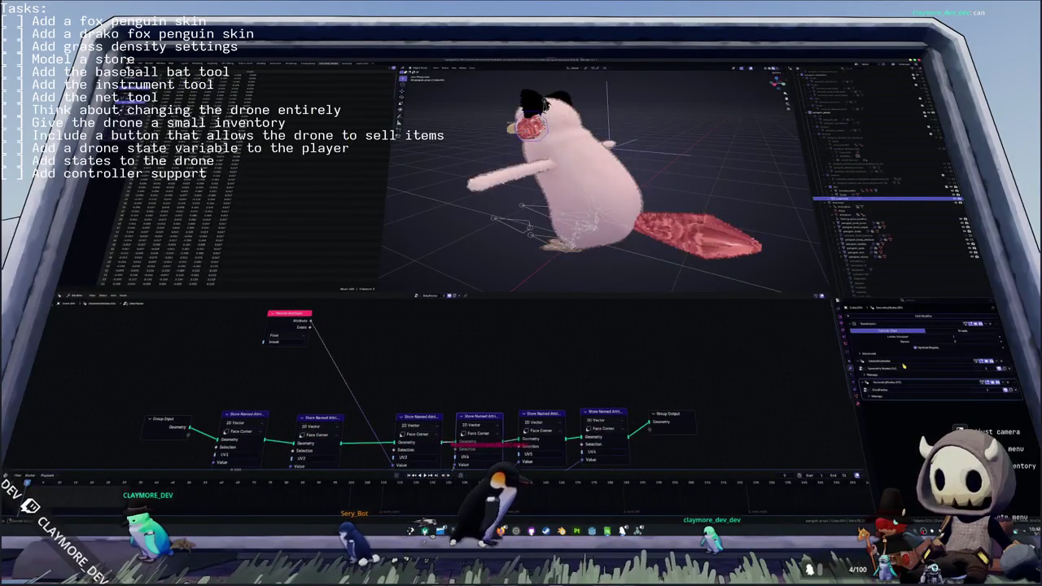
{"action": "left_click", "coordinate": [529, 363]}
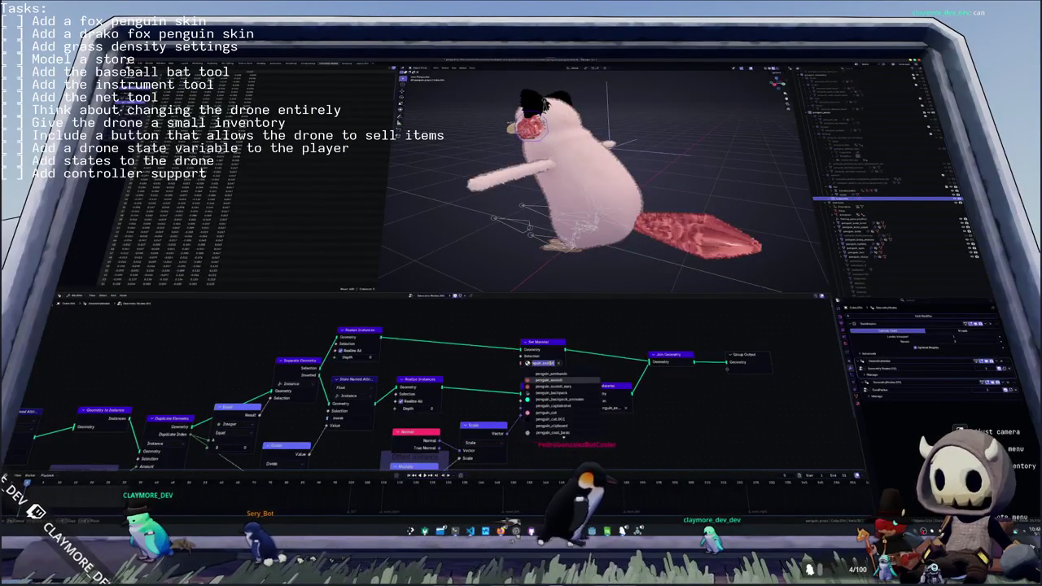
{"action": "left_click", "coordinate": [541, 386]}
{"action": "left_click", "coordinate": [600, 407]}
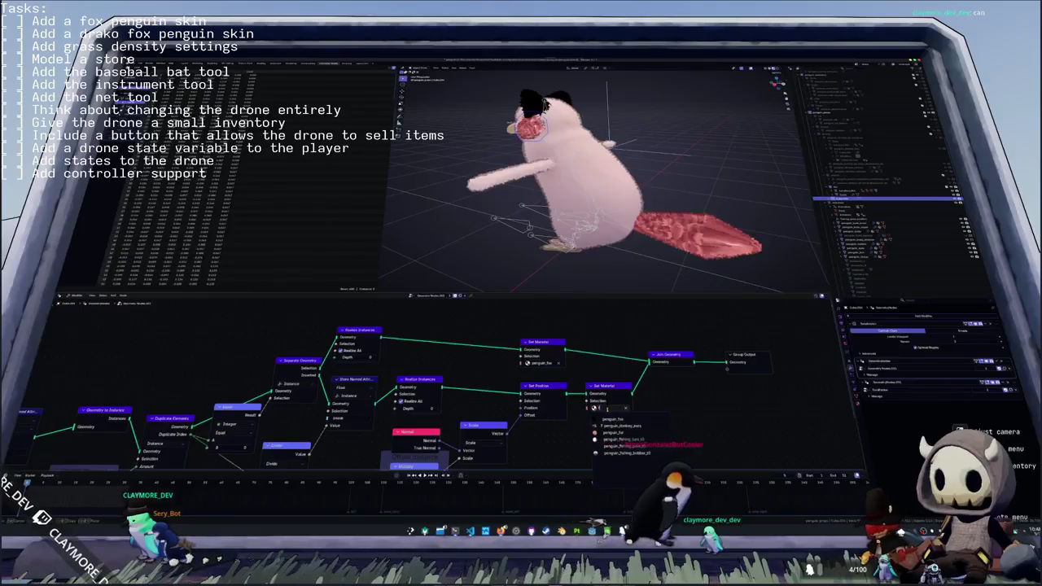
{"action": "left_click", "coordinate": [619, 425]}
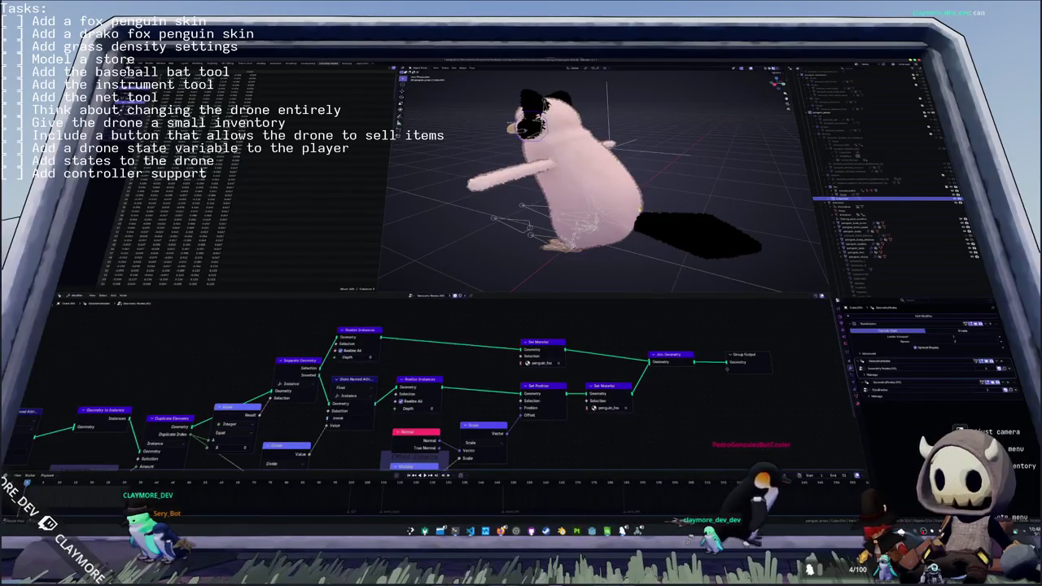
- Orbit around the penguin while selecting other objects, ending on the armature
{"action": "left_click", "coordinate": [863, 232]}
{"action": "middle_click_drag", "start_coordinate": [586, 204], "coordinate": [513, 211]}
{"action": "middle_click_drag", "start_coordinate": [744, 220], "coordinate": [641, 200]}
{"action": "left_click", "coordinate": [641, 200]}
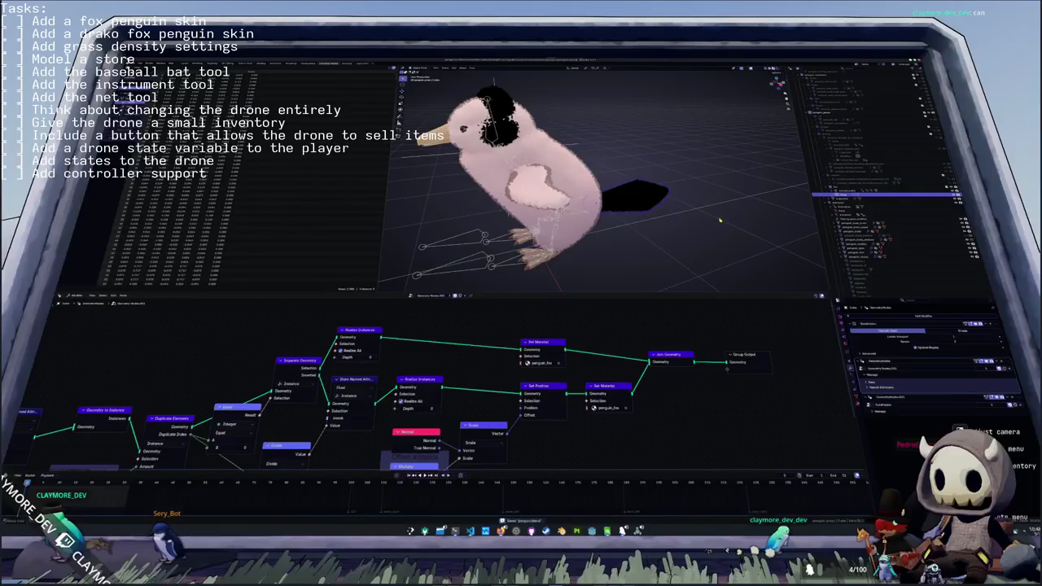
{"action": "left_click", "coordinate": [842, 191]}
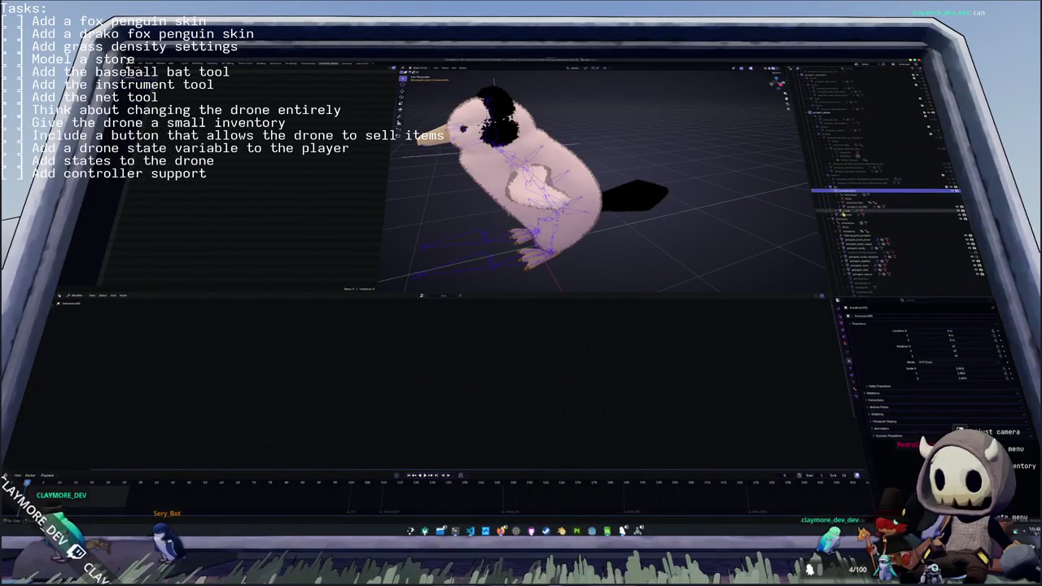
- Unparent the chosen object from the armature with Alt+P > Clear and Keep Transformation, then deselect
{"action": "left_click", "coordinate": [851, 207]}
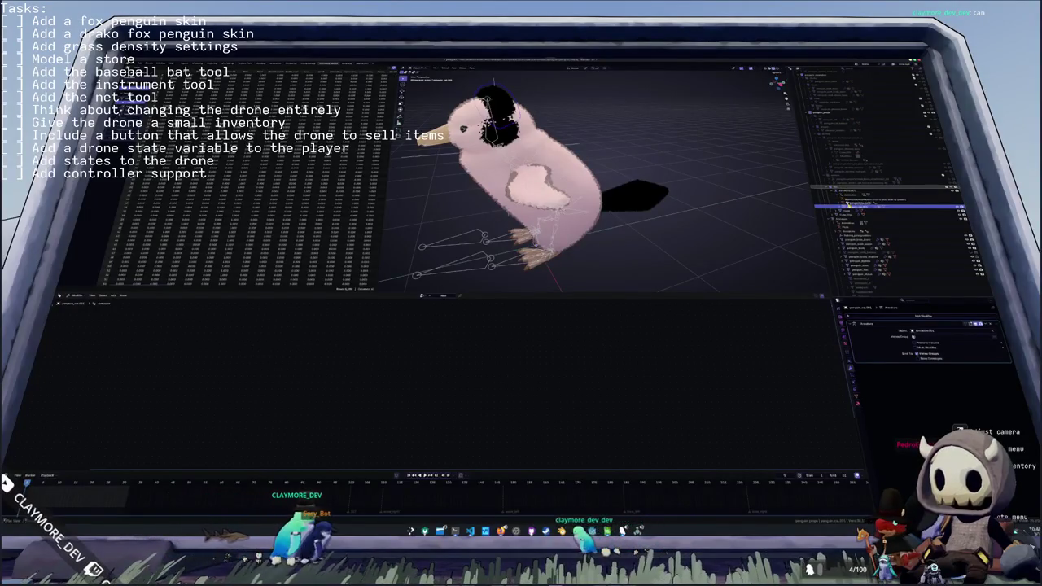
{"action": "scroll", "coordinate": [667, 204], "scroll_direction": "down", "scroll_amount": 2}
{"action": "key", "text": "alt+p"}
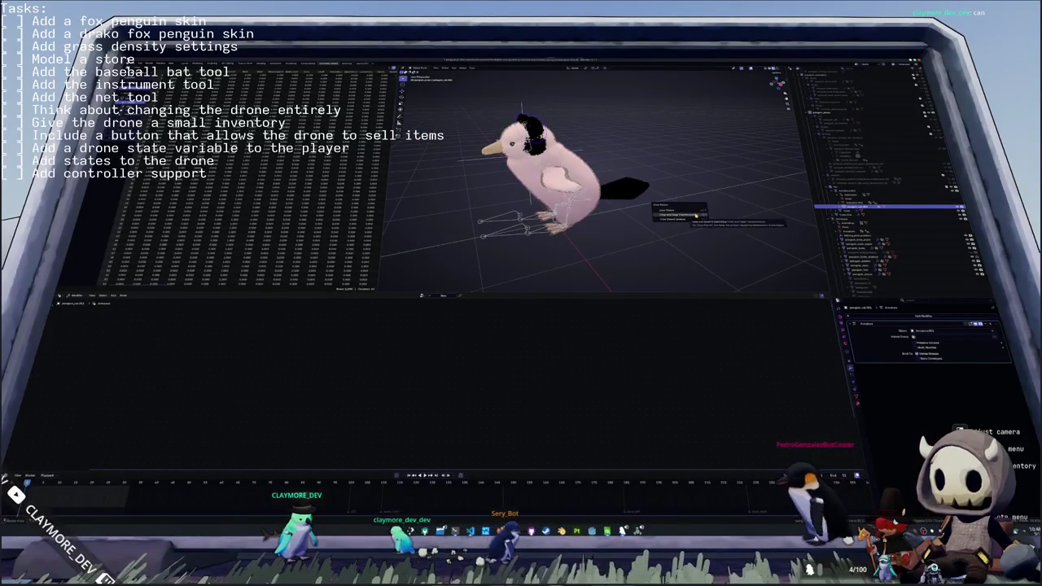
{"action": "left_click", "coordinate": [696, 216]}
{"action": "left_click", "coordinate": [851, 194]}
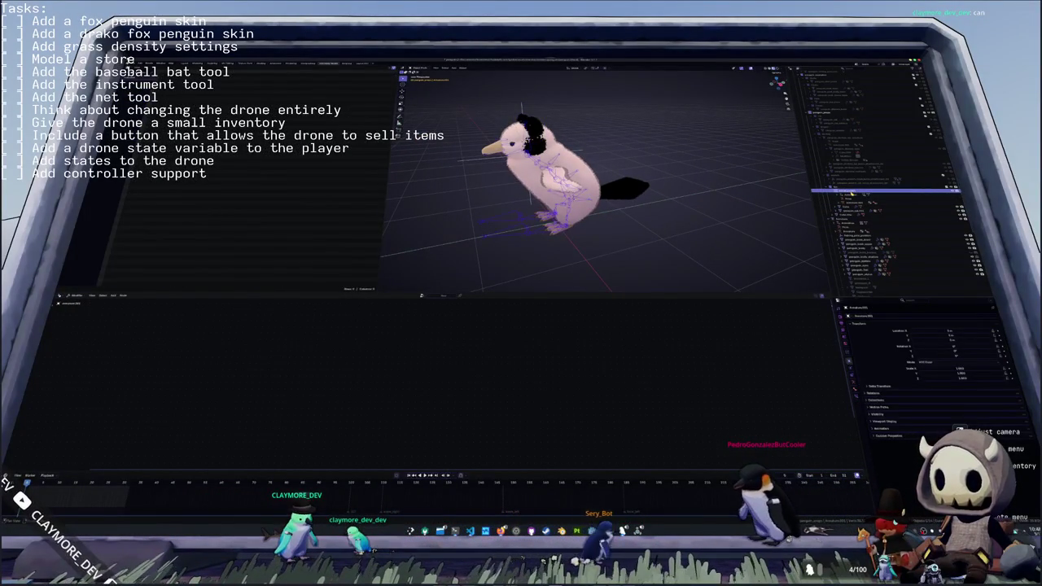
{"action": "left_click", "coordinate": [852, 193]}
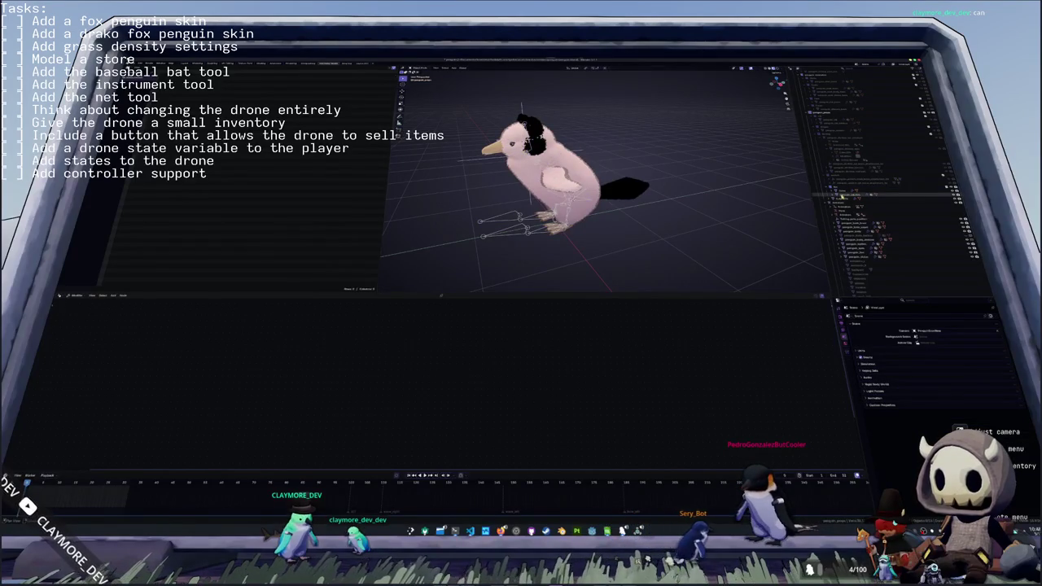
- Save the file as penguin.blend
{"action": "left_click", "coordinate": [844, 195]}
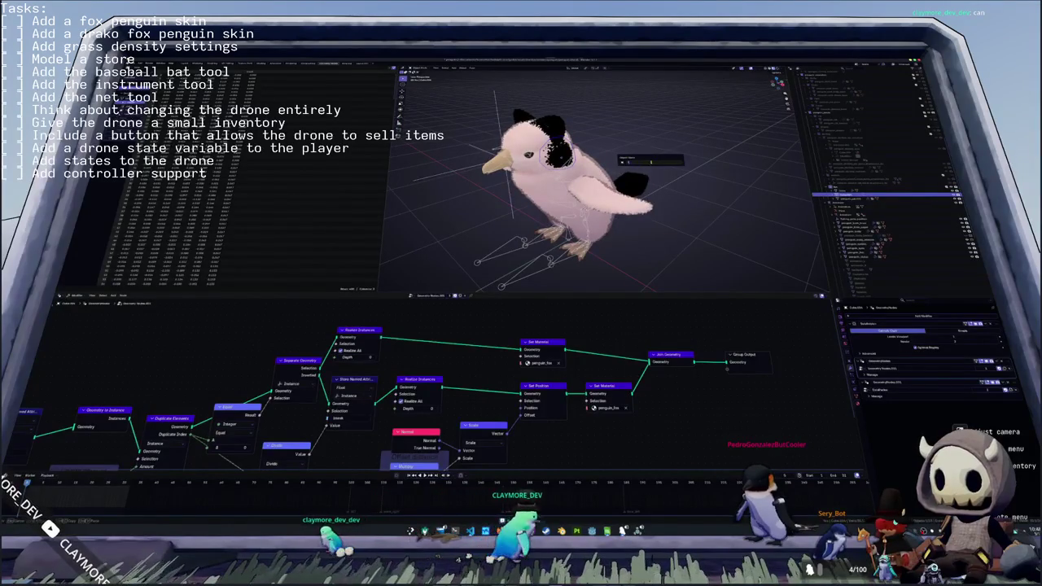
{"action": "key", "text": "ctrl+s"}
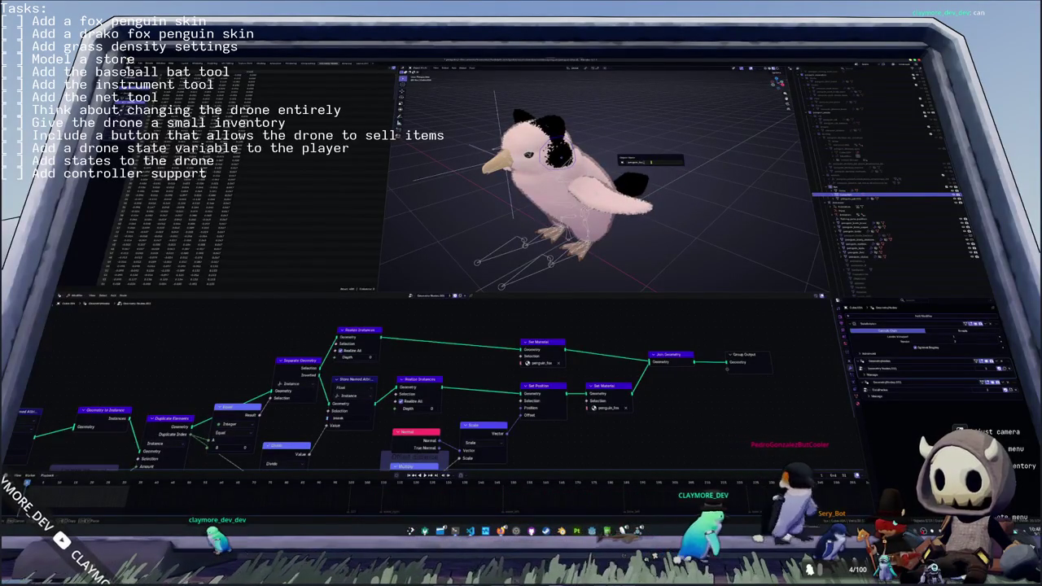
{"action": "key", "text": "Return"}
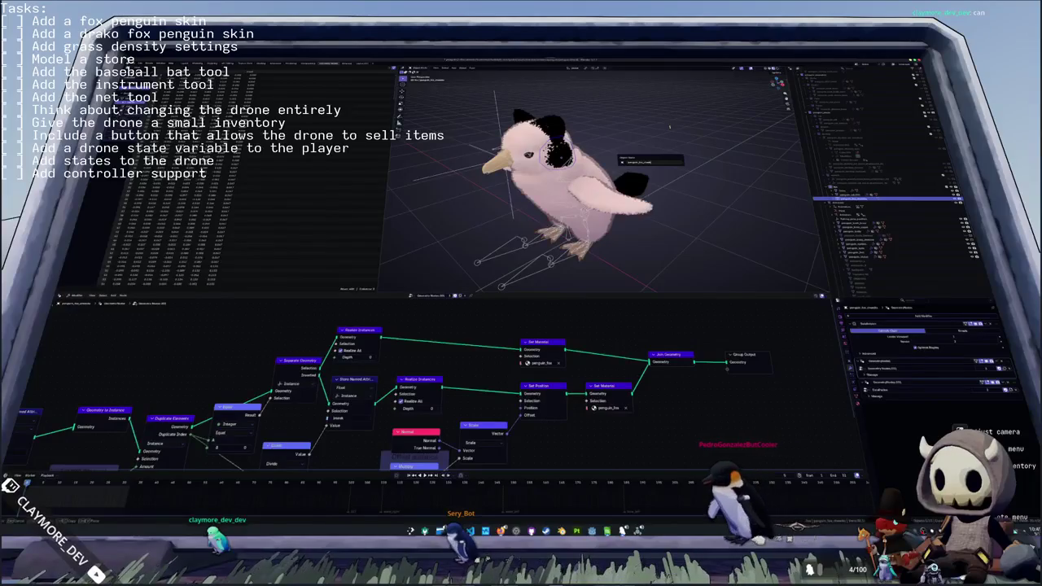
- Rename the body object to 'penguin_bo'
{"action": "left_click", "coordinate": [700, 163]}
{"action": "key", "text": "F2"}
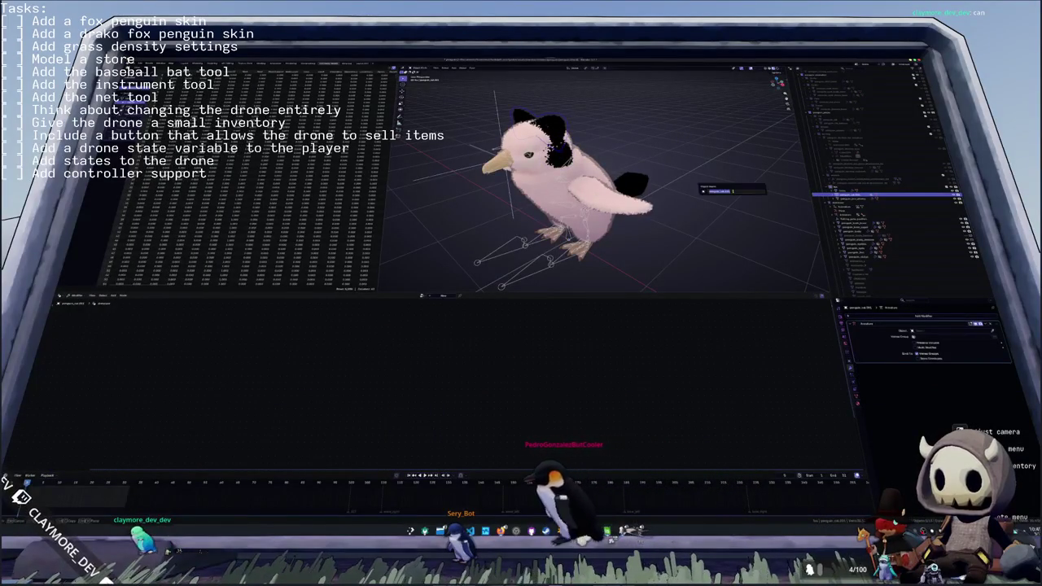
{"action": "type", "text": "penguin_bo"}
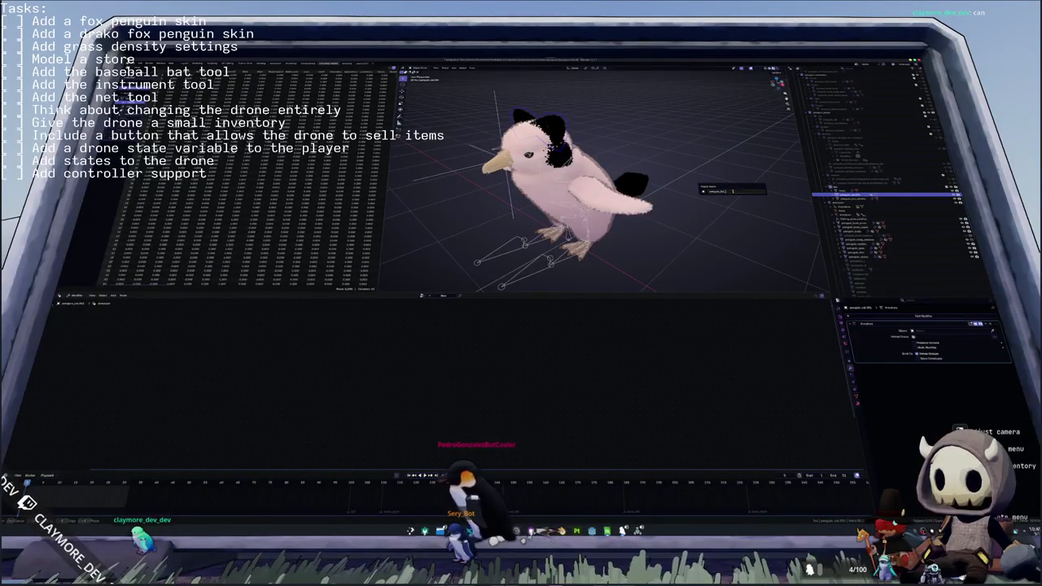
{"action": "key", "text": "Return"}
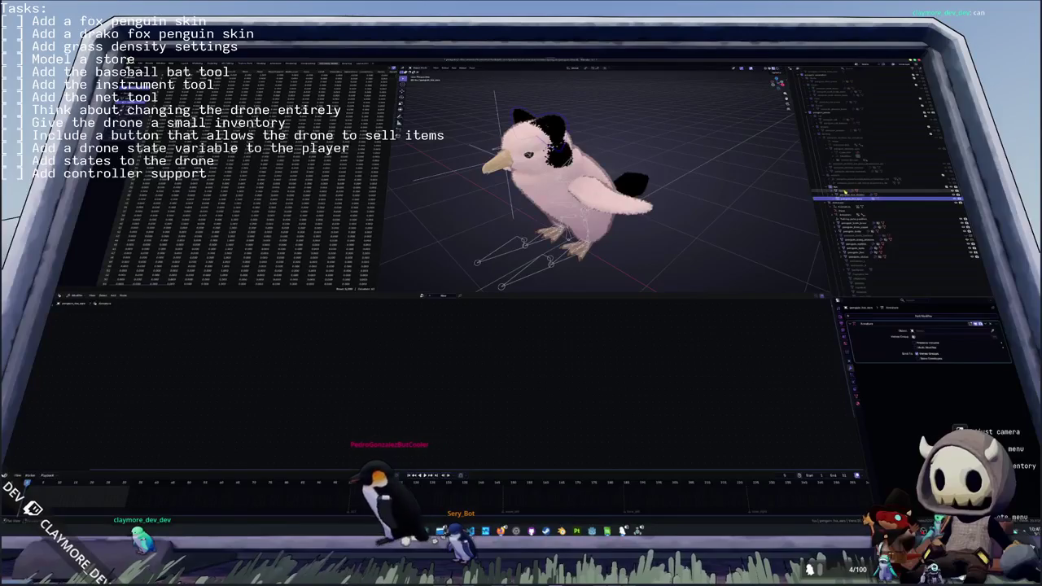
- Rename another object to 'penguin_fox', then select the armature and orbit around it
{"action": "left_click", "coordinate": [606, 196]}
{"action": "key", "text": "F2"}
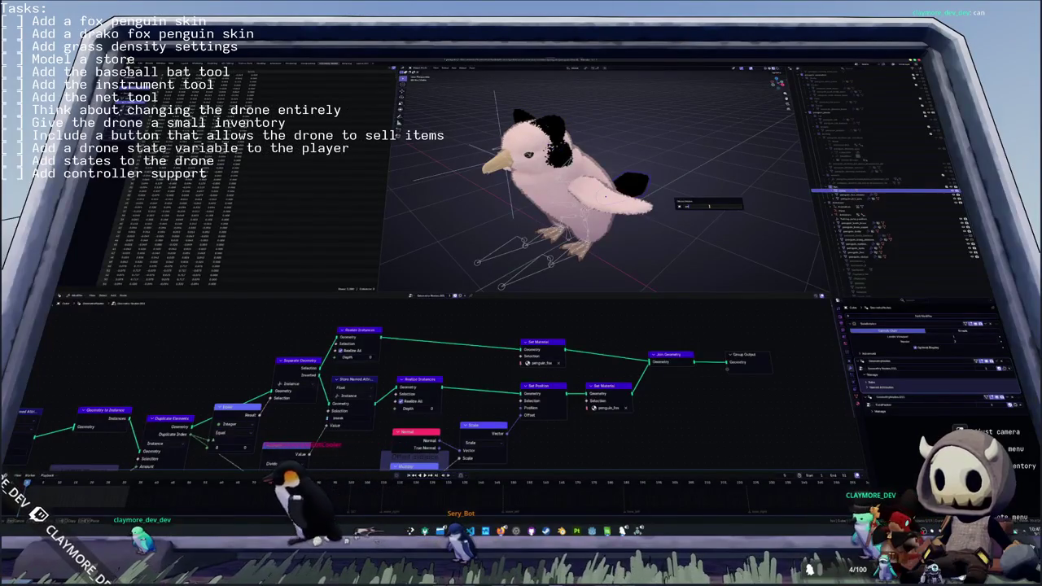
{"action": "type", "text": "penguin_fox"}
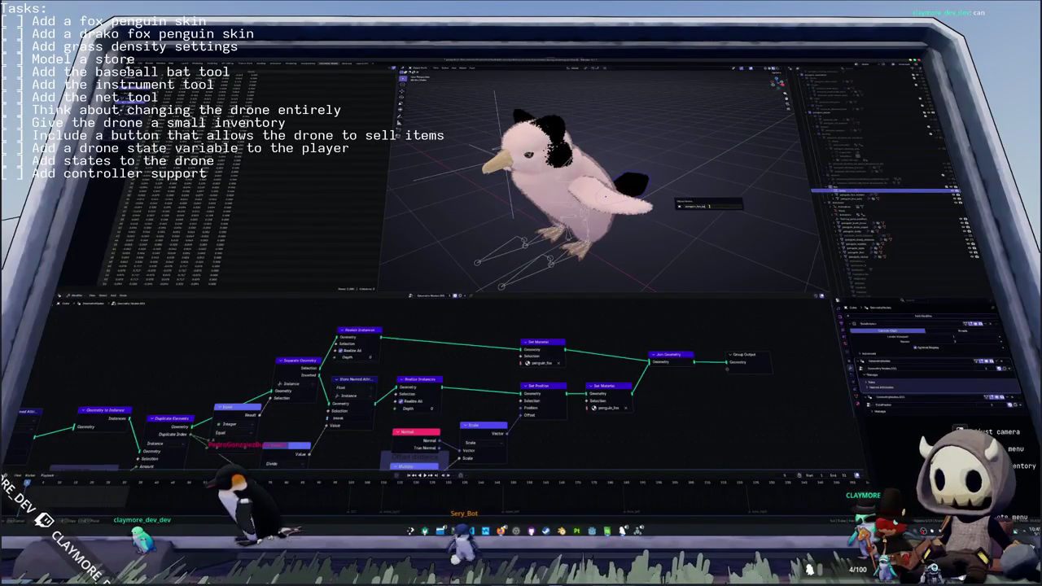
{"action": "key", "text": "Return"}
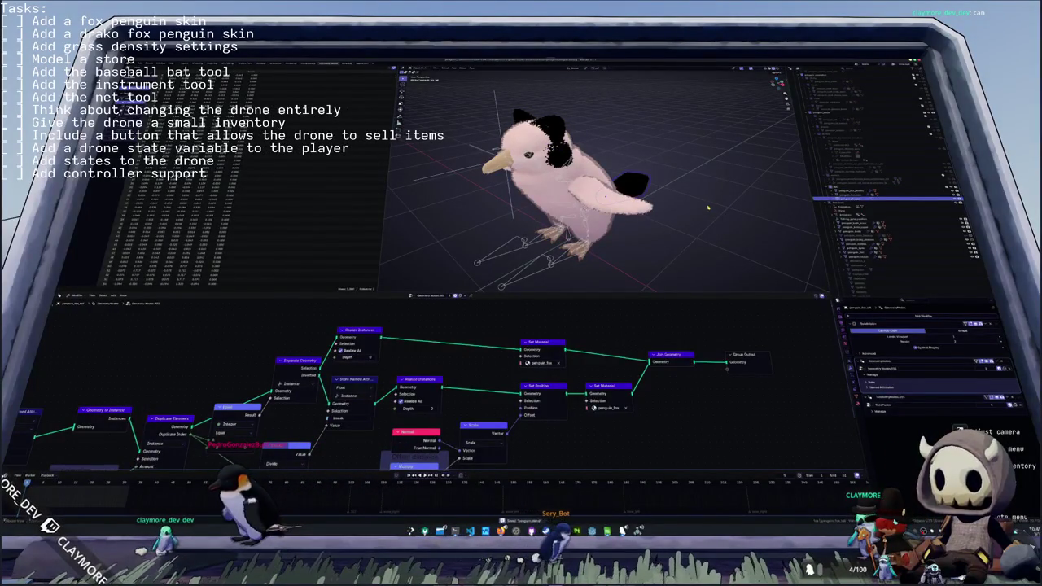
{"action": "left_click", "coordinate": [605, 195]}
{"action": "mouse_move", "coordinate": [605, 196]}
{"action": "middle_mouse_down"}
{"action": "mouse_move", "coordinate": [634, 154]}
{"action": "mouse_move", "coordinate": [605, 153]}
{"action": "mouse_move", "coordinate": [688, 168]}
{"action": "middle_mouse_up"}
- Inspect the penguin's ears and head from above, the side and three-quarter angles
{"action": "left_click", "coordinate": [846, 191]}
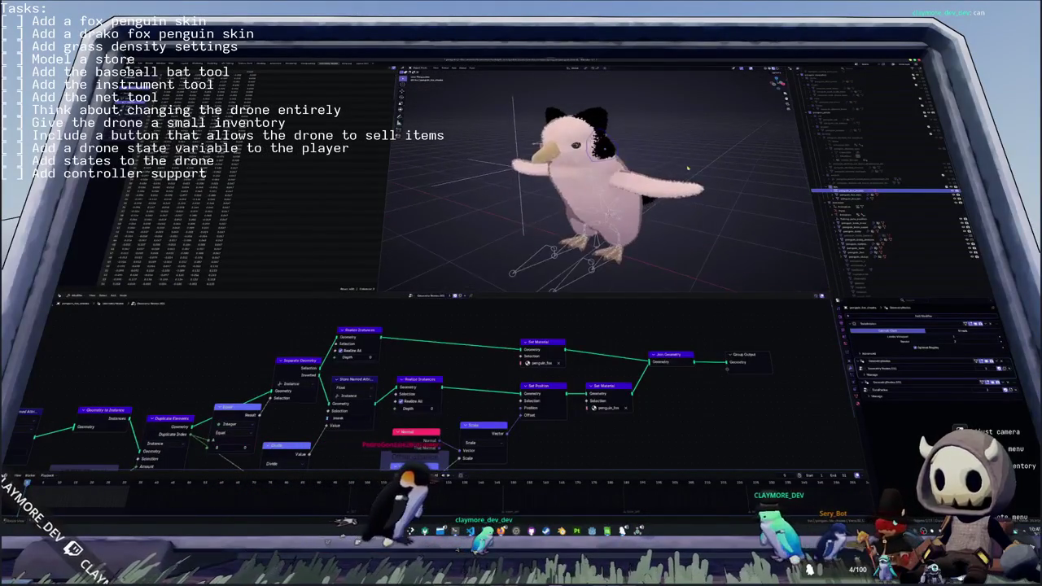
{"action": "scroll", "coordinate": [688, 168], "scroll_direction": "down", "scroll_amount": 3}
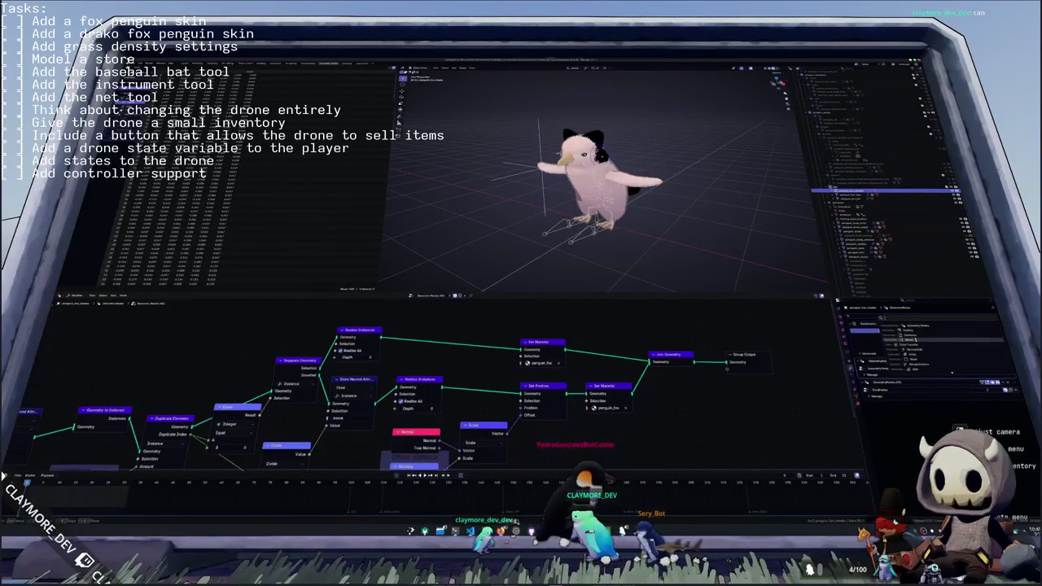
{"action": "left_click", "coordinate": [584, 237]}
{"action": "mouse_move", "coordinate": [584, 237]}
{"action": "middle_mouse_down"}
{"action": "mouse_move", "coordinate": [516, 264]}
{"action": "mouse_move", "coordinate": [637, 225]}
{"action": "mouse_move", "coordinate": [586, 195]}
{"action": "middle_mouse_up"}
{"action": "scroll", "coordinate": [604, 220], "scroll_direction": "up", "scroll_amount": 5}
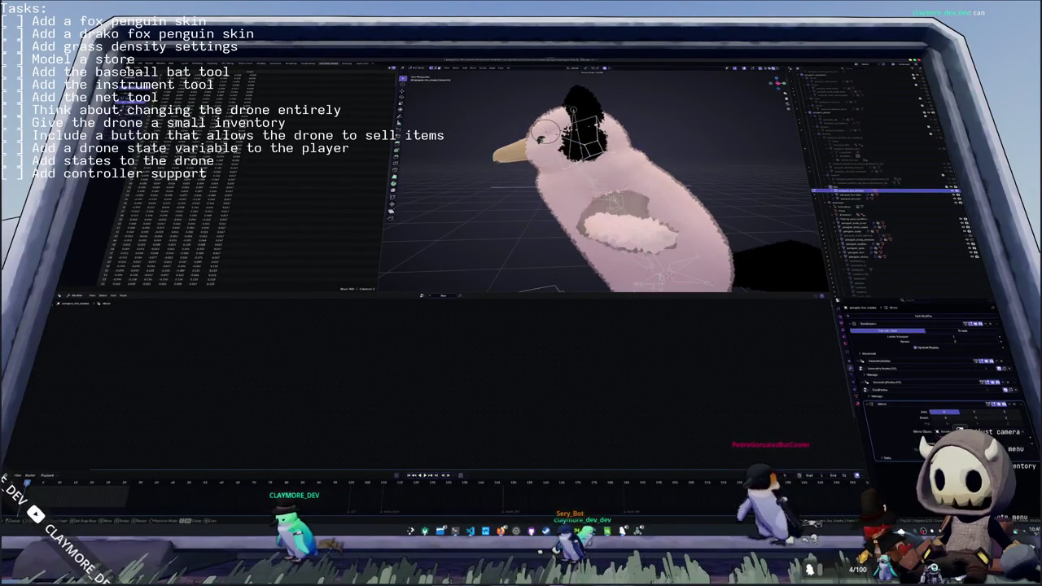
{"action": "mouse_move", "coordinate": [573, 110]}
{"action": "middle_mouse_down"}
{"action": "mouse_move", "coordinate": [514, 157]}
{"action": "mouse_move", "coordinate": [538, 160]}
{"action": "mouse_move", "coordinate": [665, 259]}
{"action": "mouse_move", "coordinate": [644, 245]}
{"action": "middle_mouse_up"}
{"action": "scroll", "coordinate": [586, 196], "scroll_direction": "up", "scroll_amount": 2}
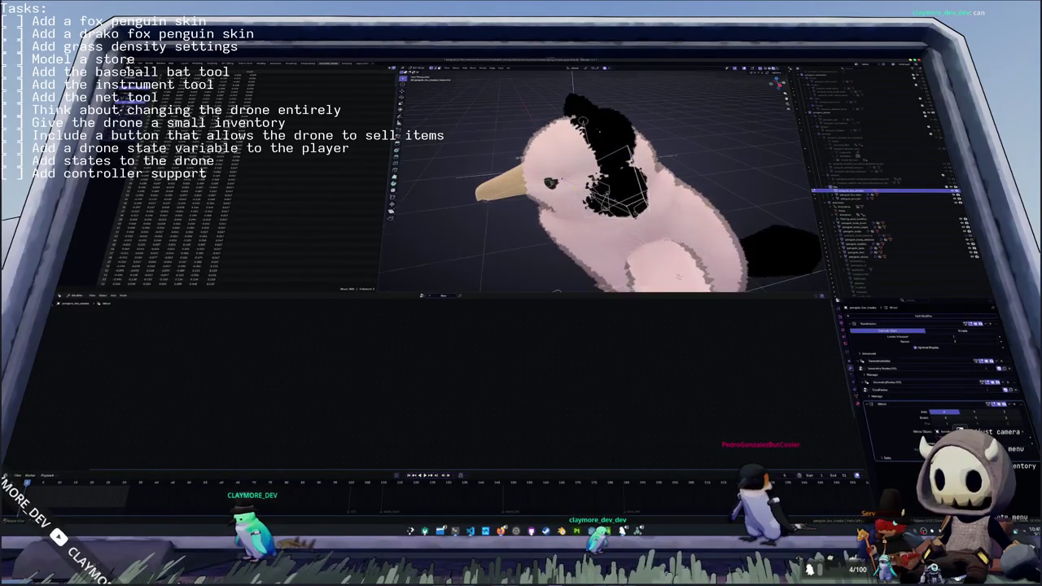
{"action": "scroll", "coordinate": [644, 244], "scroll_direction": "up", "scroll_amount": 2}
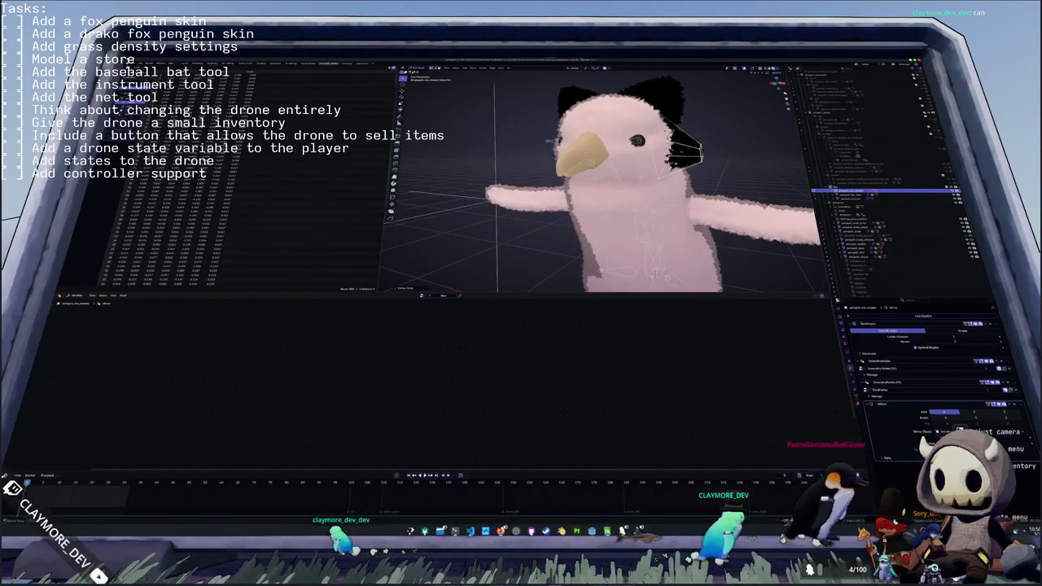
{"action": "mouse_move", "coordinate": [732, 170]}
{"action": "middle_mouse_down"}
{"action": "mouse_move", "coordinate": [628, 168]}
{"action": "mouse_move", "coordinate": [681, 150]}
{"action": "middle_mouse_up"}
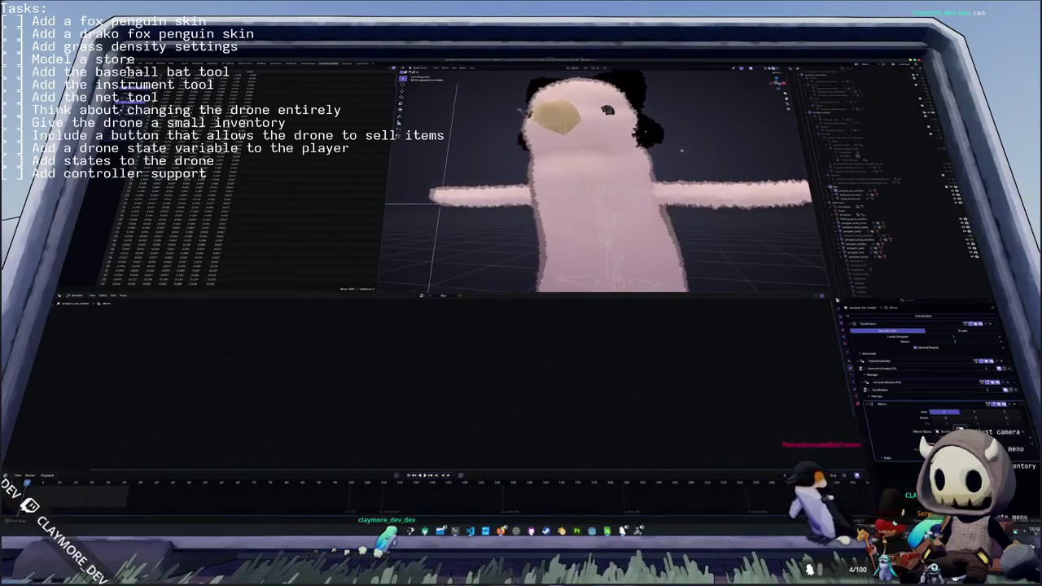
{"action": "scroll", "coordinate": [681, 150], "scroll_direction": "down", "scroll_amount": 3}
{"action": "scroll", "coordinate": [681, 150], "scroll_direction": "down", "scroll_amount": 4}
{"action": "middle_click_drag", "start_coordinate": [682, 150], "coordinate": [631, 184]}
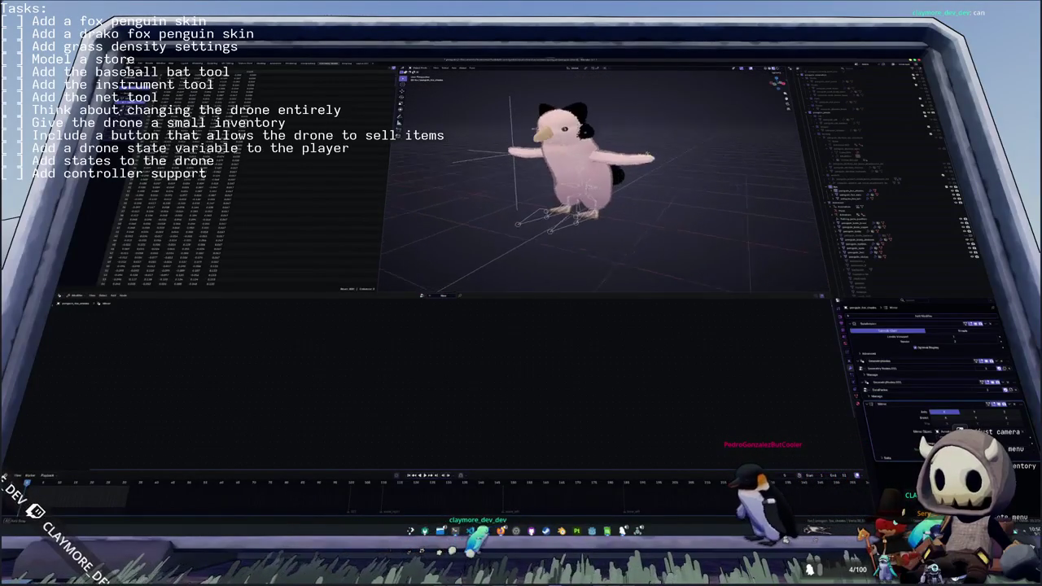
- Select the ears and penguin mesh objects, then change the penguin's head pose
{"action": "left_click", "coordinate": [629, 182]}
{"action": "left_click", "coordinate": [599, 179]}
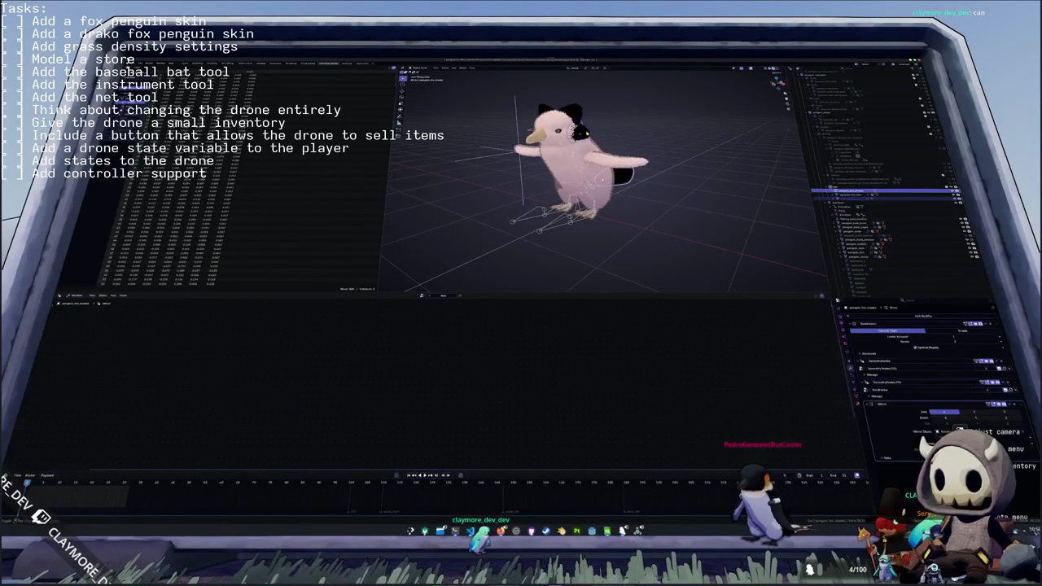
{"action": "left_click", "coordinate": [576, 111]}
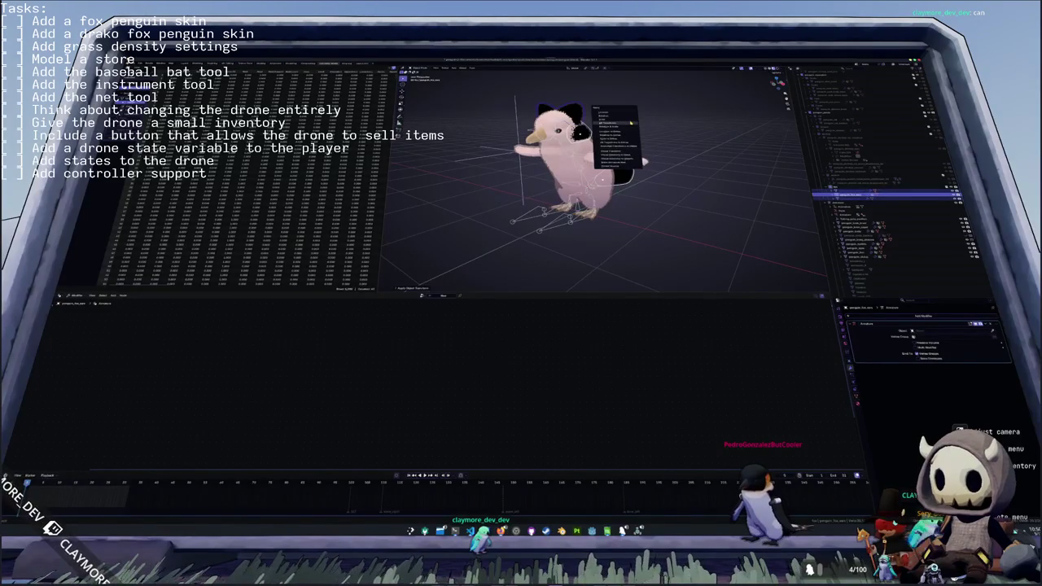
{"action": "left_click", "coordinate": [631, 122]}
{"action": "scroll", "coordinate": [643, 198], "scroll_direction": "up", "scroll_amount": 2}
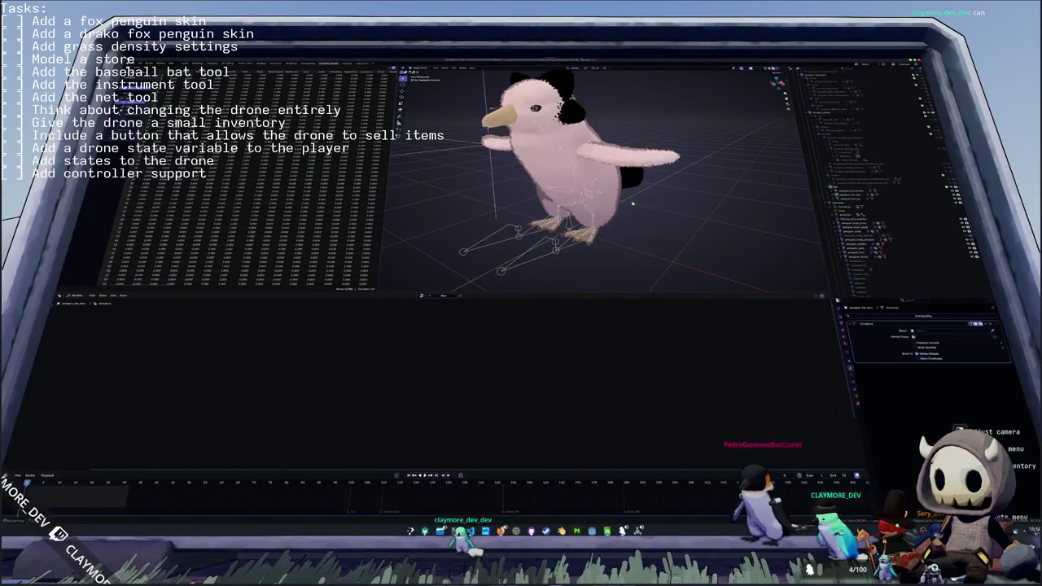
{"action": "left_click", "coordinate": [553, 202]}
{"action": "middle_click_drag", "start_coordinate": [534, 175], "coordinate": [464, 138]}
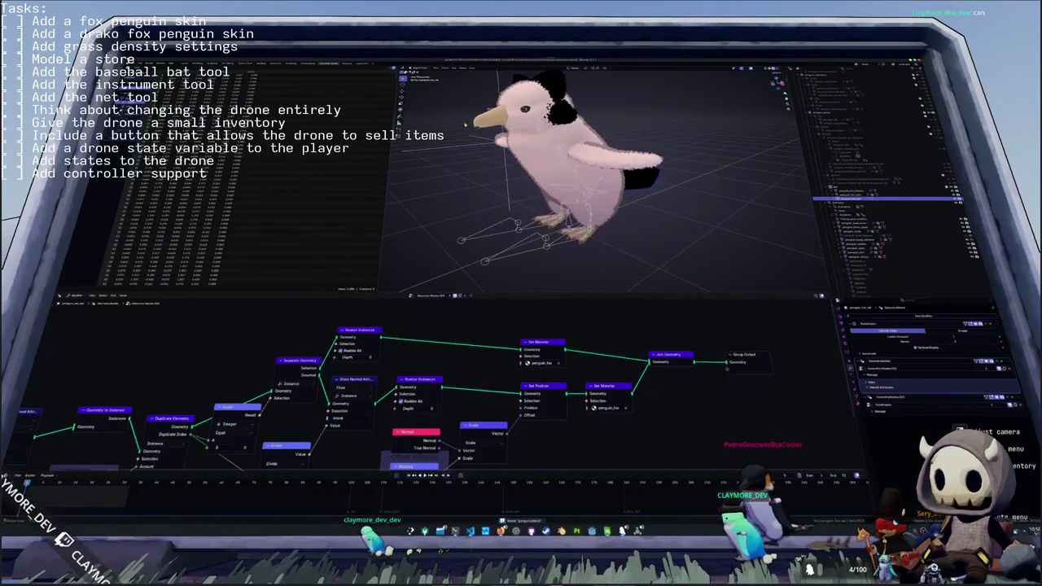
{"action": "left_click", "coordinate": [463, 68]}
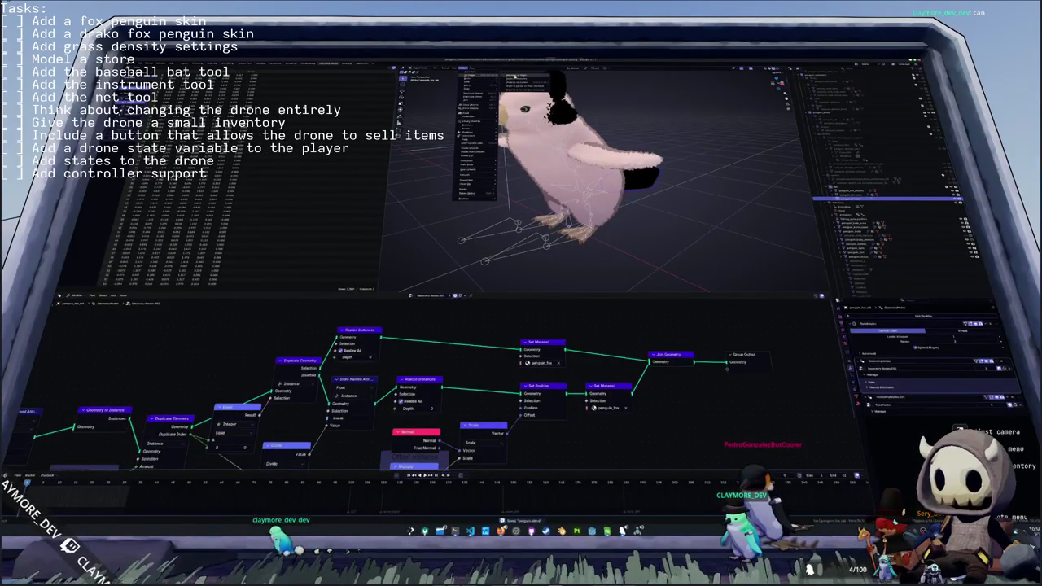
{"action": "left_click", "coordinate": [519, 81]}
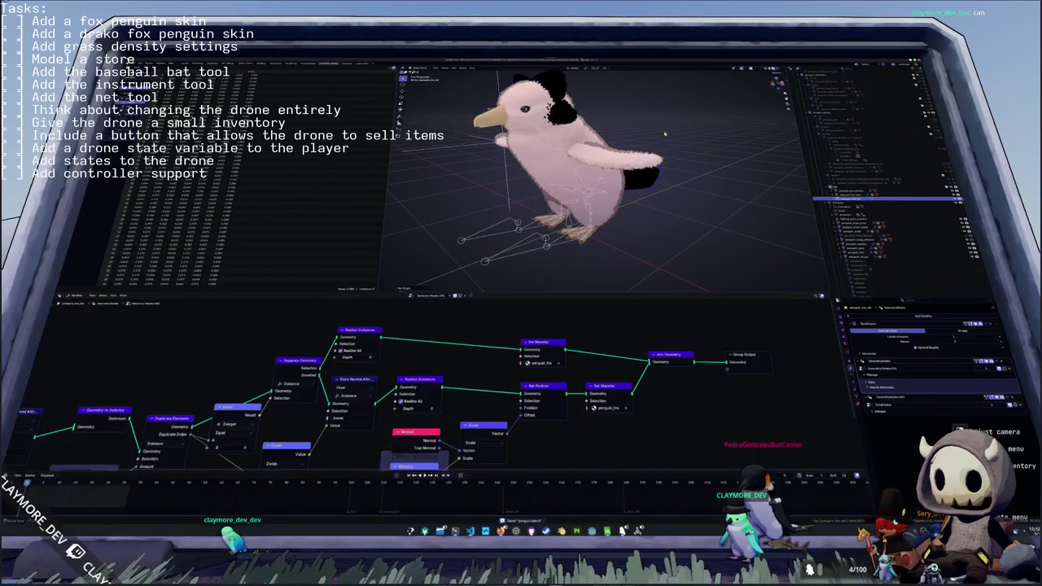
- Add a mesh cone behind the penguin as the fox tail's start
{"action": "key", "text": "shift+a"}
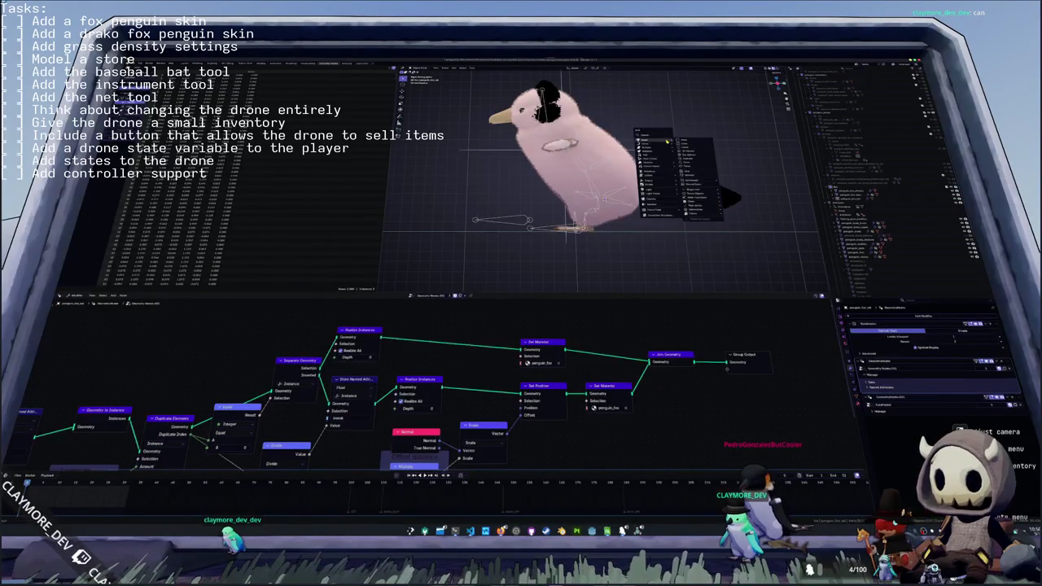
{"action": "left_click", "coordinate": [660, 171]}
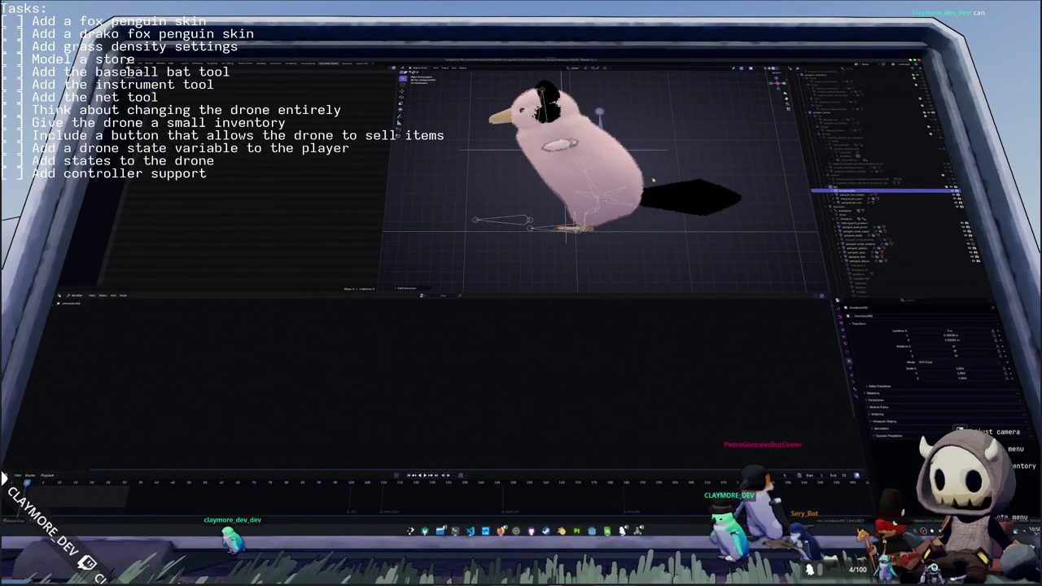
{"action": "scroll", "coordinate": [598, 175], "scroll_direction": "up", "scroll_amount": 3}
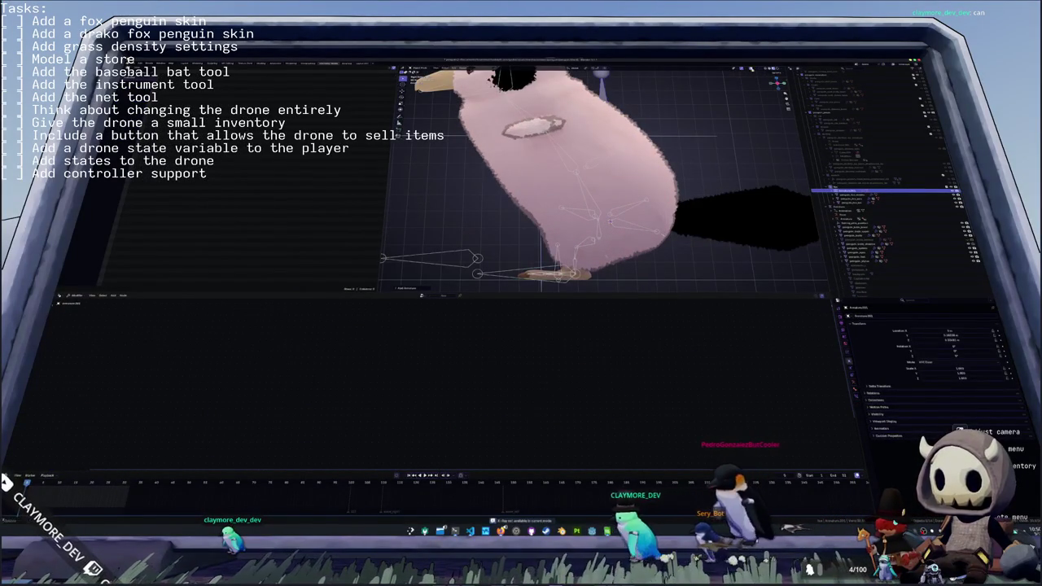
- In see-through solid view, delete the unwanted part of the tail cone mesh
{"action": "key", "text": "z"}
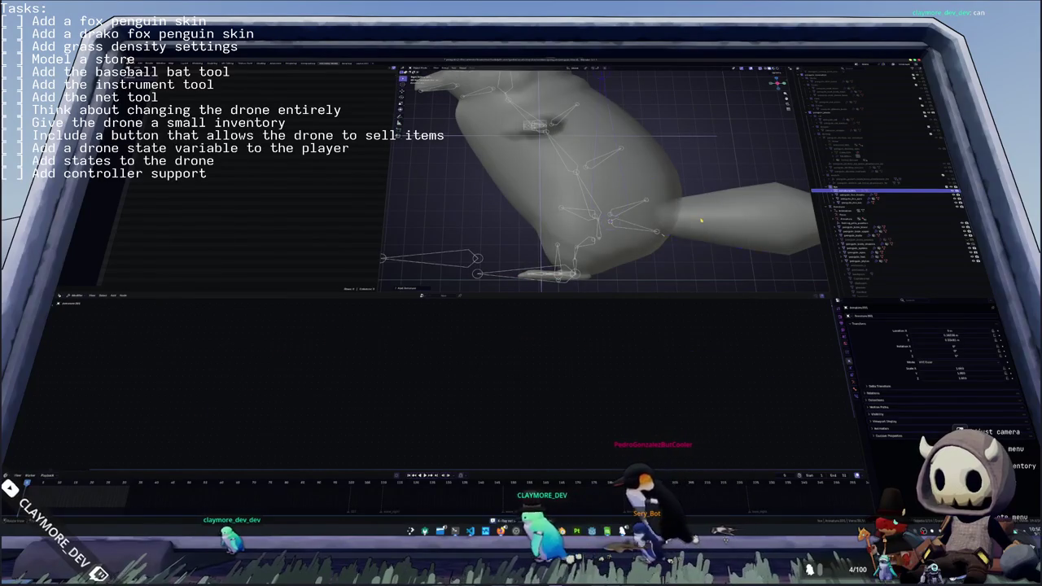
{"action": "left_click", "coordinate": [733, 213]}
{"action": "key", "text": "alt+z"}
{"action": "middle_click_drag", "start_coordinate": [599, 175], "coordinate": [570, 187]}
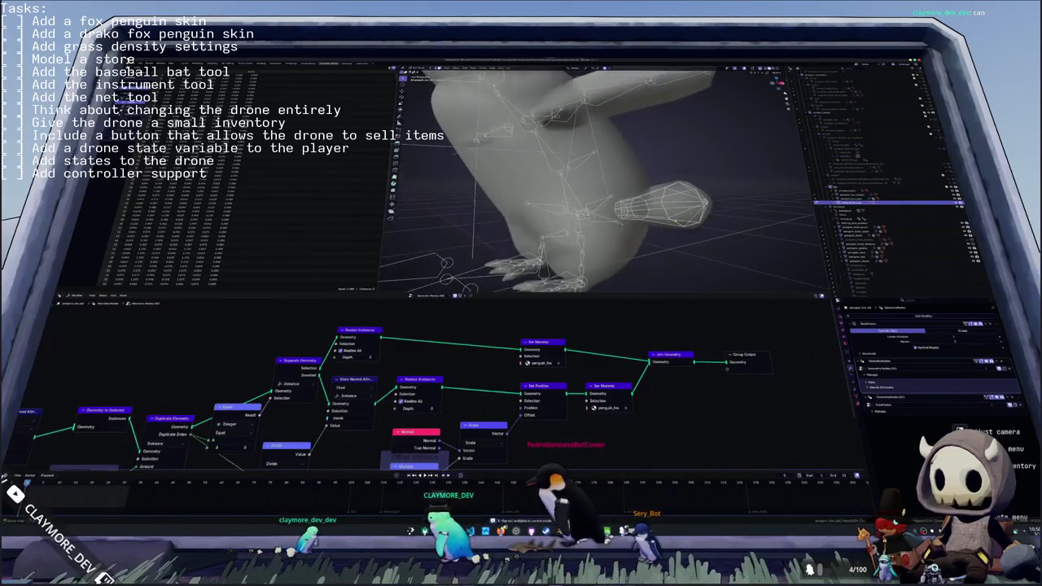
{"action": "scroll", "coordinate": [606, 179], "scroll_direction": "up", "scroll_amount": 3}
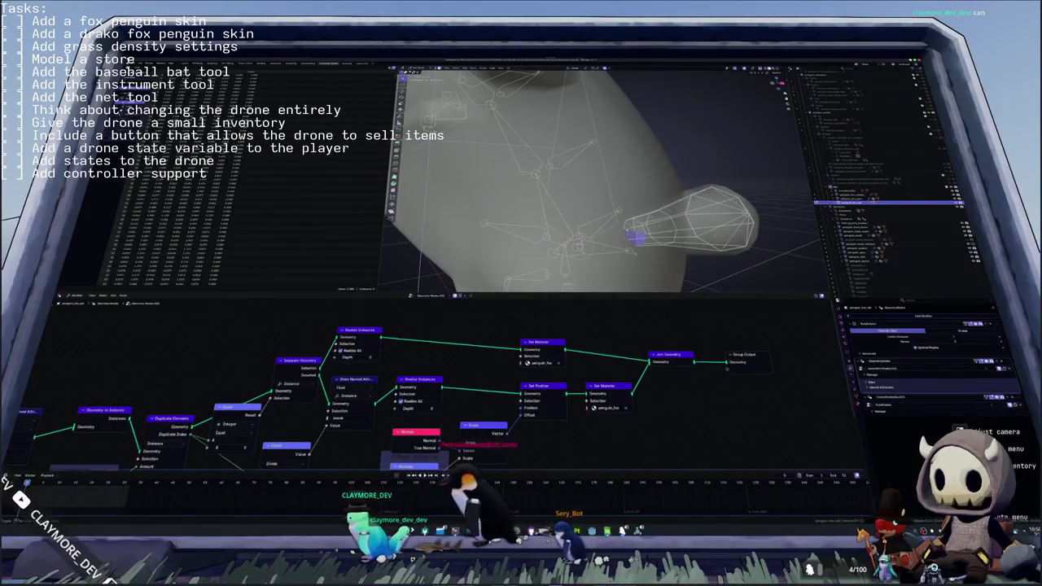
{"action": "key", "text": "x"}
{"action": "left_click", "coordinate": [639, 230]}
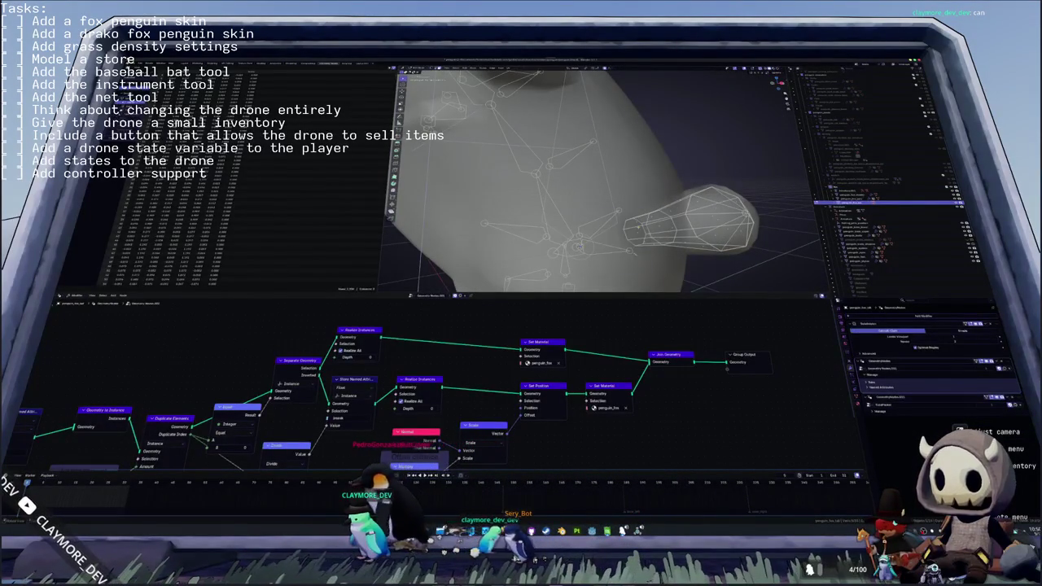
{"action": "middle_click_drag", "start_coordinate": [643, 230], "coordinate": [618, 195]}
{"action": "scroll", "coordinate": [619, 195], "scroll_direction": "down", "scroll_amount": 2}
{"action": "key", "text": "Tab"}
{"action": "scroll", "coordinate": [605, 162], "scroll_direction": "down", "scroll_amount": 2}
- Extrude a new tail bone straight back along Y from the armature in side view
{"action": "left_click", "coordinate": [593, 102]}
{"action": "left_click", "coordinate": [594, 103]}
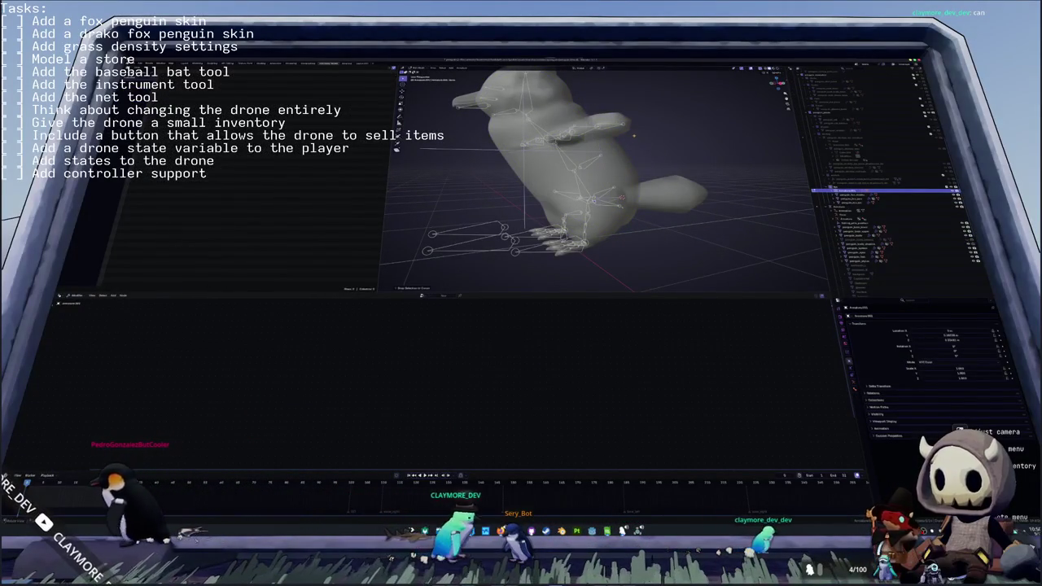
{"action": "key", "text": "KP_1"}
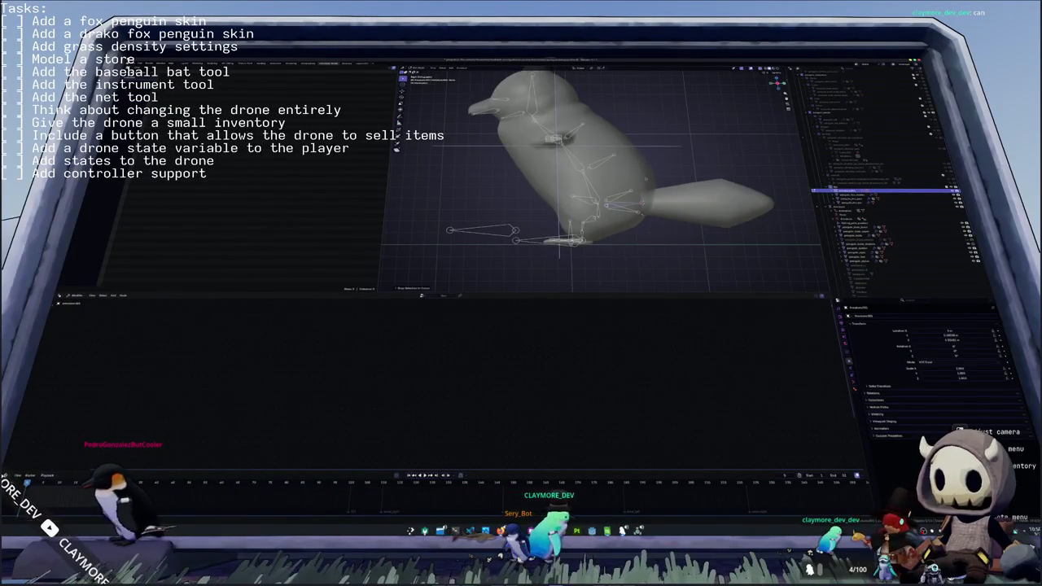
{"action": "middle_click_drag", "start_coordinate": [602, 179], "coordinate": [504, 163], "text": "shift"}
{"action": "key", "text": "g"}
{"action": "key", "text": "y"}
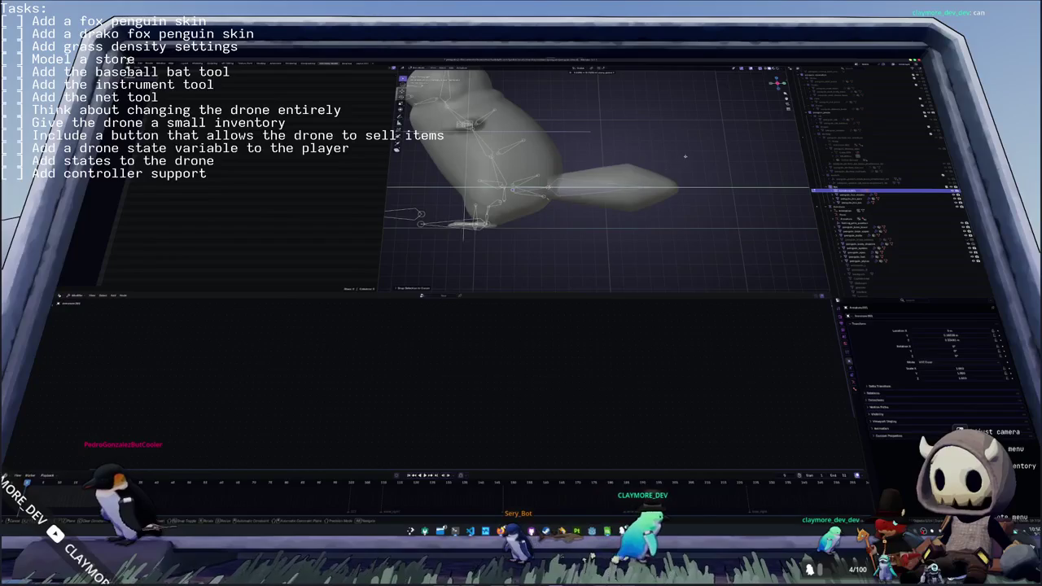
{"action": "left_click", "coordinate": [689, 171]}
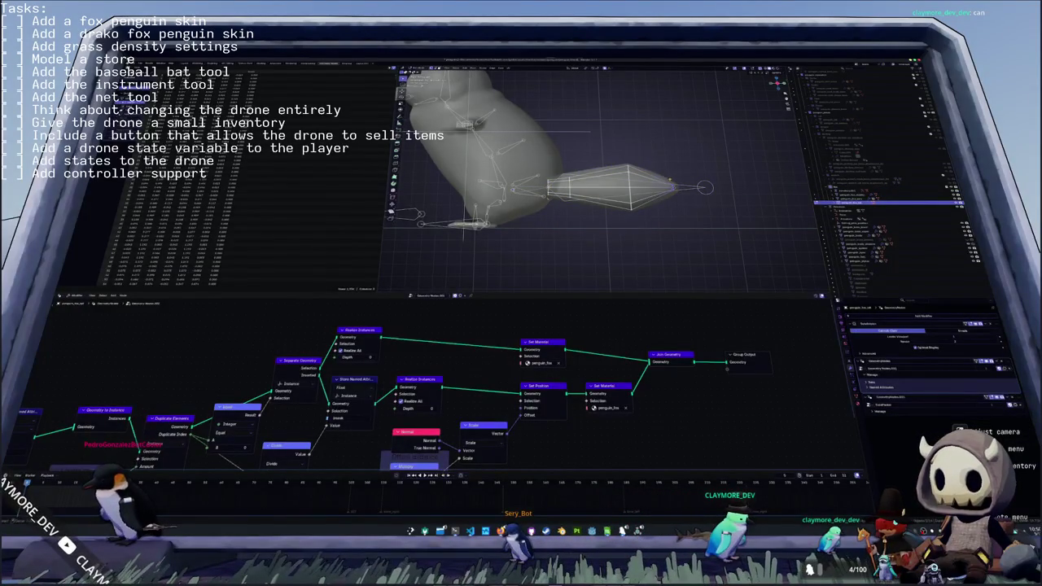
{"action": "left_click", "coordinate": [710, 191]}
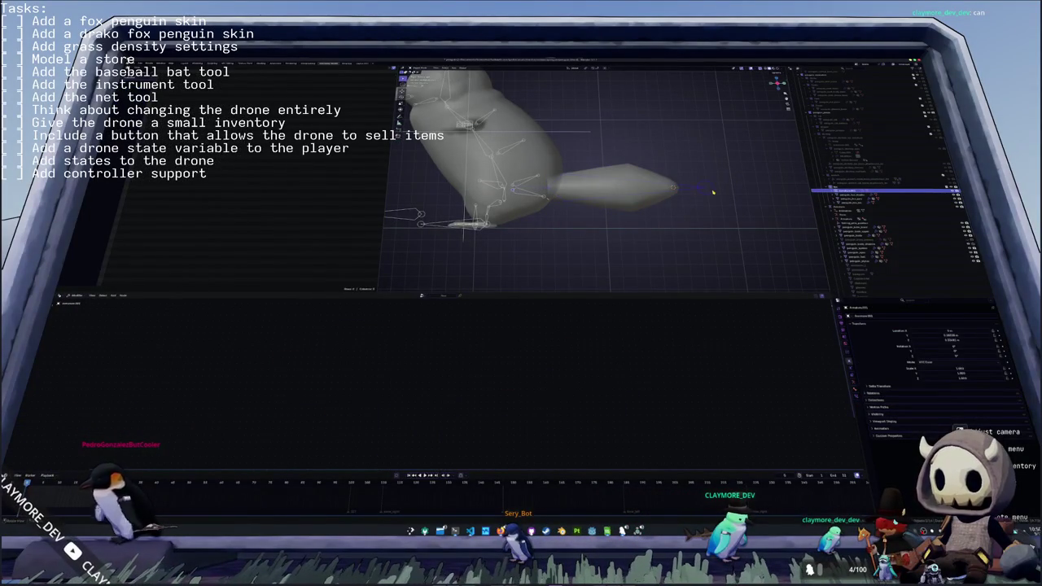
{"action": "right_click", "coordinate": [621, 190]}
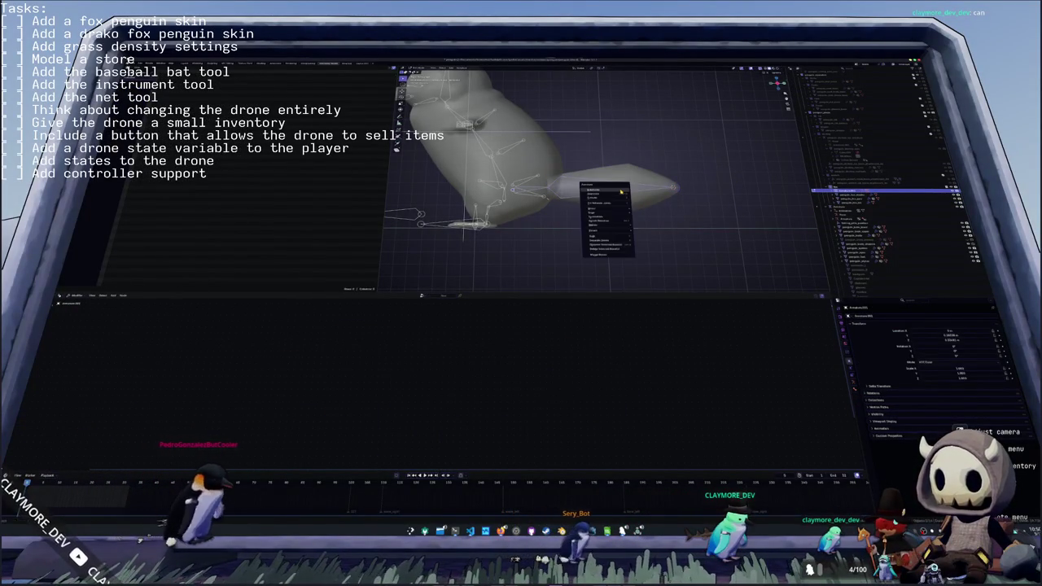
- Subdivide the tail bone into two segments, checking the cuts setting, and leave Edit Mode
{"action": "left_click", "coordinate": [612, 245]}
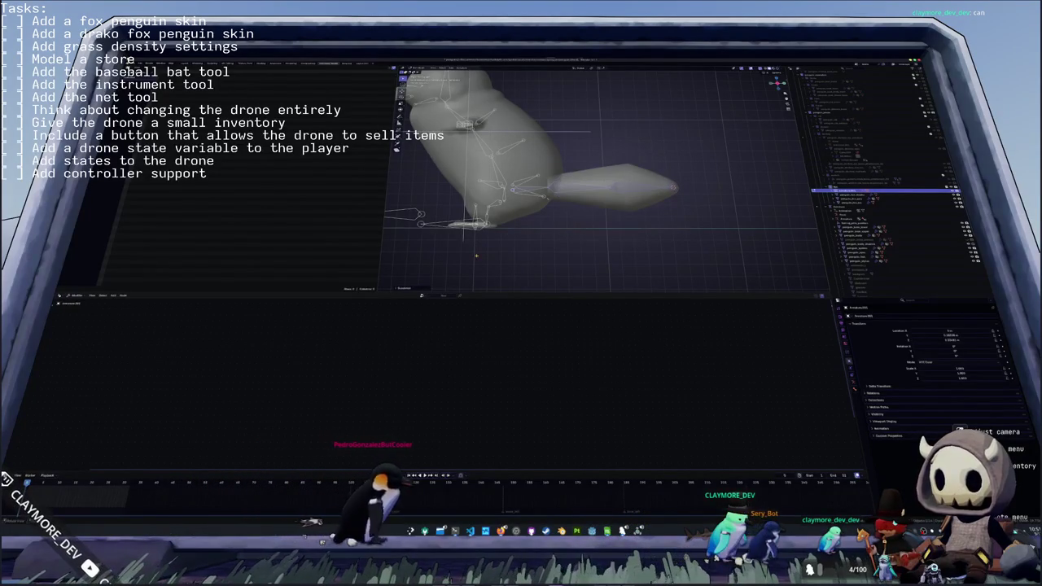
{"action": "left_click", "coordinate": [411, 287]}
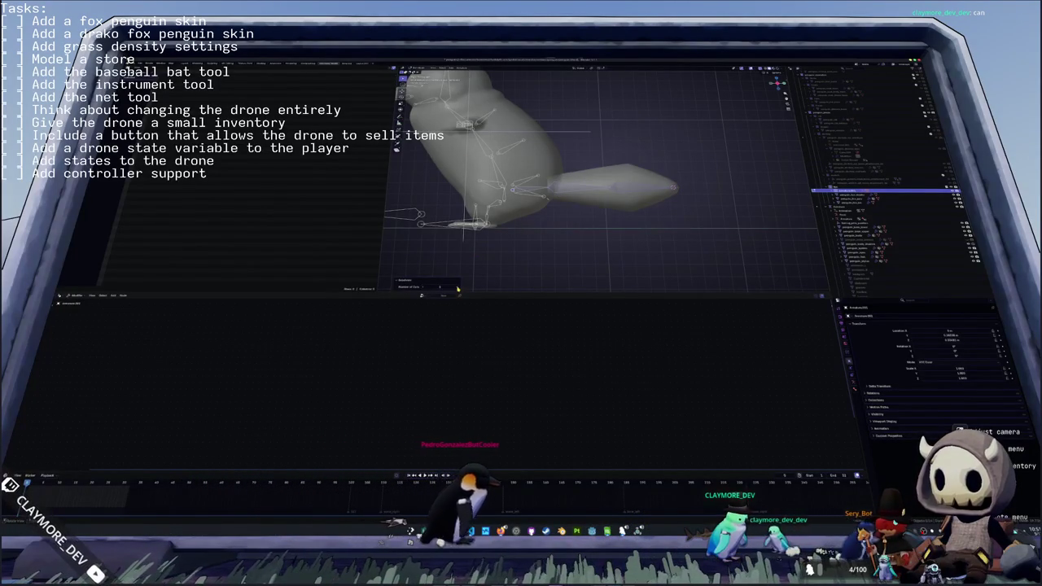
{"action": "left_click", "coordinate": [565, 240]}
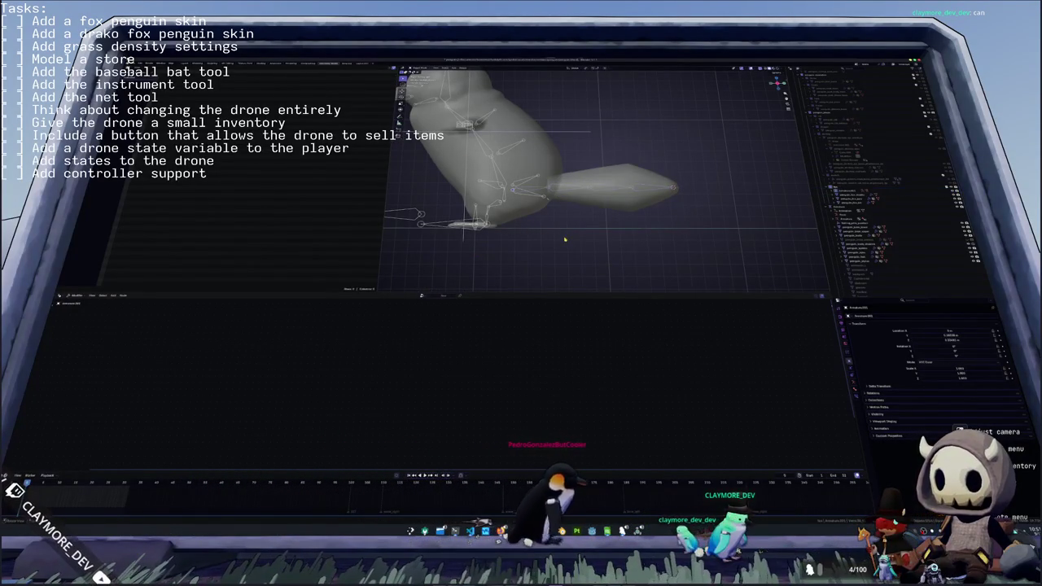
{"action": "key", "text": "Tab"}
- Select the tail armature and give it a new name with F2
{"action": "left_click", "coordinate": [576, 189]}
{"action": "left_click", "coordinate": [576, 189]}
{"action": "left_click", "coordinate": [647, 191]}
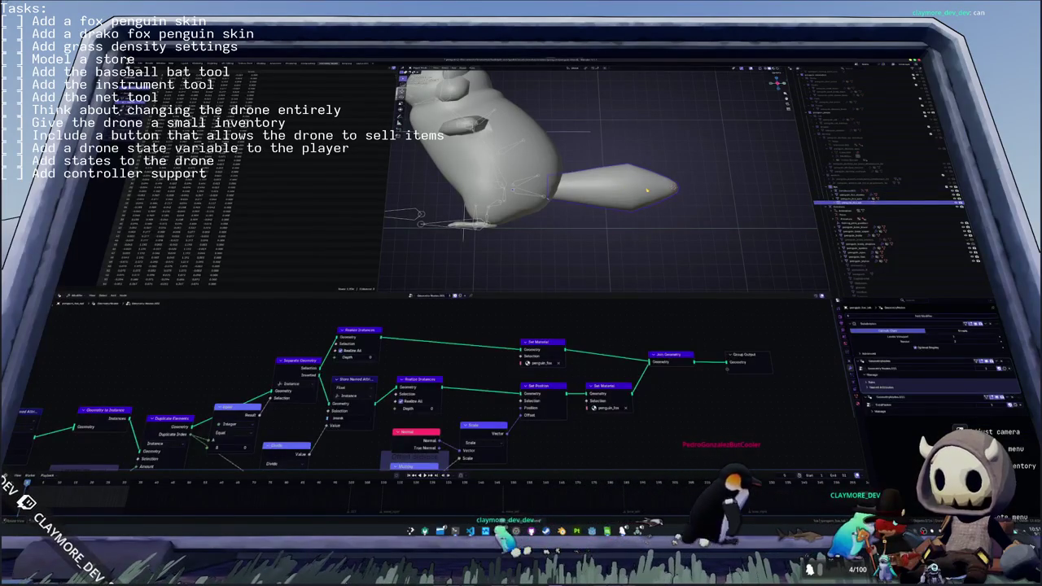
{"action": "left_click", "coordinate": [648, 190]}
{"action": "key", "text": "Tab"}
{"action": "key", "text": "F2"}
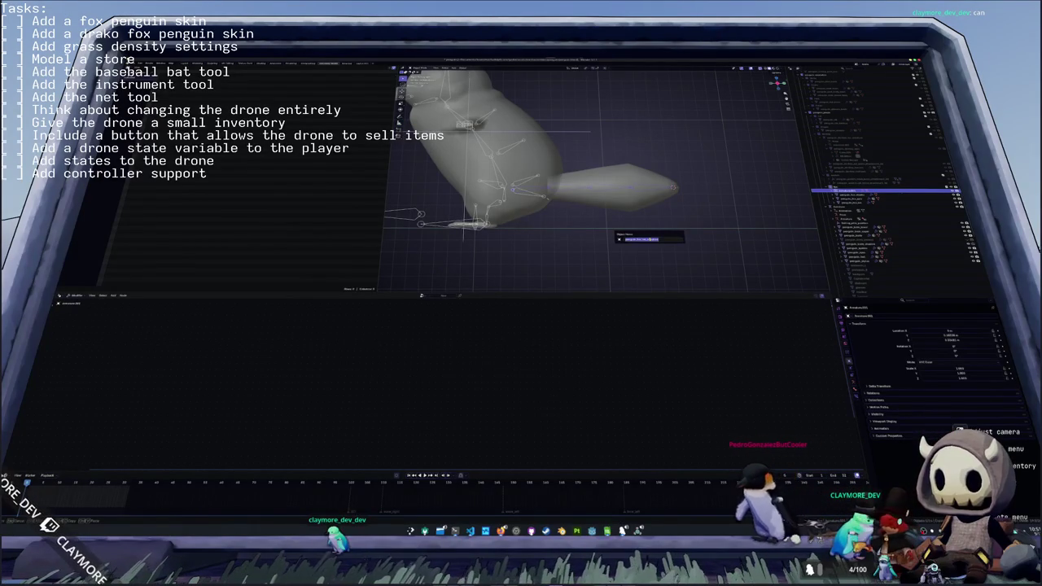
{"action": "key", "text": "Return"}
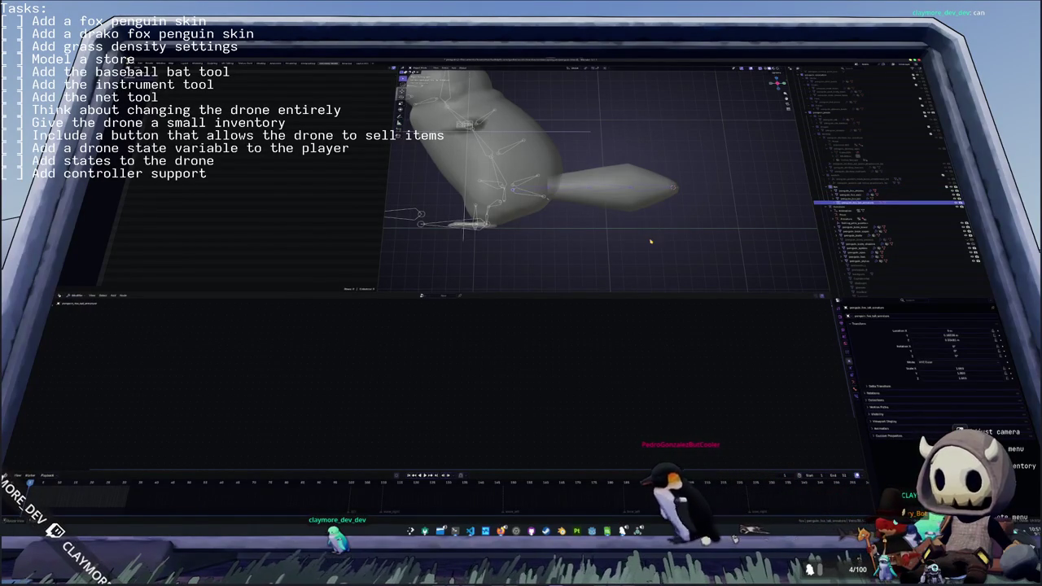
- Expand the armature's child entries in the Outliner and switch to a side orthographic view
{"action": "left_click", "coordinate": [846, 209]}
{"action": "left_click", "coordinate": [850, 212]}
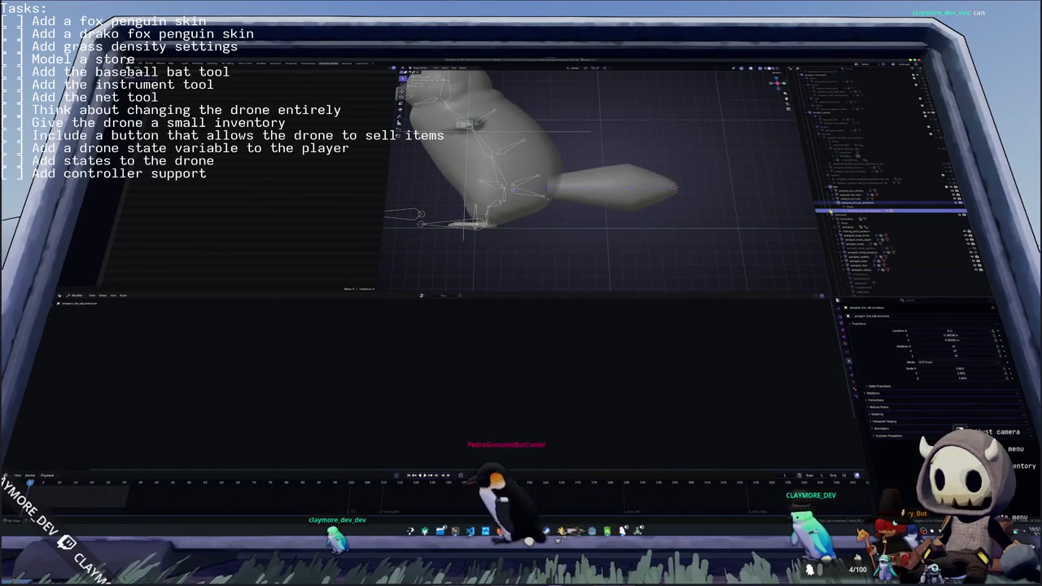
{"action": "left_click", "coordinate": [838, 212]}
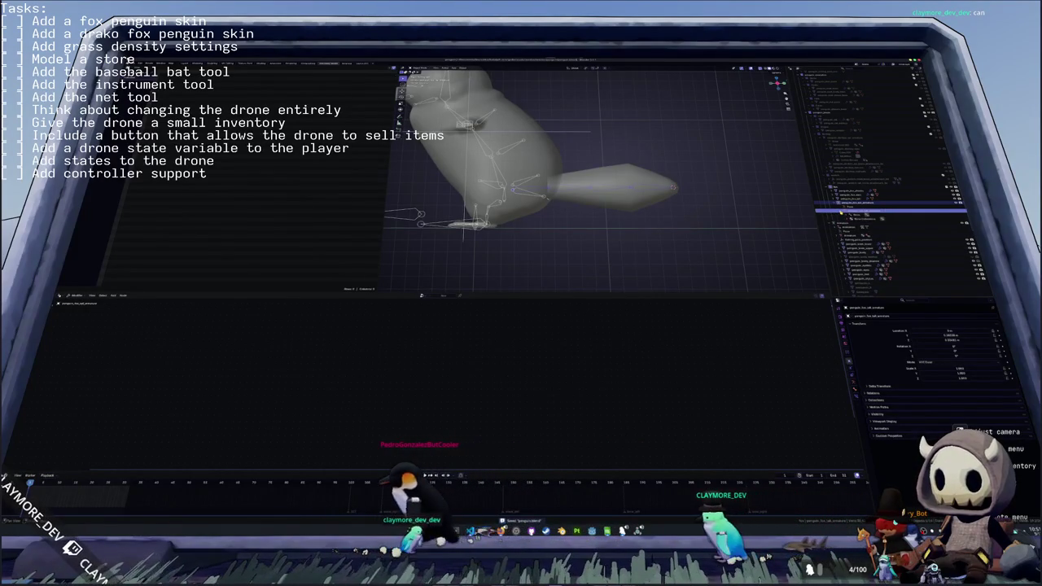
{"action": "left_click", "coordinate": [839, 215]}
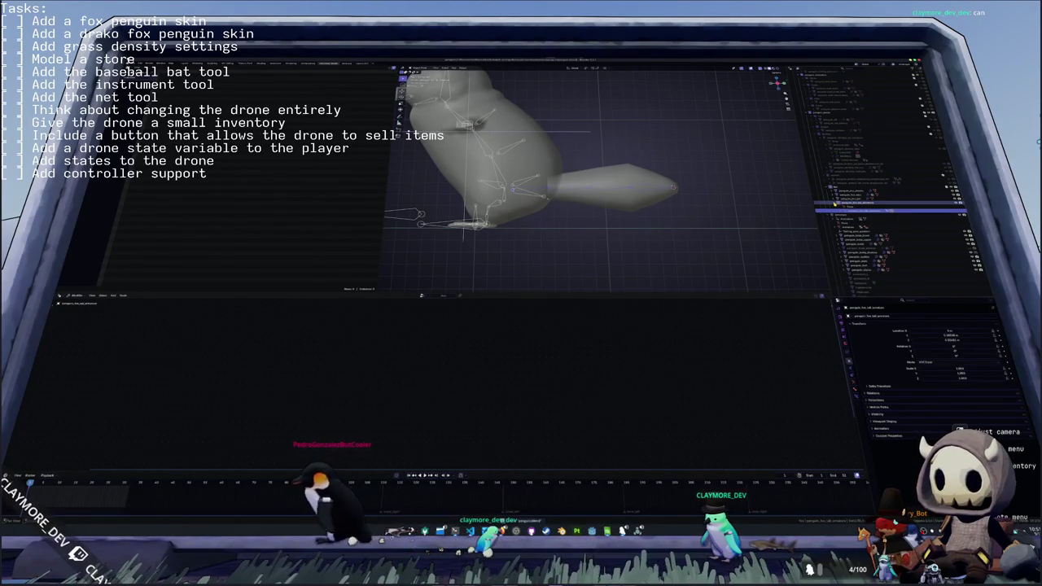
{"action": "key", "text": "KP_3"}
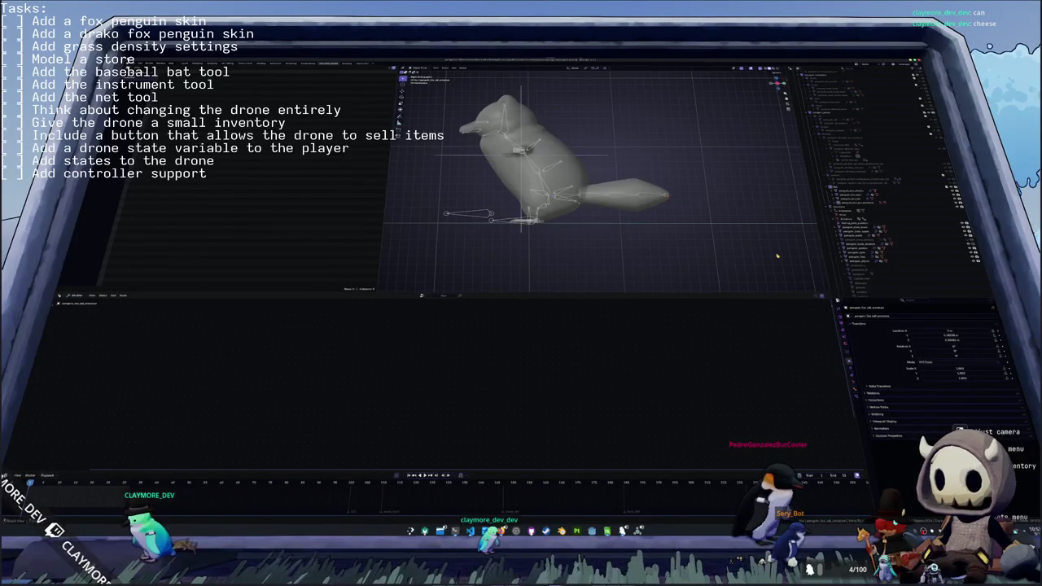
{"action": "mouse_move", "coordinate": [773, 254]}
{"action": "middle_mouse_down"}
{"action": "mouse_move", "coordinate": [632, 197]}
{"action": "mouse_move", "coordinate": [597, 232]}
{"action": "middle_mouse_up"}
{"action": "scroll", "coordinate": [637, 197], "scroll_direction": "up", "scroll_amount": 5}
- Add a new armature and switch to an orthographic side view of the penguin
{"action": "key", "text": "shift+a"}
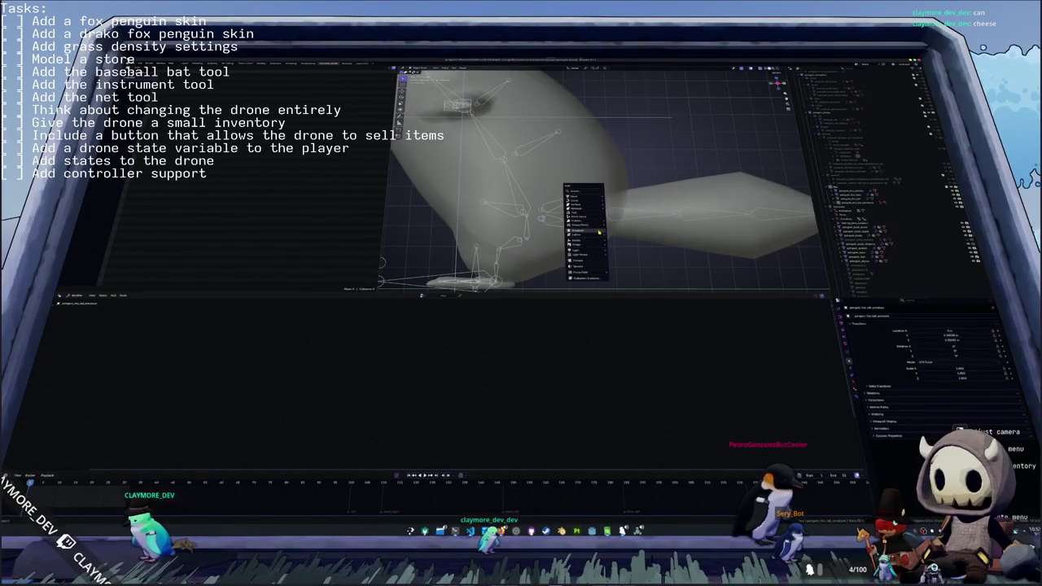
{"action": "left_click", "coordinate": [627, 241]}
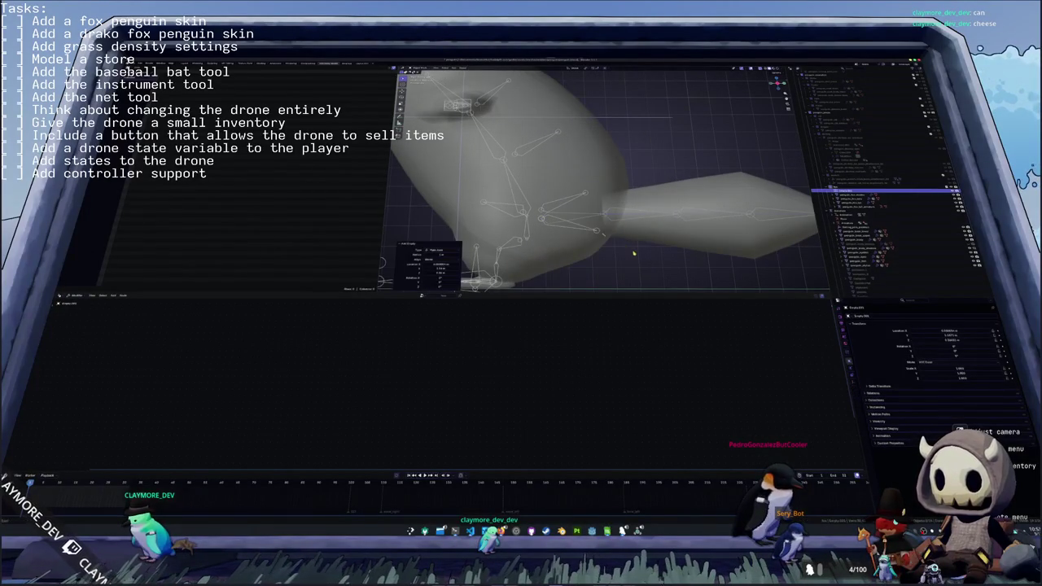
{"action": "scroll", "coordinate": [634, 253], "scroll_direction": "down", "scroll_amount": 4}
{"action": "scroll", "coordinate": [579, 231], "scroll_direction": "up", "scroll_amount": 5}
{"action": "scroll", "coordinate": [551, 211], "scroll_direction": "down", "scroll_amount": 2}
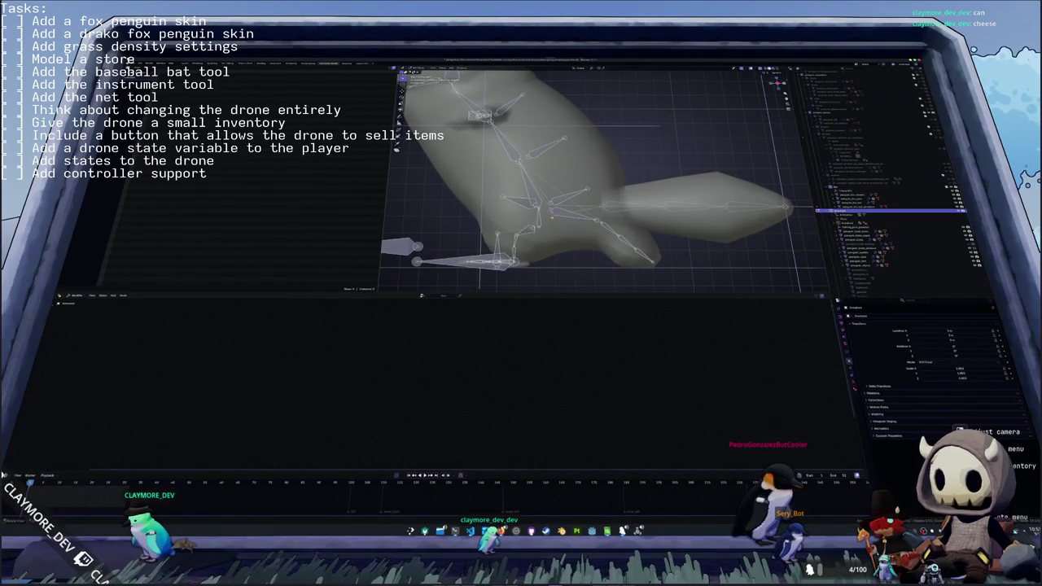
{"action": "key", "text": "KP_1"}
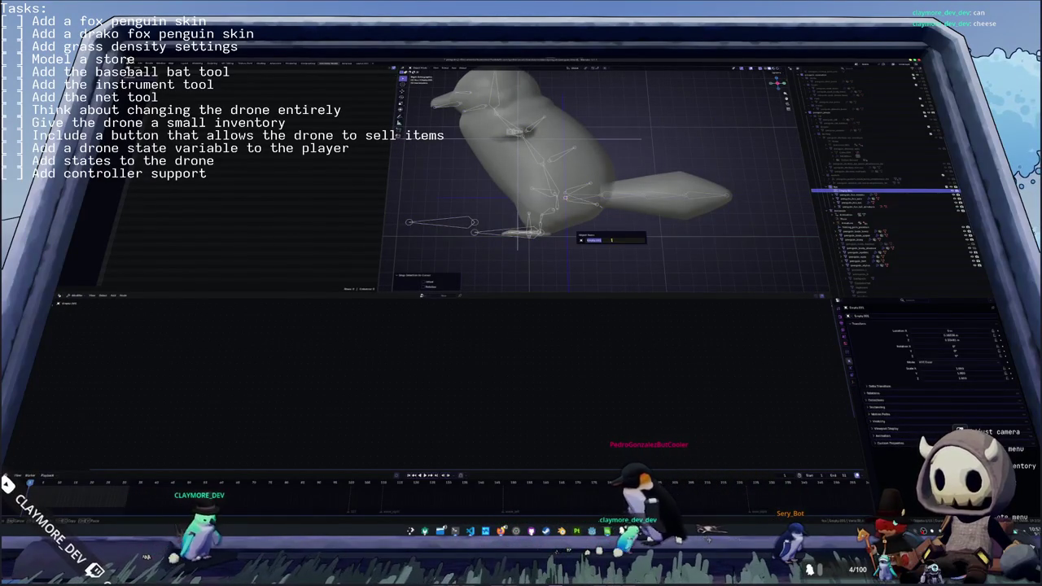
- Rename the new armature to 'penguinbone'
{"action": "key", "text": "F2"}
{"action": "type", "text": "penguin"}
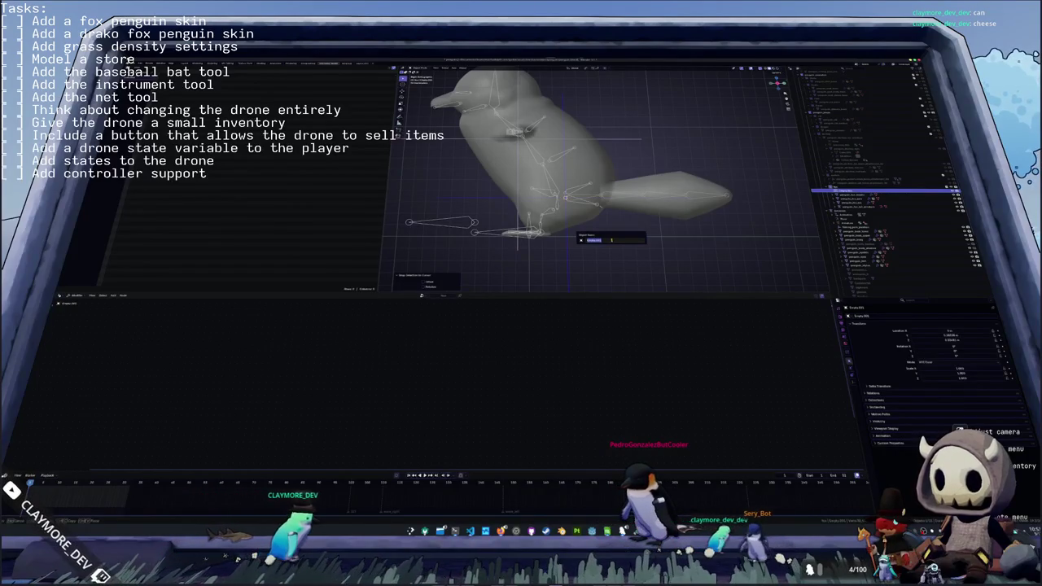
{"action": "type", "text": "bo"}
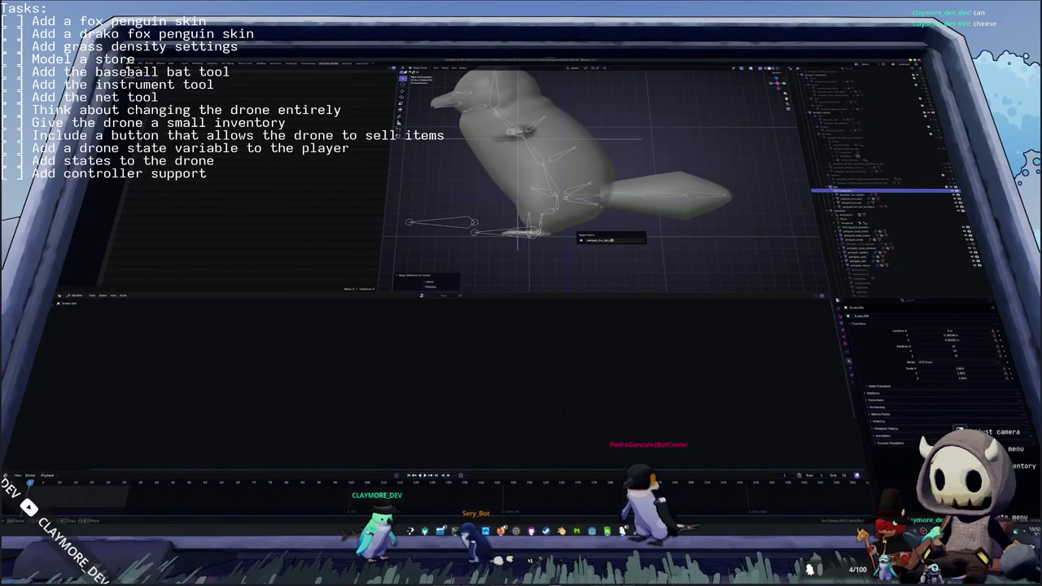
{"action": "type", "text": "ne"}
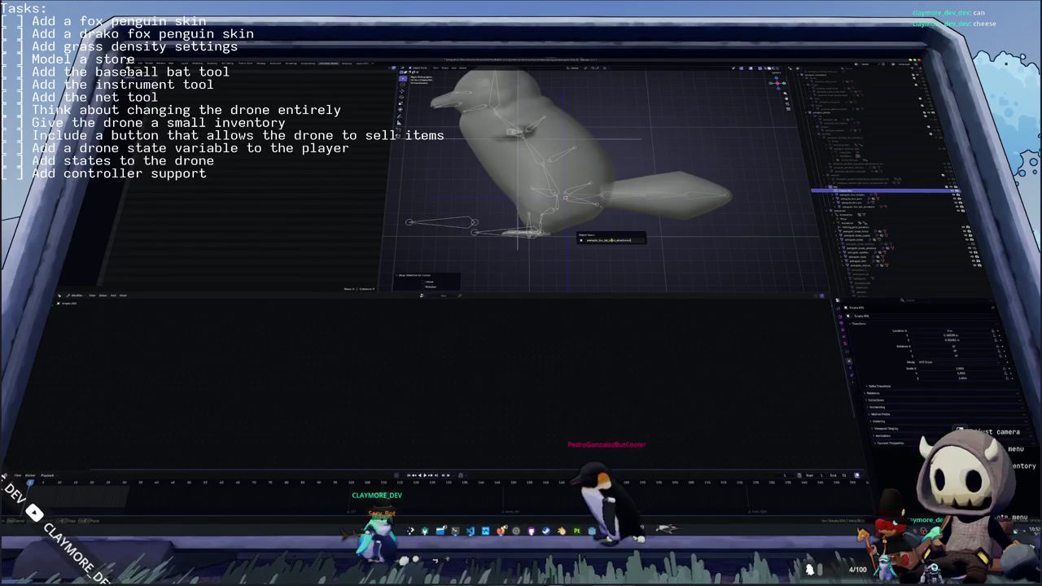
{"action": "key", "text": "Return"}
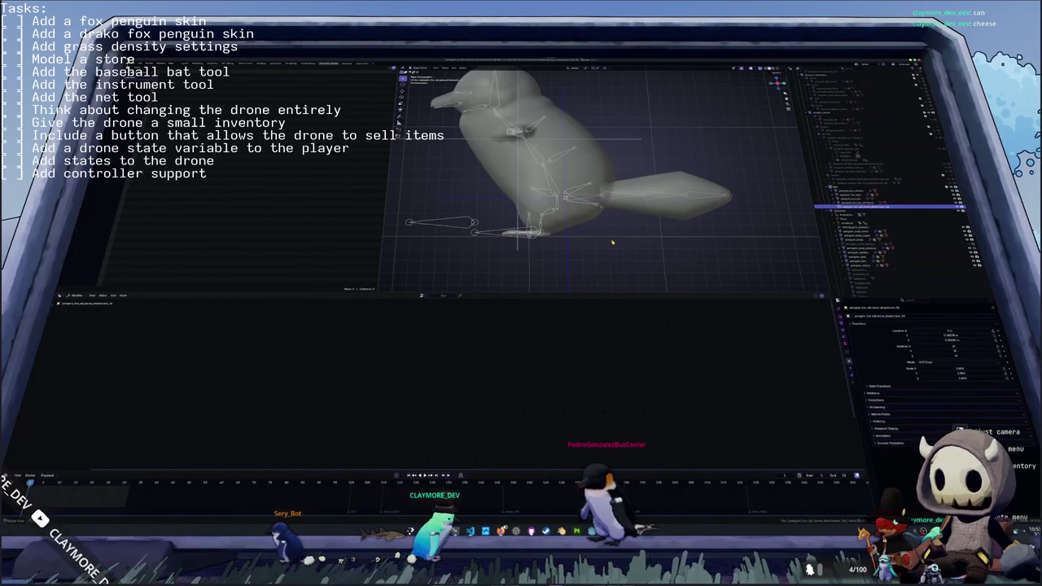
- Parent the new armature to the chosen rig bone using Set Parent To > Bone
{"action": "scroll", "coordinate": [601, 232], "scroll_direction": "up", "scroll_amount": 1}
{"action": "scroll", "coordinate": [570, 219], "scroll_direction": "up", "scroll_amount": 1}
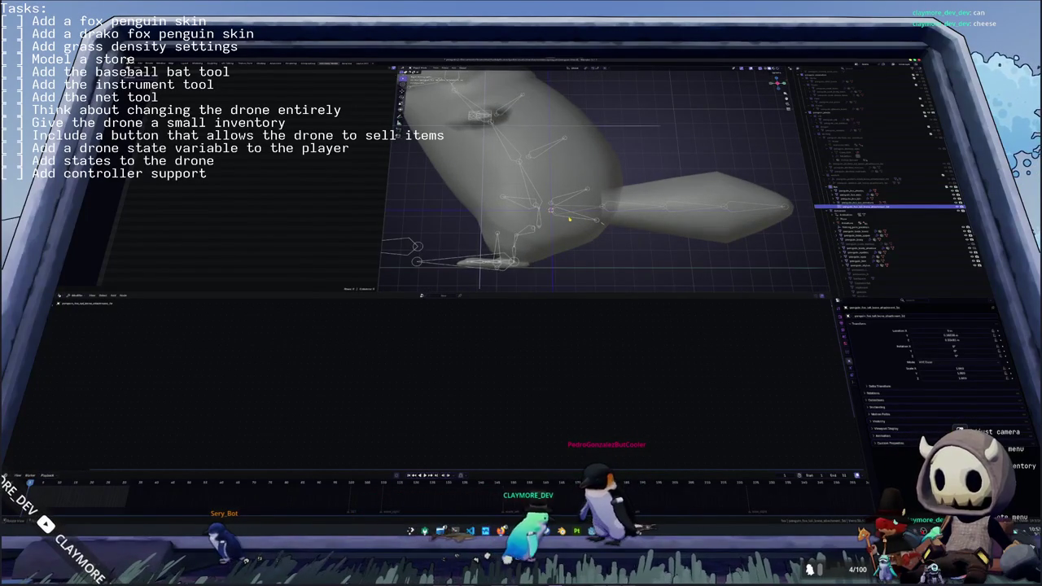
{"action": "left_click", "coordinate": [570, 219]}
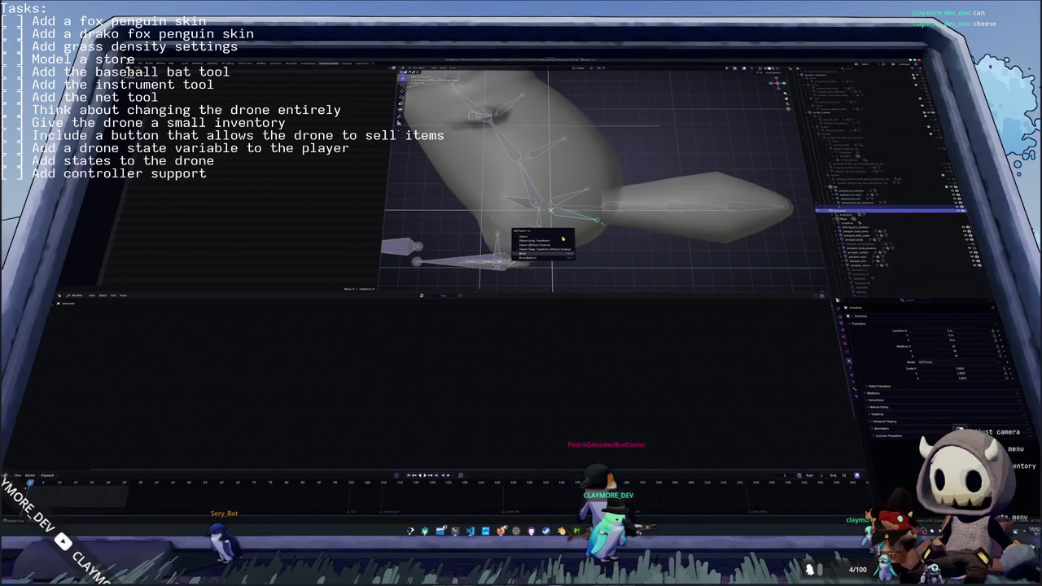
{"action": "left_click", "coordinate": [562, 238]}
{"action": "middle_click_drag", "start_coordinate": [563, 238], "coordinate": [511, 254]}
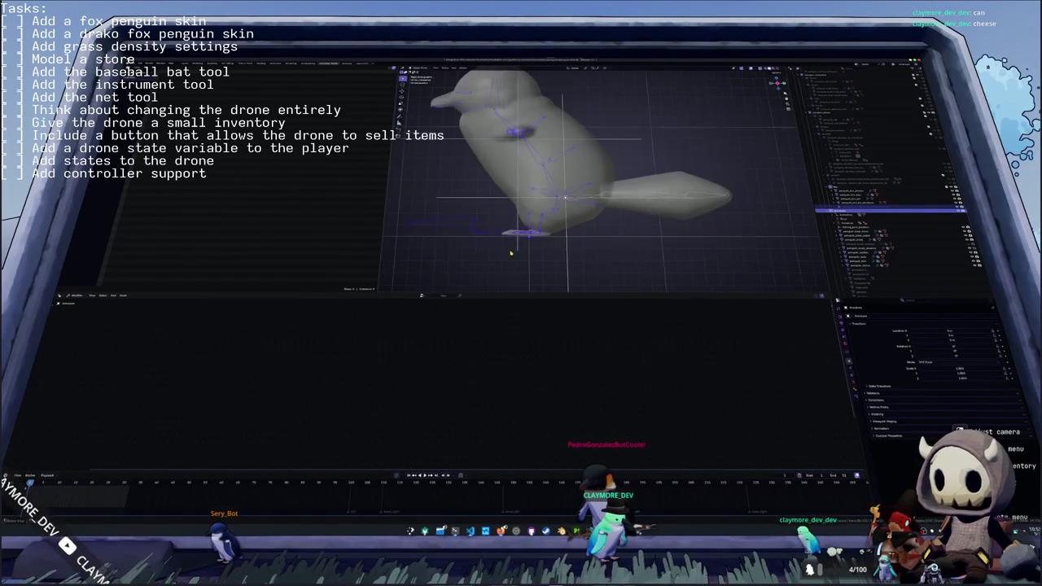
- Check the tail attachment objects' selections in the Outliner, undoing one and clearing the selection
{"action": "left_click", "coordinate": [568, 255]}
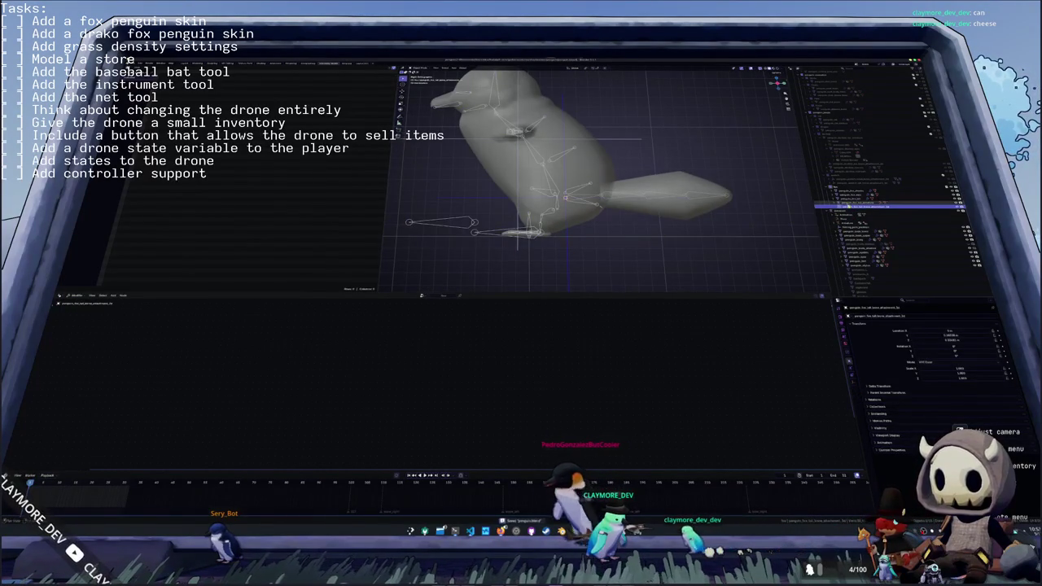
{"action": "left_click", "coordinate": [791, 216]}
{"action": "left_click", "coordinate": [731, 234]}
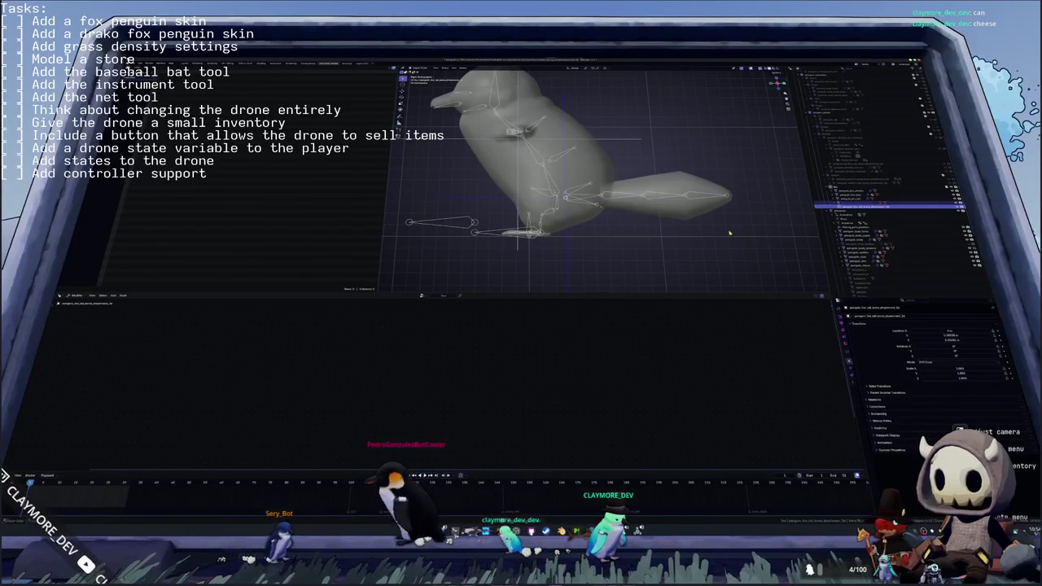
{"action": "key", "text": "ctrl+z"}
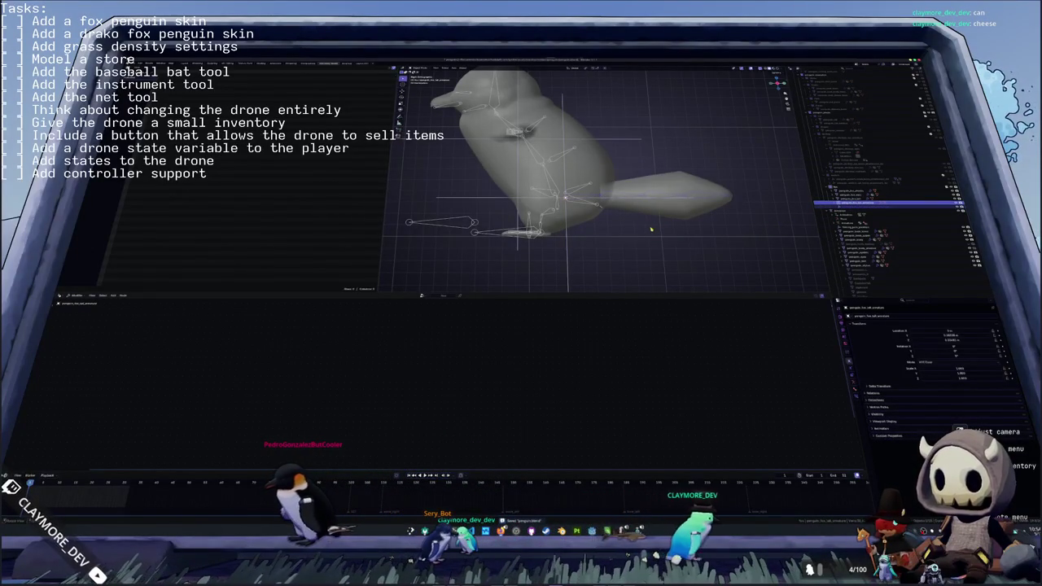
{"action": "left_click", "coordinate": [621, 199]}
- Parent the tail mesh to the armature with Ctrl+P, then test-bend it and undo
{"action": "left_click", "coordinate": [619, 200]}
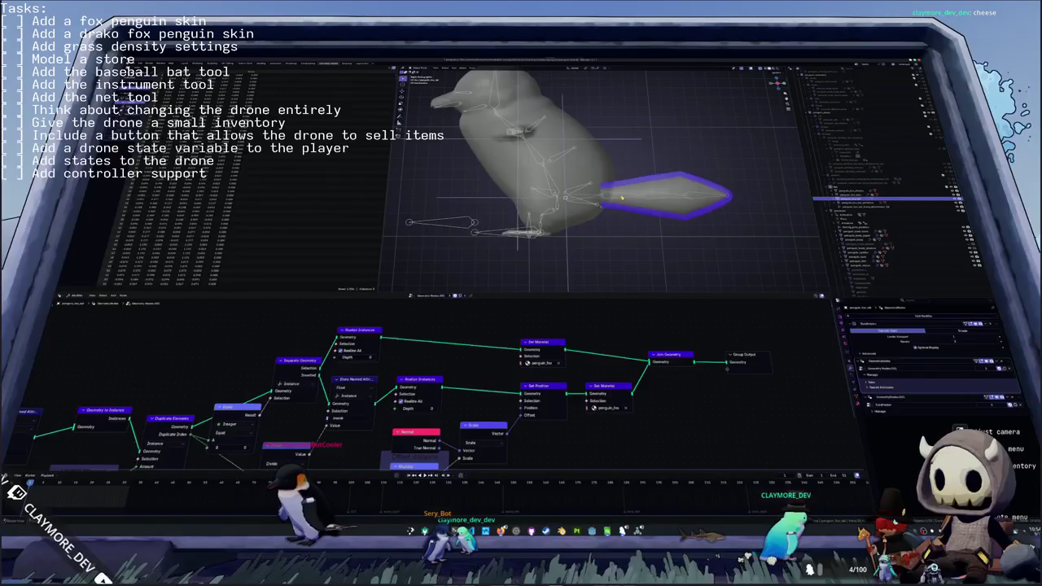
{"action": "left_click", "coordinate": [628, 200]}
{"action": "left_click", "coordinate": [633, 204]}
{"action": "left_click", "coordinate": [638, 209]}
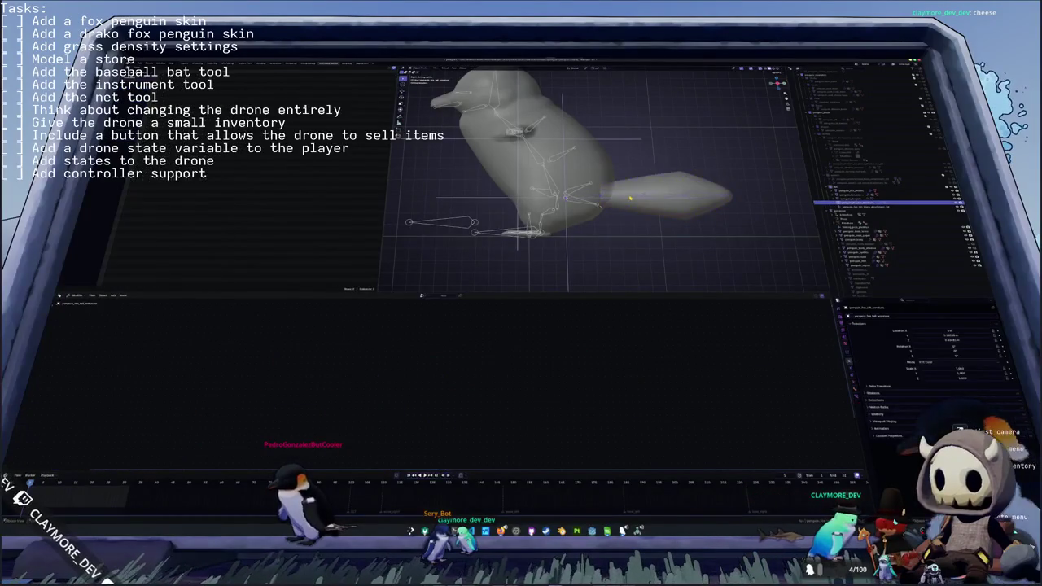
{"action": "left_click", "coordinate": [641, 211]}
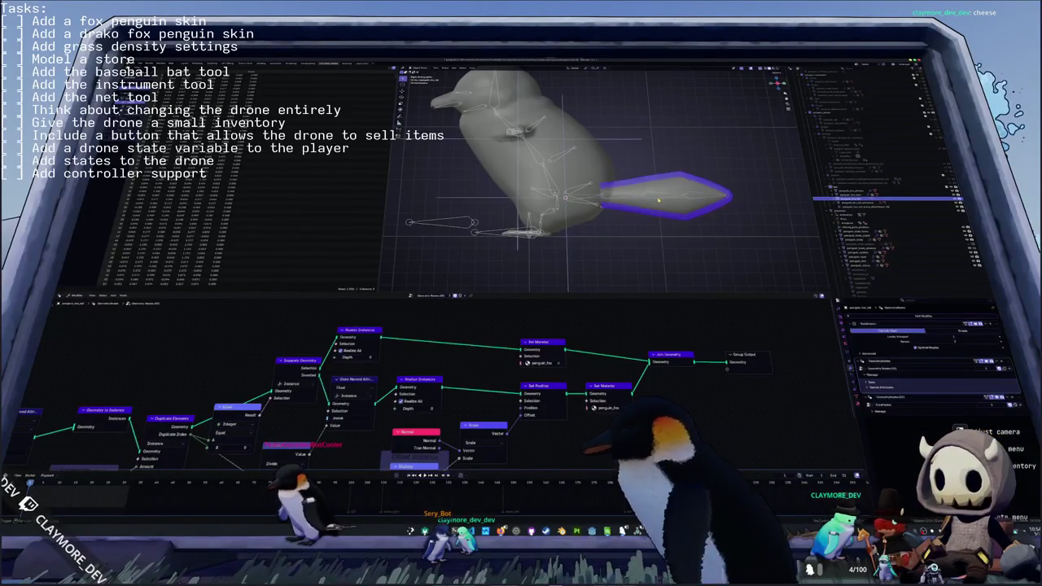
{"action": "left_click", "coordinate": [659, 197], "text": "shift"}
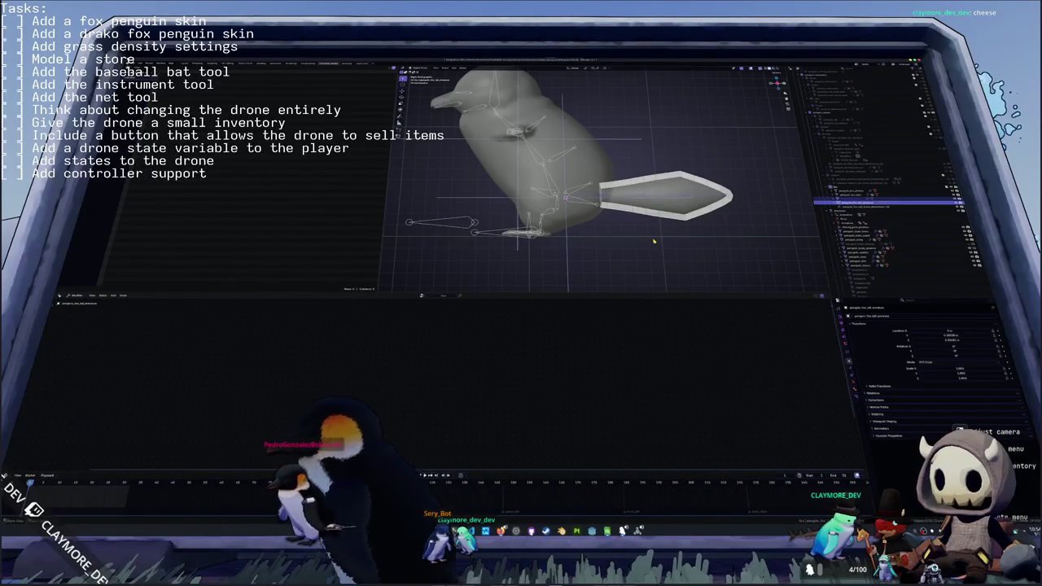
{"action": "key", "text": "ctrl+p"}
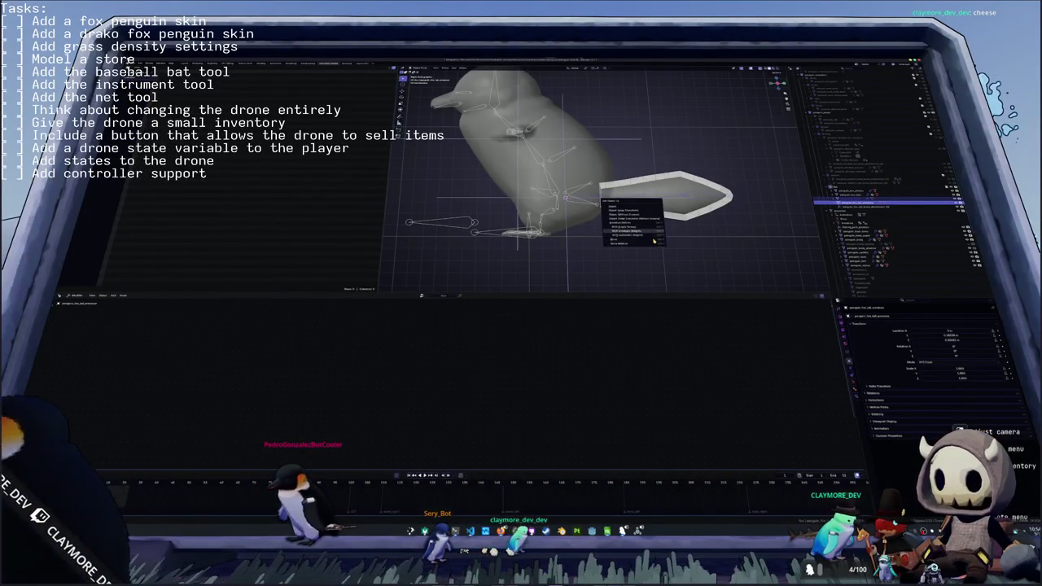
{"action": "left_click", "coordinate": [652, 239]}
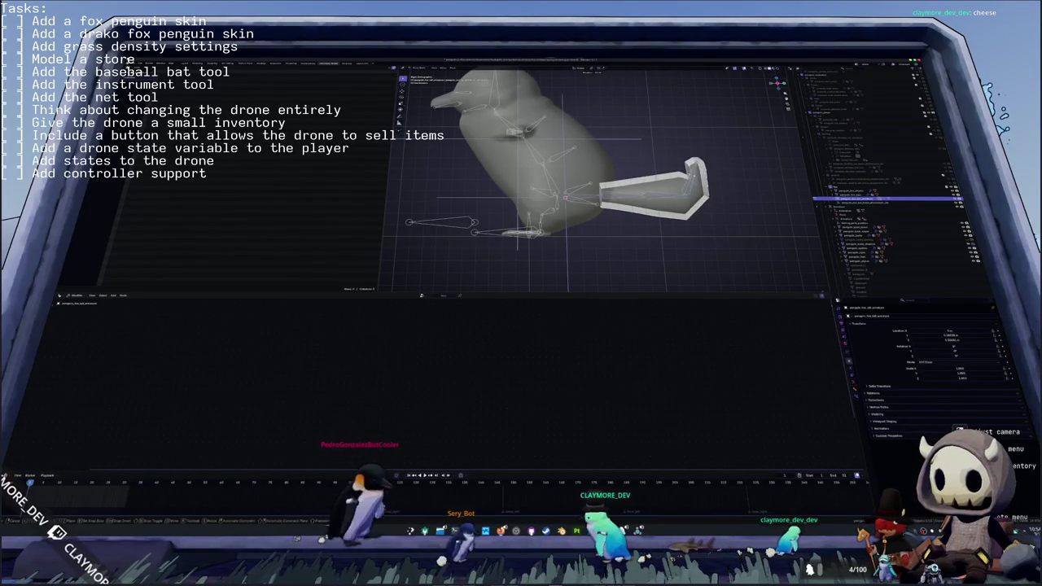
{"action": "key", "text": "ctrl+z"}
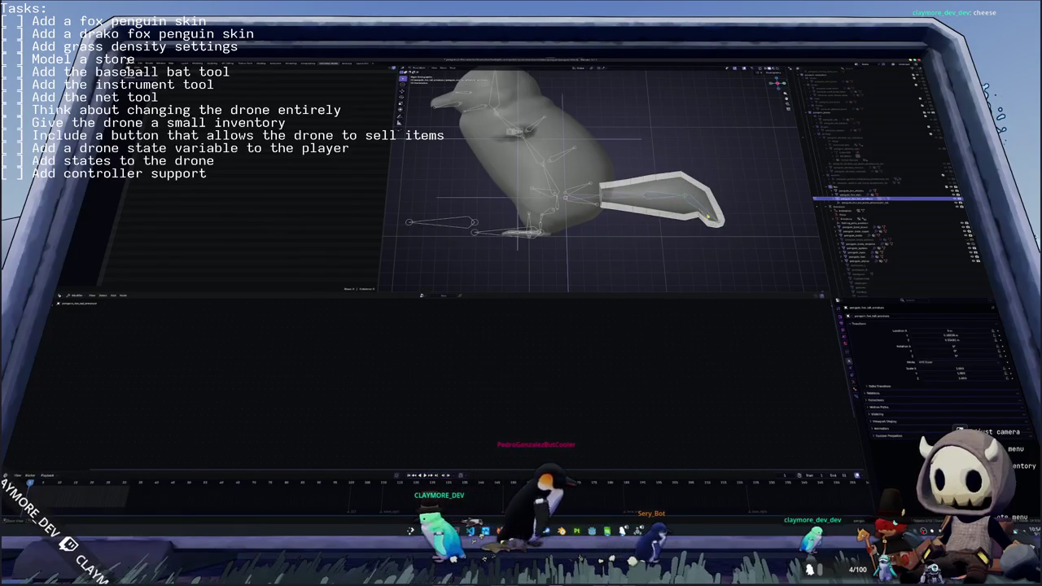
{"action": "key", "text": "ctrl+z"}
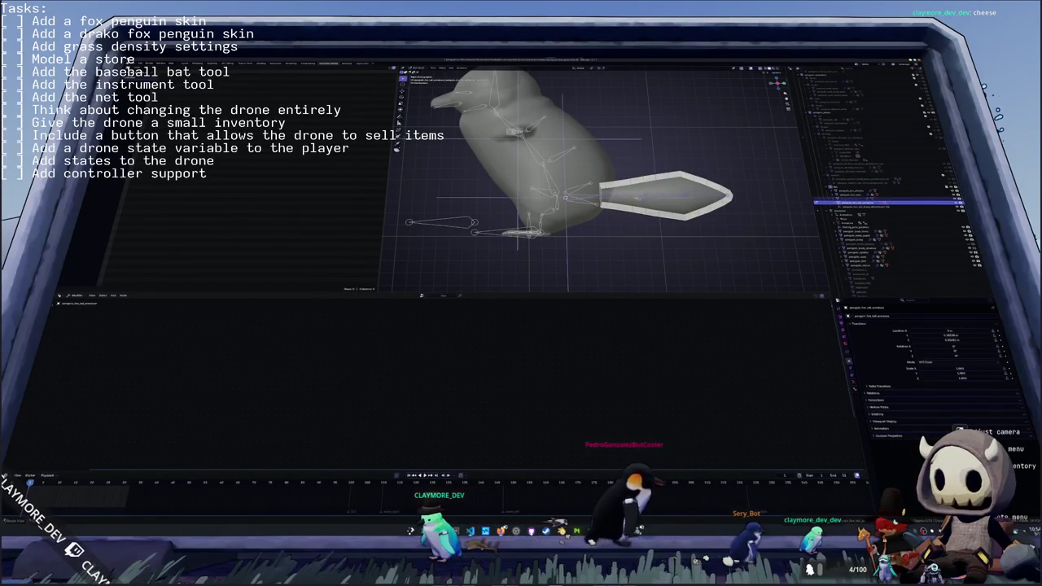
- Frame the tail and subdivide its mesh from the right-click edit menu
{"action": "key", "text": "x"}
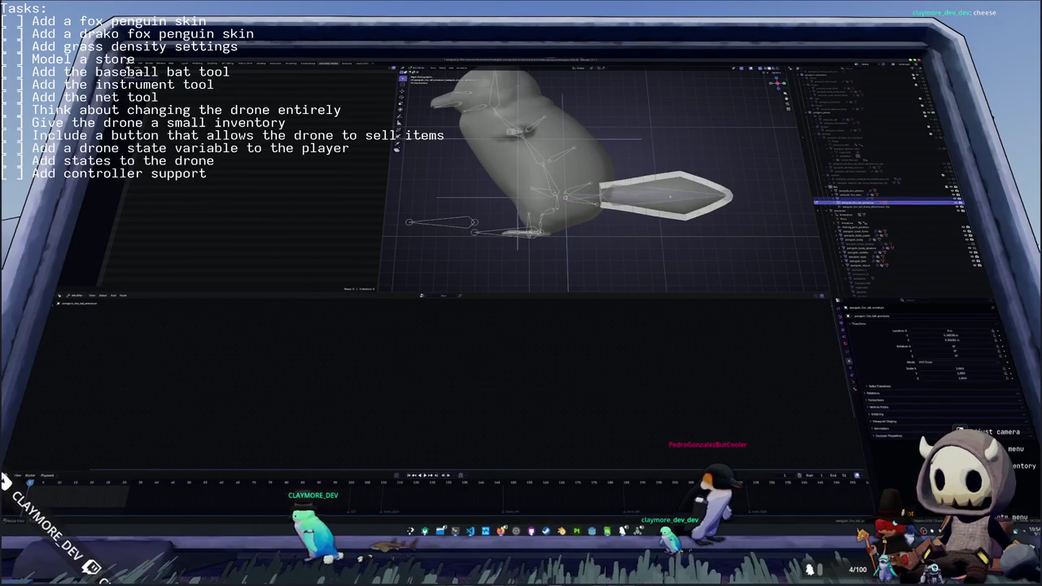
{"action": "right_click", "coordinate": [668, 196]}
{"action": "left_click", "coordinate": [655, 201]}
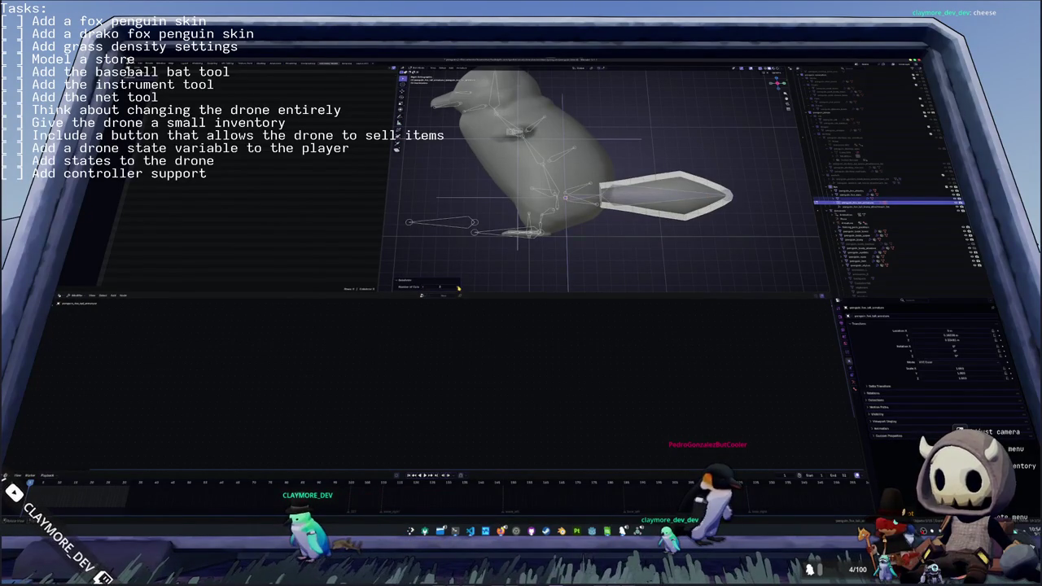
{"action": "key", "text": "KP_Decimal"}
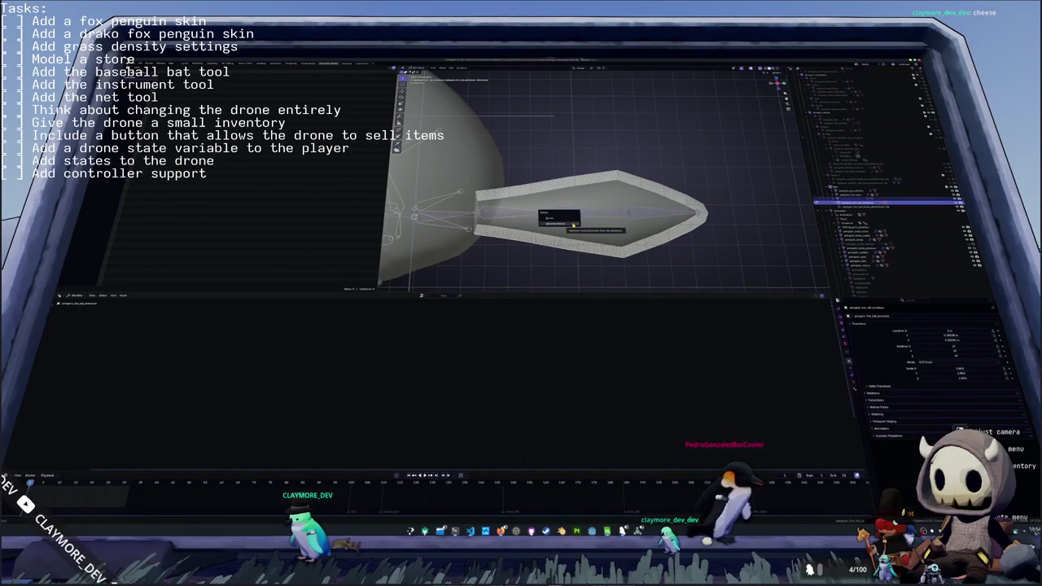
{"action": "right_click", "coordinate": [575, 216]}
{"action": "left_click", "coordinate": [573, 216]}
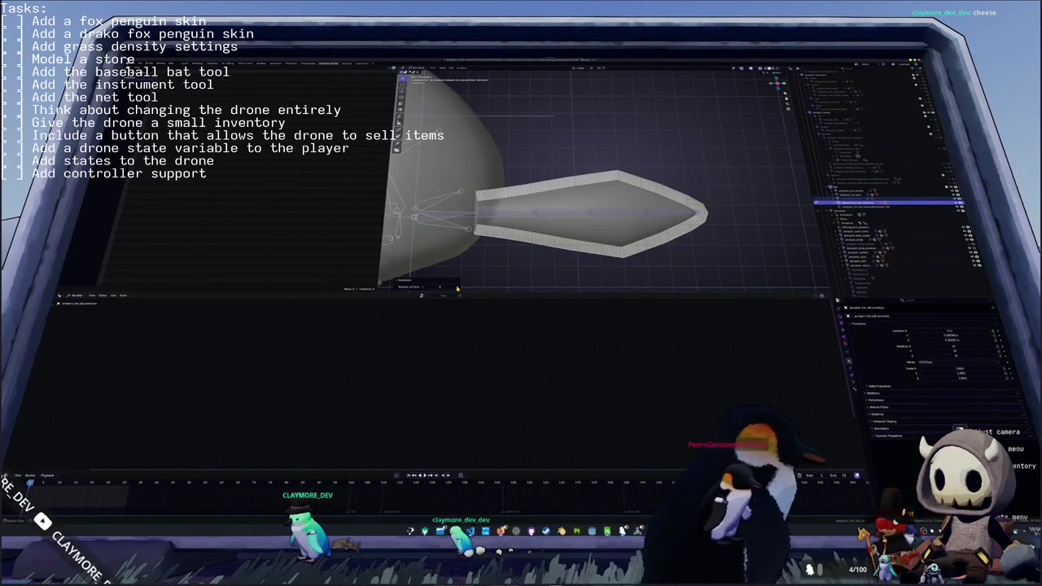
{"action": "middle_click_drag", "start_coordinate": [570, 228], "coordinate": [622, 218]}
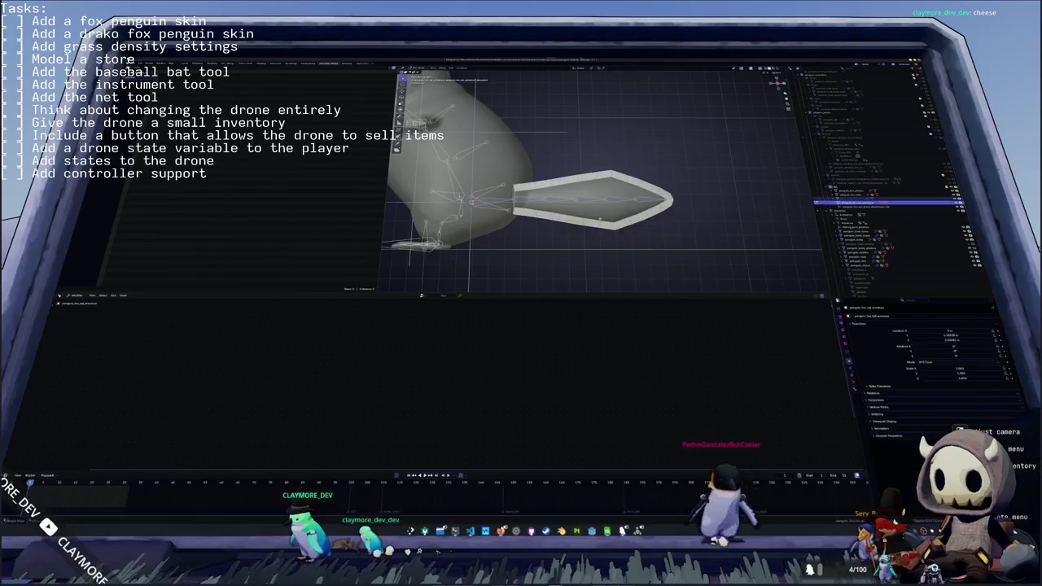
- Parent the tail mesh to the armature with automatic weights
{"action": "key", "text": "Tab"}
{"action": "left_click", "coordinate": [620, 214]}
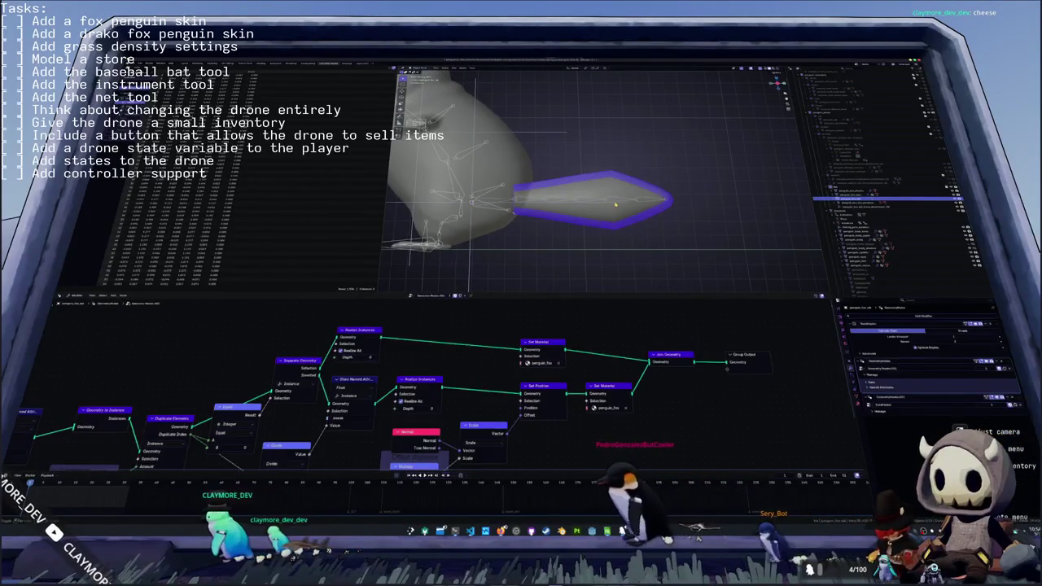
{"action": "key", "text": "Tab"}
{"action": "key", "text": "Tab"}
{"action": "left_click", "coordinate": [625, 207]}
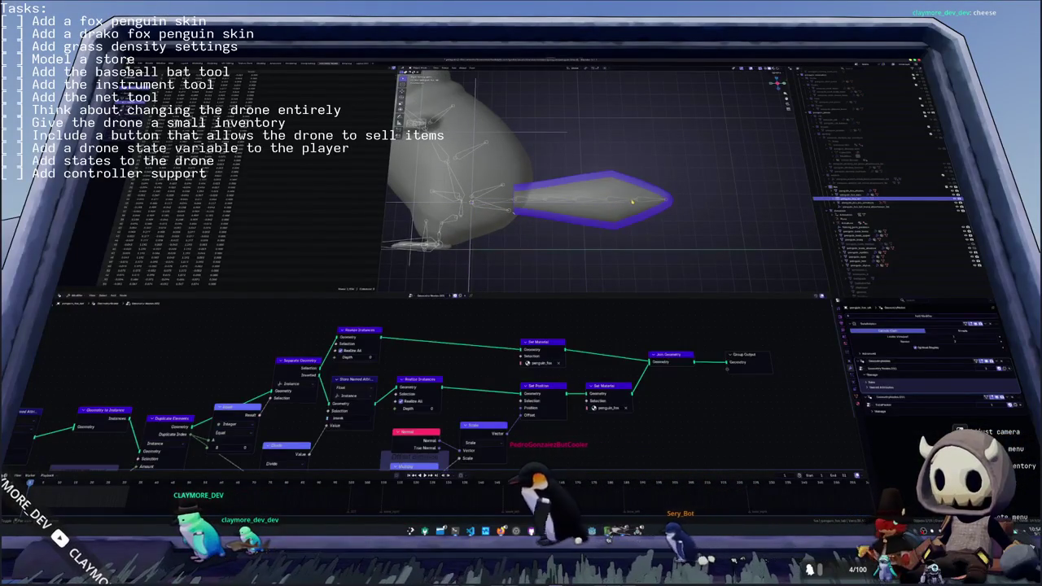
{"action": "key", "text": "Tab"}
{"action": "key", "text": "ctrl+p"}
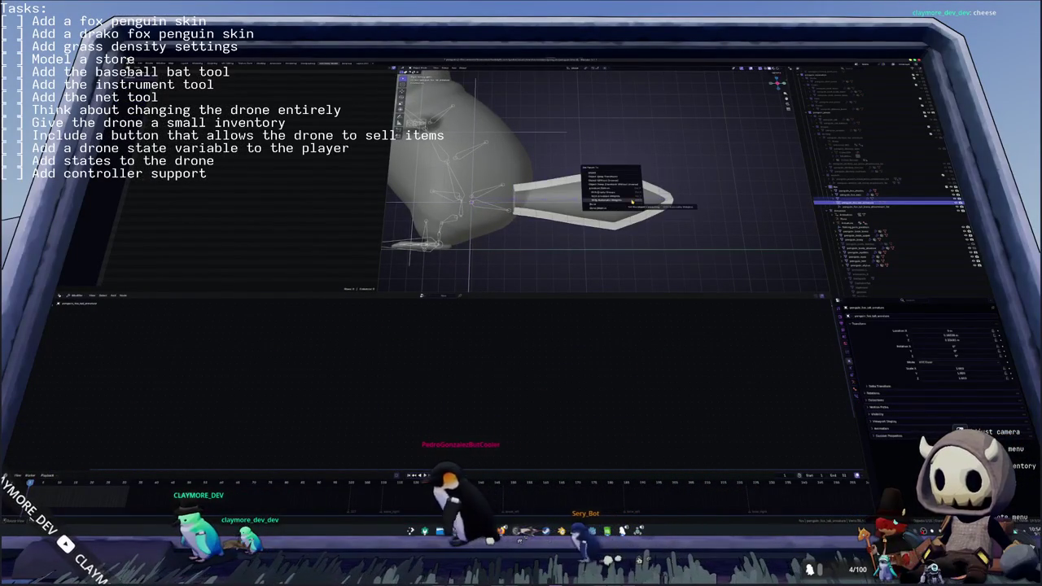
{"action": "left_click", "coordinate": [622, 198]}
- Test the tail weights by bending the tail bone up and down, cancelling each bend
{"action": "key", "text": "ctrl+Tab"}
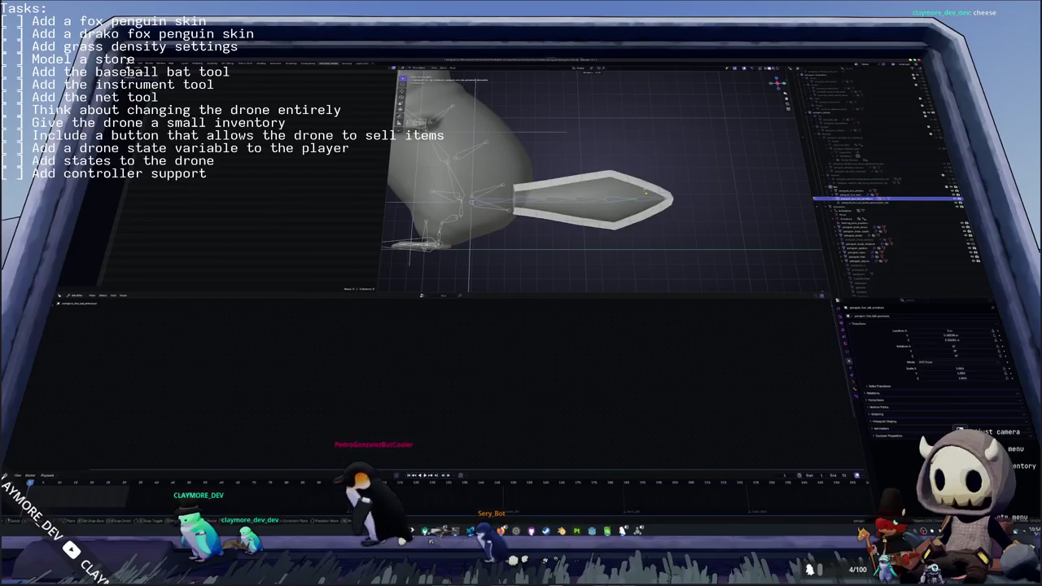
{"action": "key", "text": "r"}
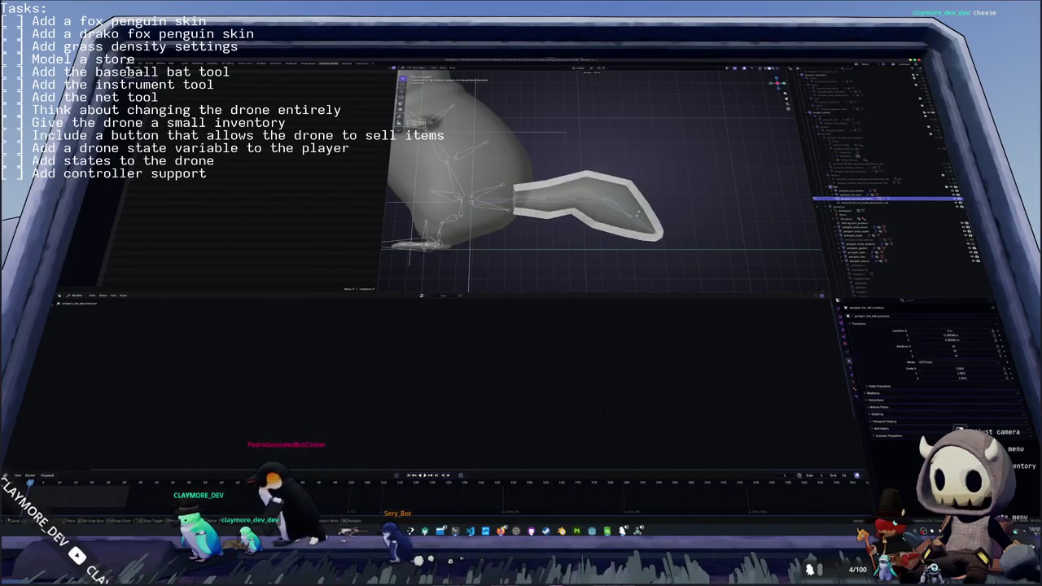
{"action": "key", "text": "Escape"}
{"action": "key", "text": "r"}
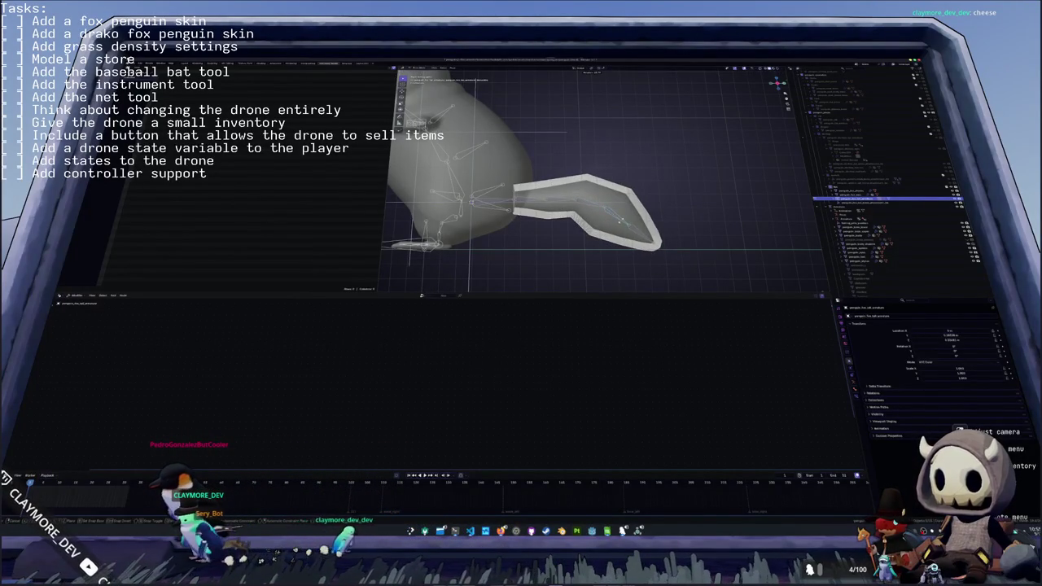
{"action": "key", "text": "Escape"}
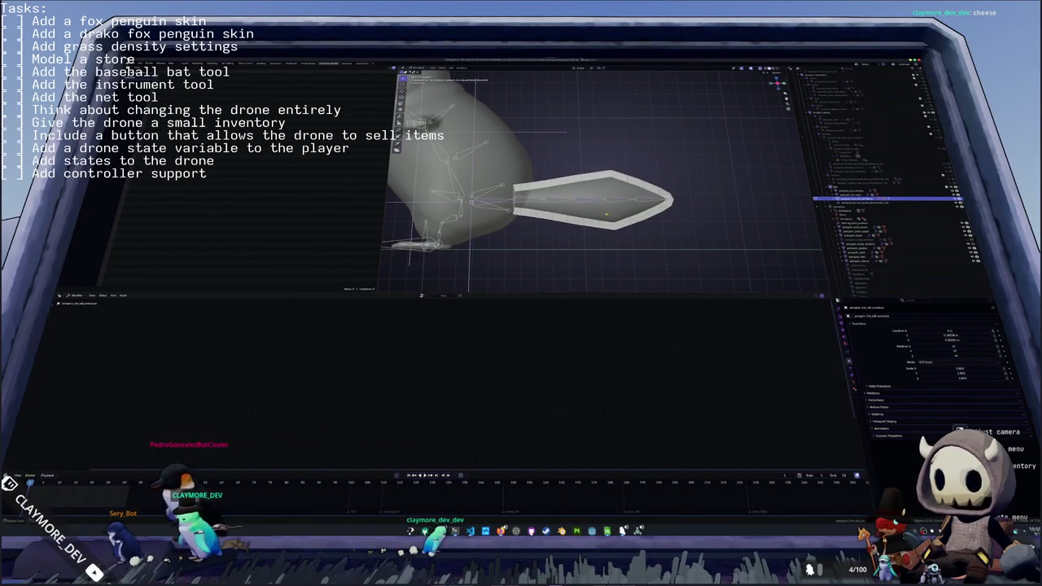
- Apply the tail's Subdivision modifier and re-parent it to the armature with automatic weights
{"action": "left_click", "coordinate": [624, 219]}
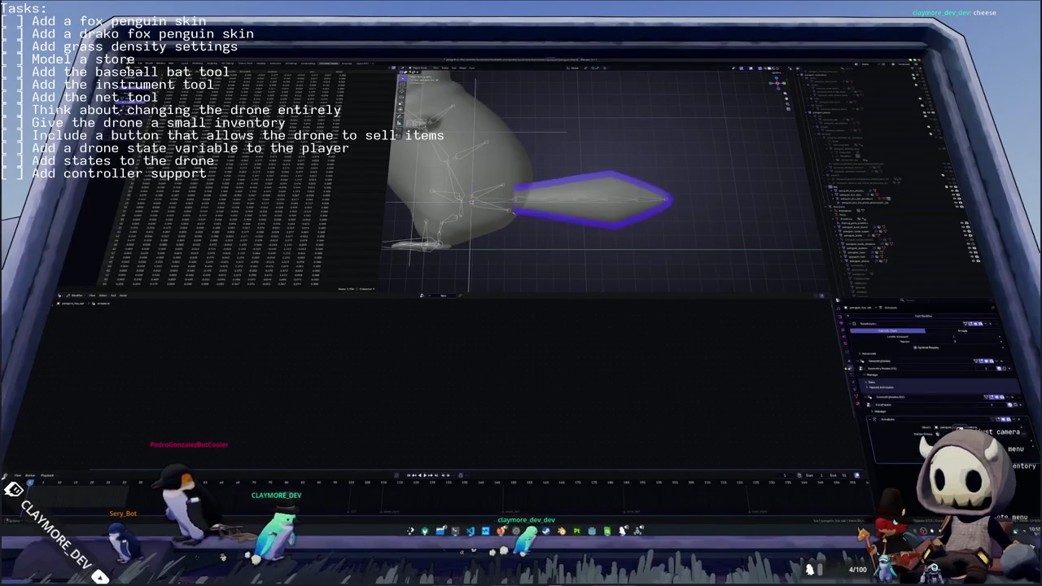
{"action": "key", "text": "ctrl+a"}
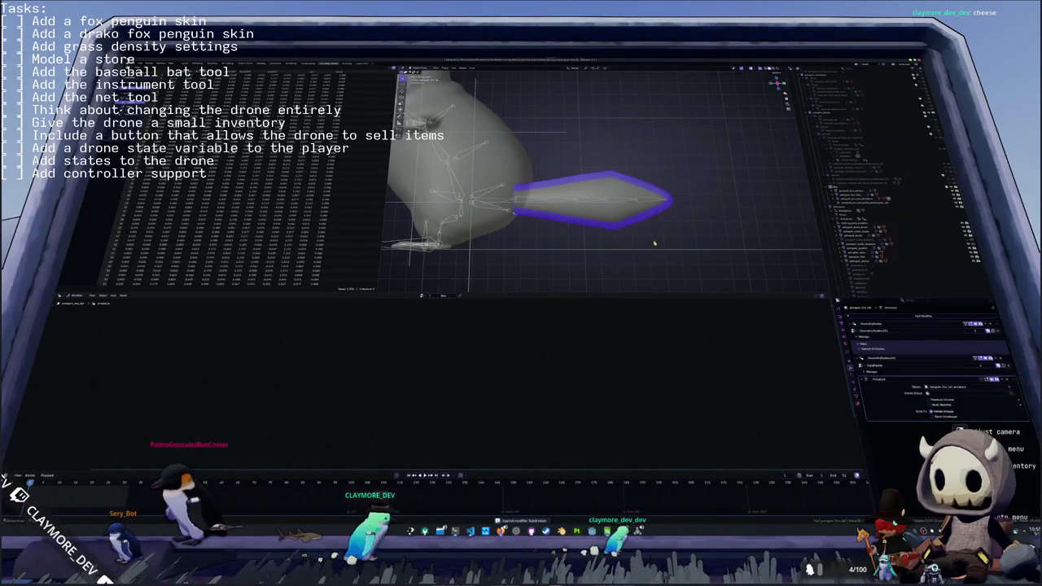
{"action": "left_click", "coordinate": [627, 202]}
{"action": "key", "text": "ctrl+a"}
{"action": "left_click", "coordinate": [615, 199]}
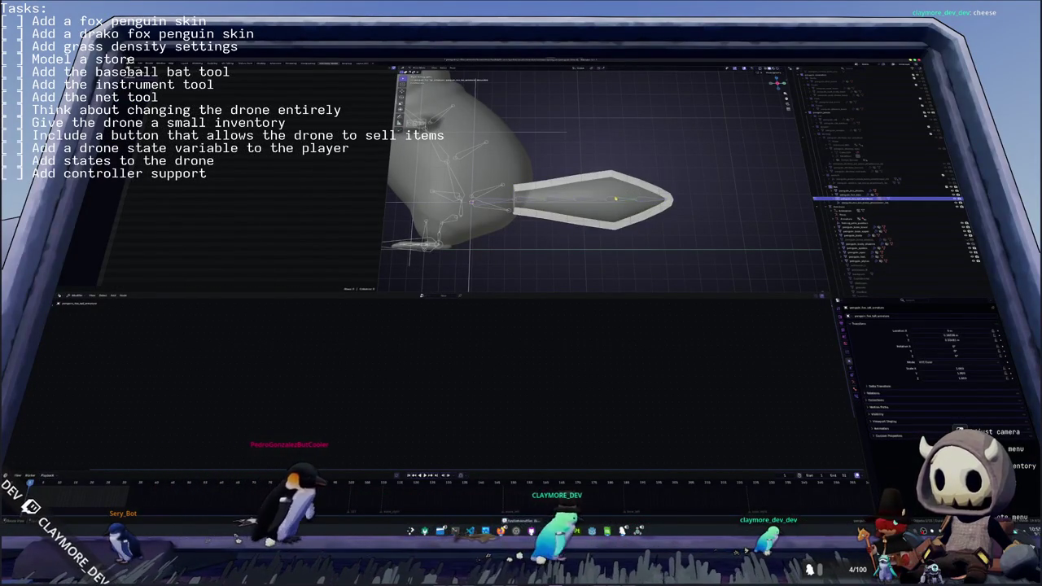
- Test-bend the tail bone again to check the deformation, then zoom out
{"action": "key", "text": "r"}
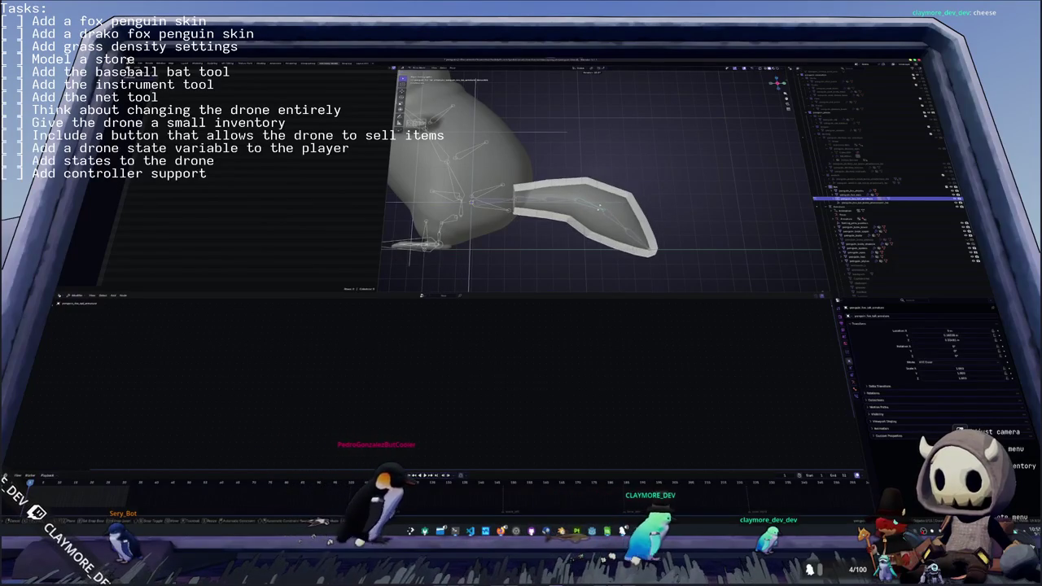
{"action": "right_click", "coordinate": [619, 205]}
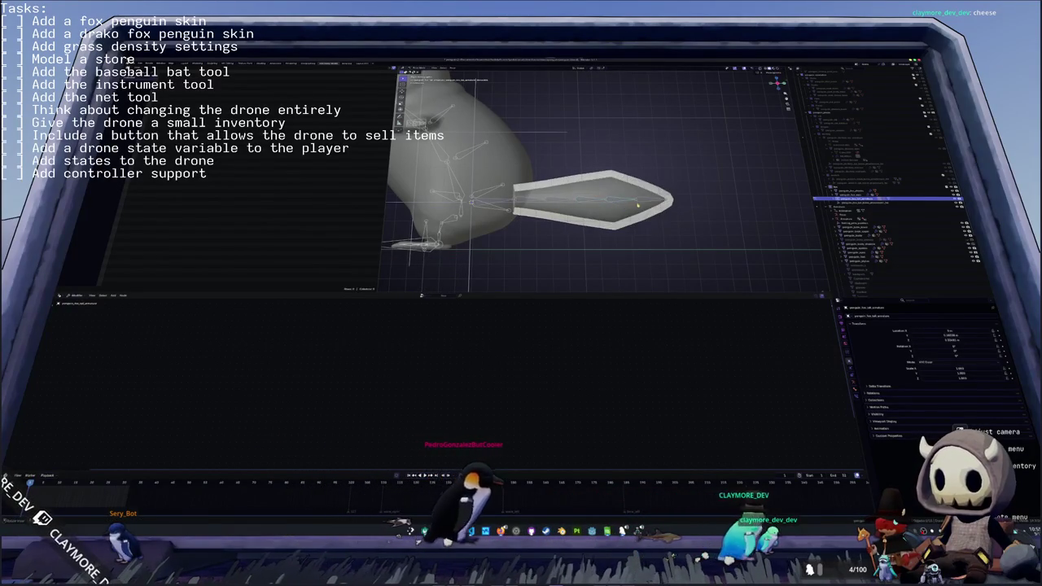
{"action": "key", "text": "r"}
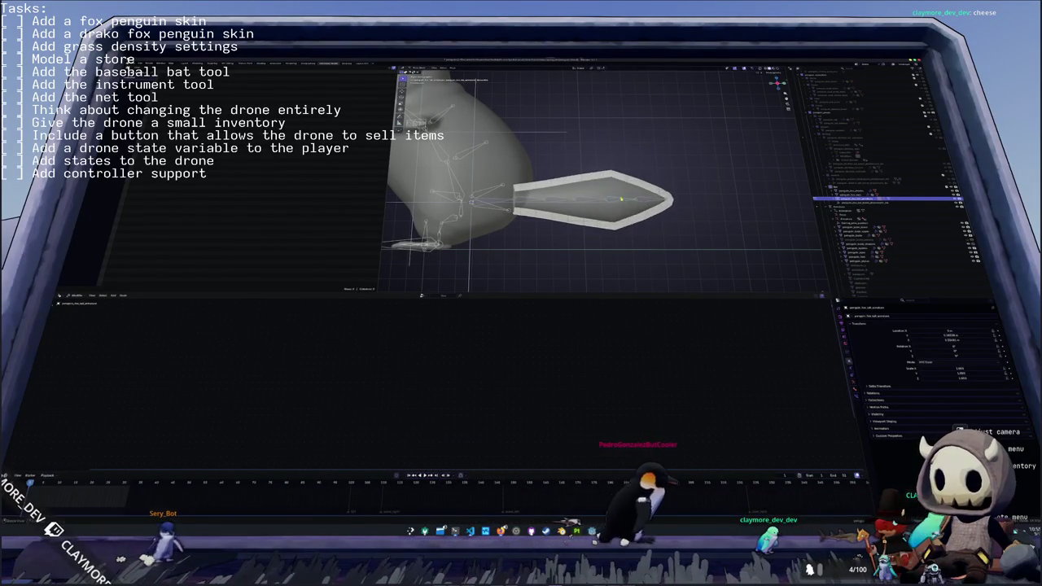
{"action": "scroll", "coordinate": [621, 198], "scroll_direction": "down", "scroll_amount": 1}
{"action": "scroll", "coordinate": [606, 216], "scroll_direction": "down", "scroll_amount": 1}
{"action": "scroll", "coordinate": [591, 232], "scroll_direction": "down", "scroll_amount": 1}
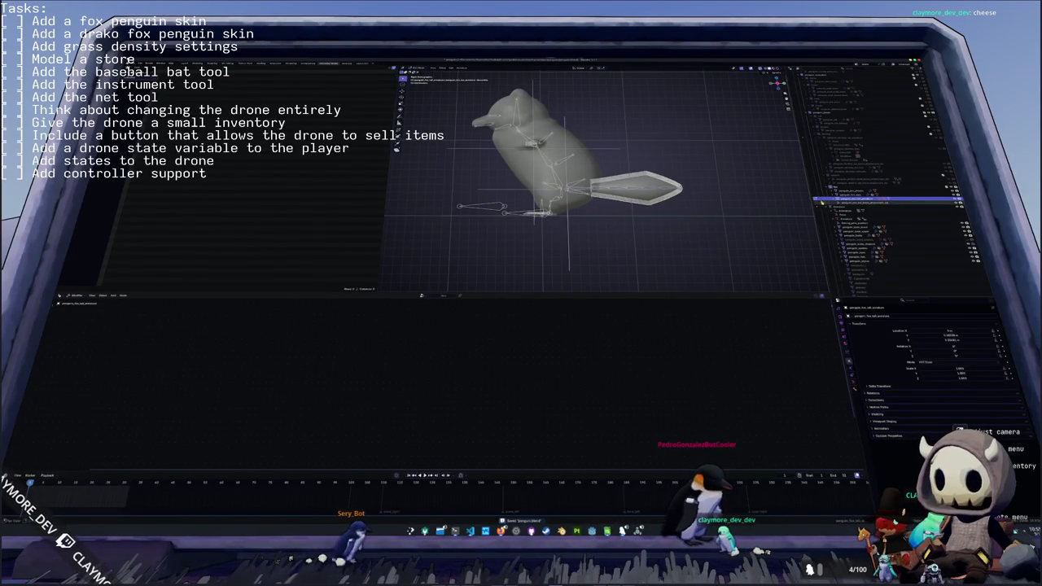
- Expand the rig hierarchy in the Outliner and step through the bone entries one by one
{"action": "left_click", "coordinate": [836, 199]}
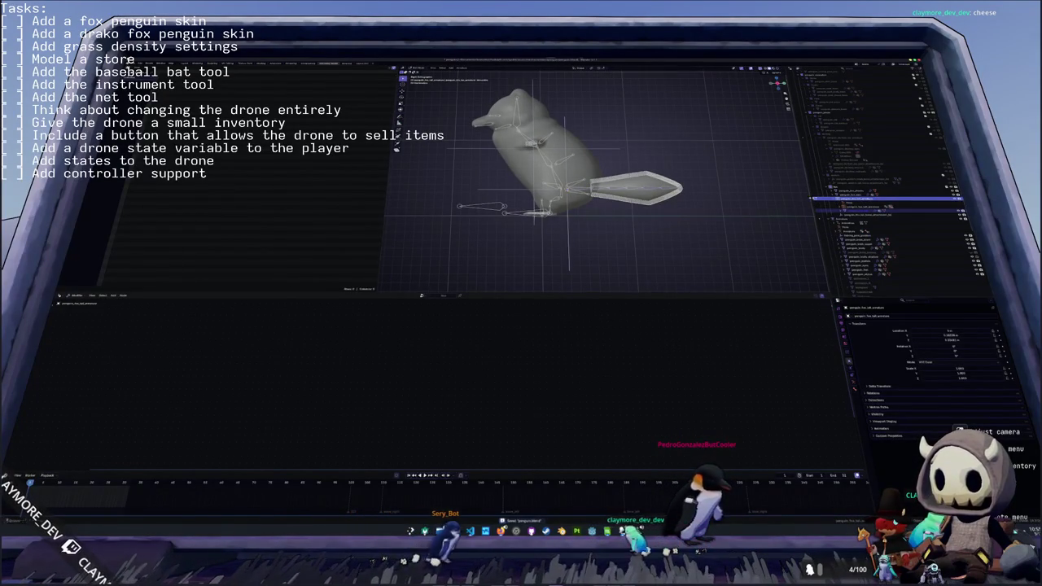
{"action": "left_click", "coordinate": [840, 207]}
{"action": "left_click", "coordinate": [843, 211]}
{"action": "left_click", "coordinate": [871, 210]}
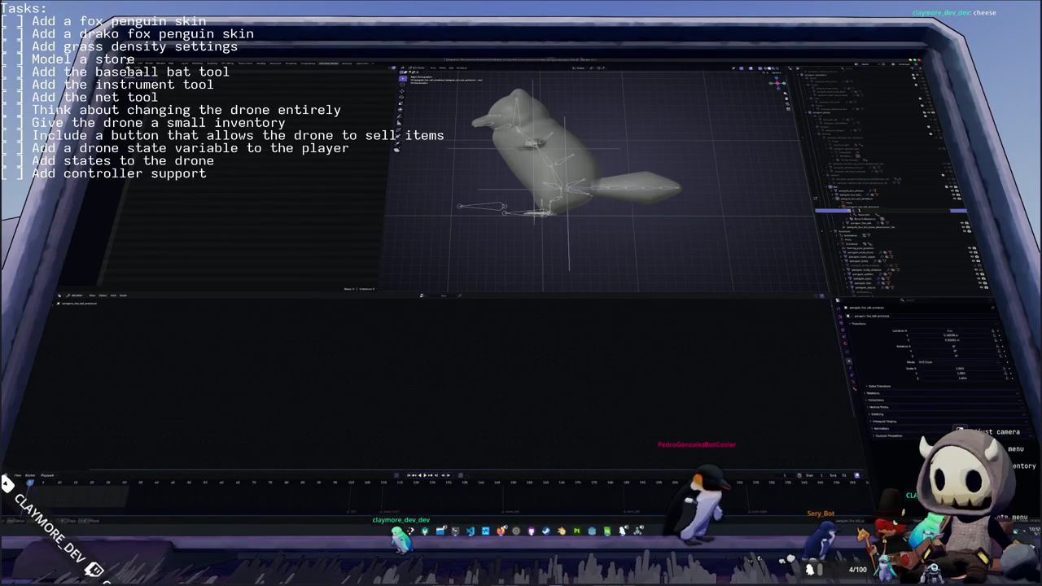
{"action": "left_click", "coordinate": [859, 217]}
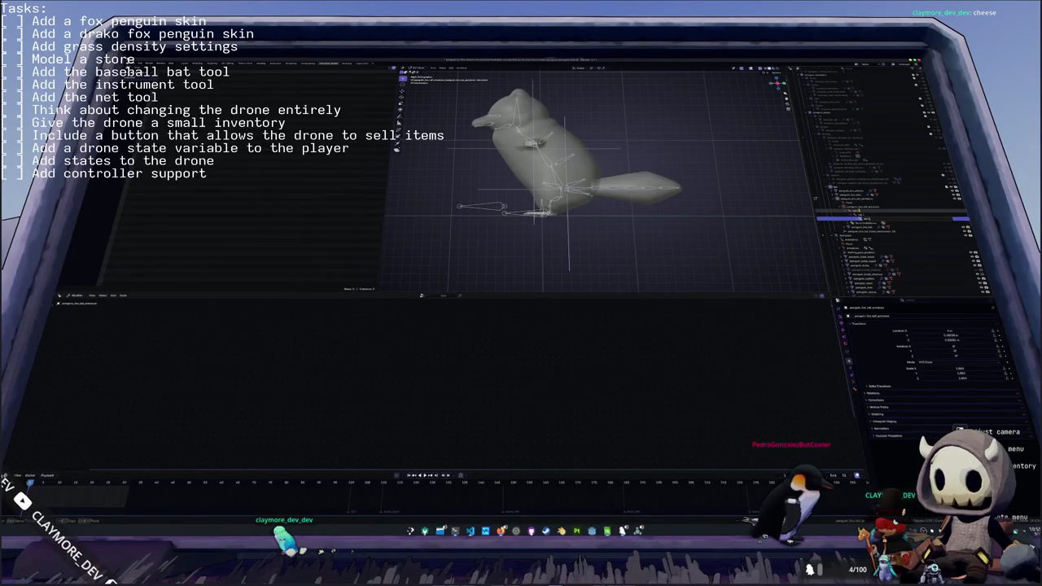
{"action": "key", "text": "Down"}
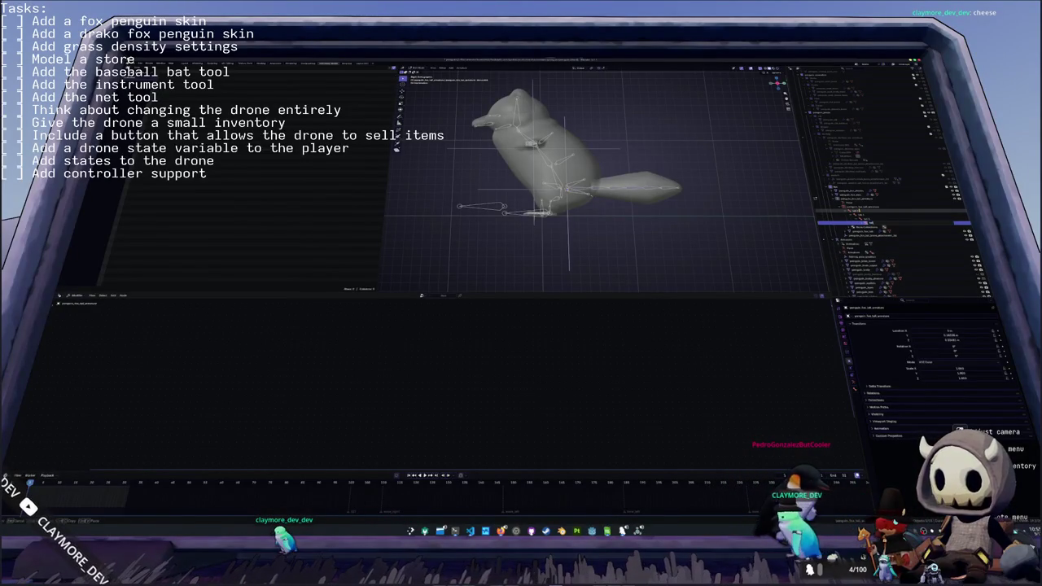
{"action": "key", "text": "Down"}
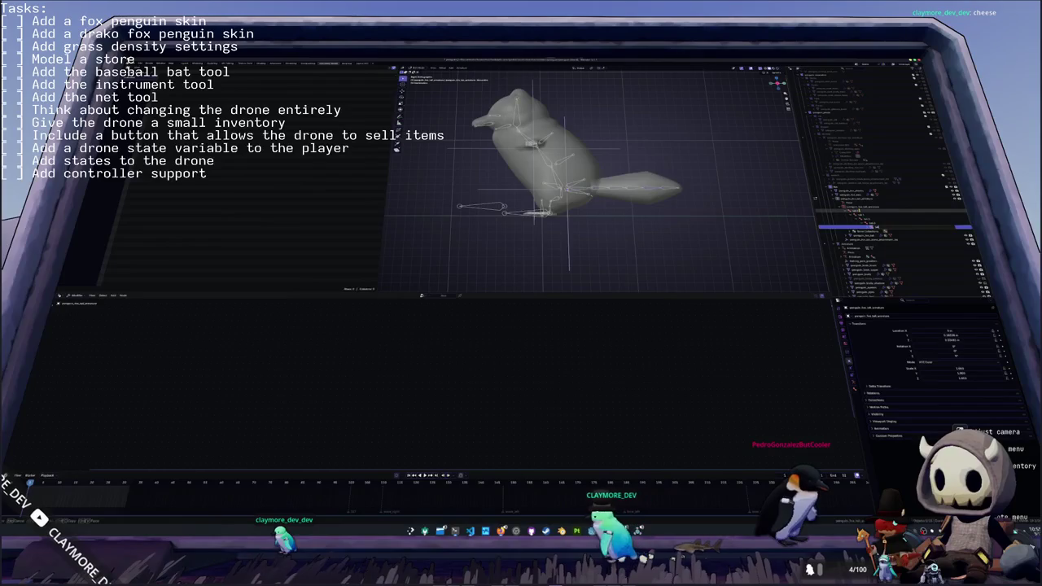
{"action": "key", "text": "Down"}
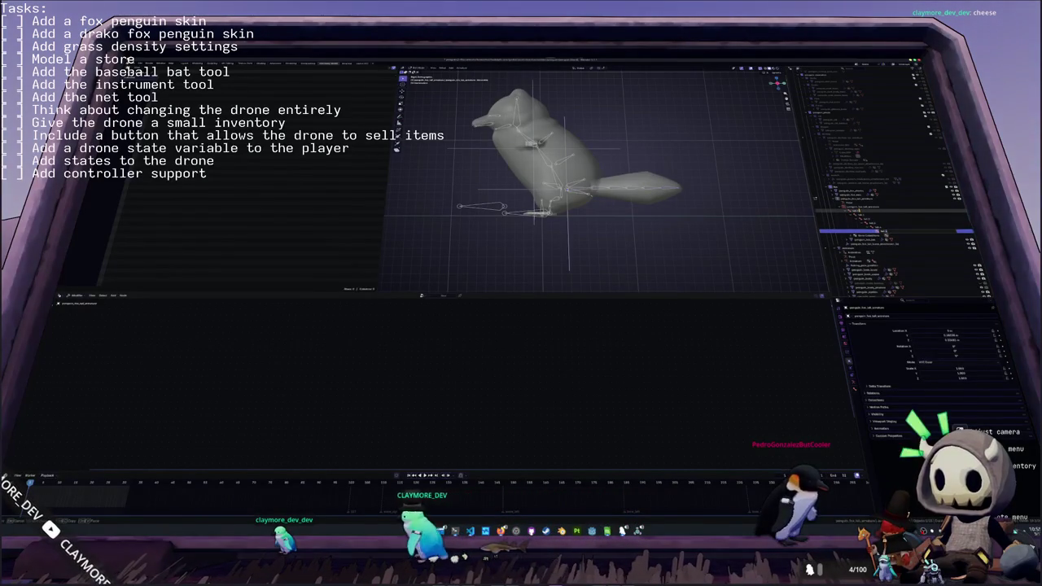
- Pick the bone near the head, view the armature's data properties, then select the tail mesh
{"action": "scroll", "coordinate": [859, 213], "scroll_direction": "down", "scroll_amount": 3}
{"action": "key", "text": "Up"}
{"action": "key", "text": "Up"}
{"action": "key", "text": "Up"}
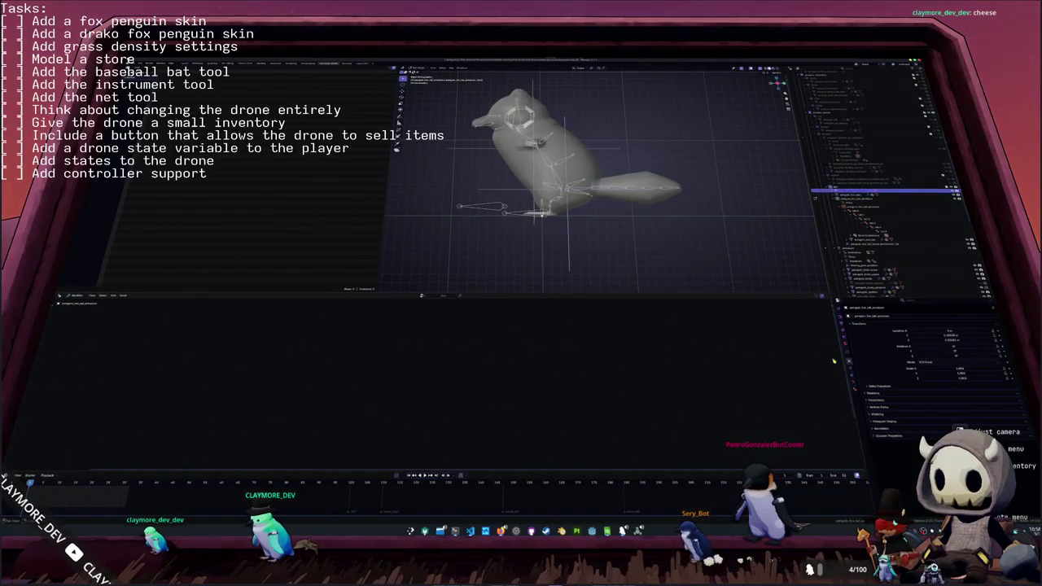
{"action": "left_click", "coordinate": [854, 388]}
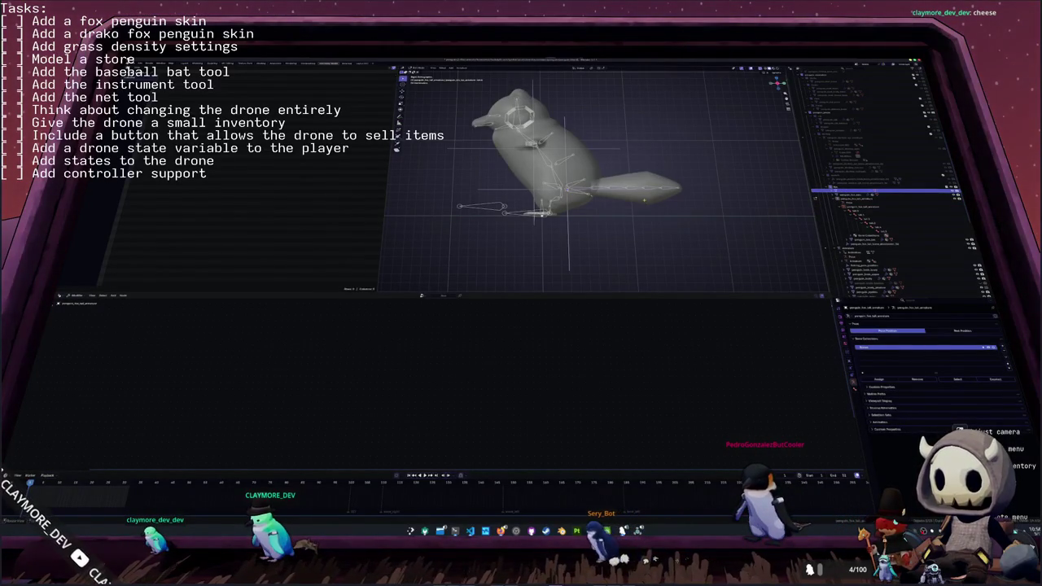
{"action": "left_click", "coordinate": [623, 199]}
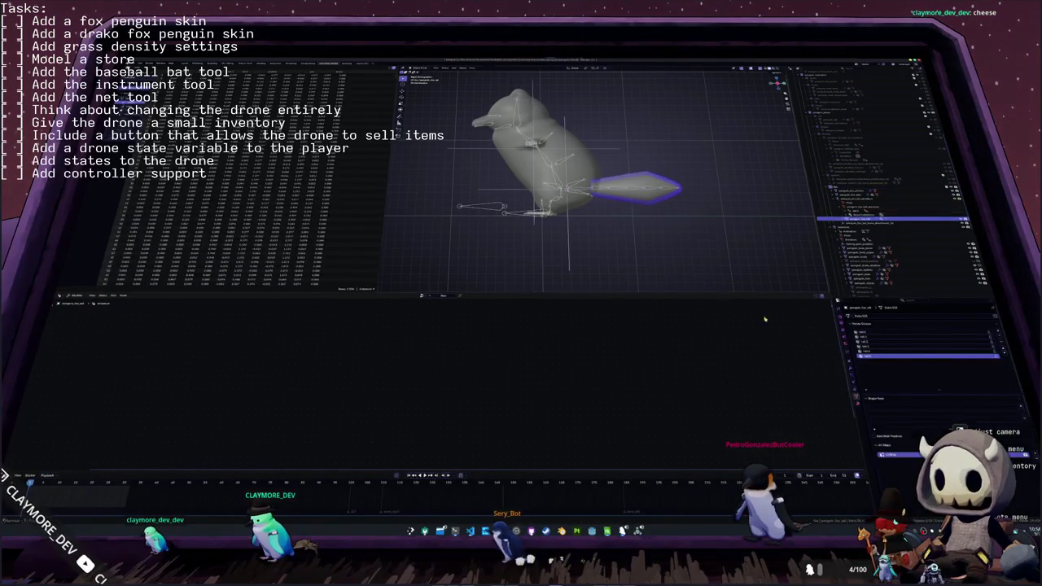
- Select the penguin body mesh and apply its Subdivision modifier with Ctrl+A
{"action": "left_click", "coordinate": [851, 368]}
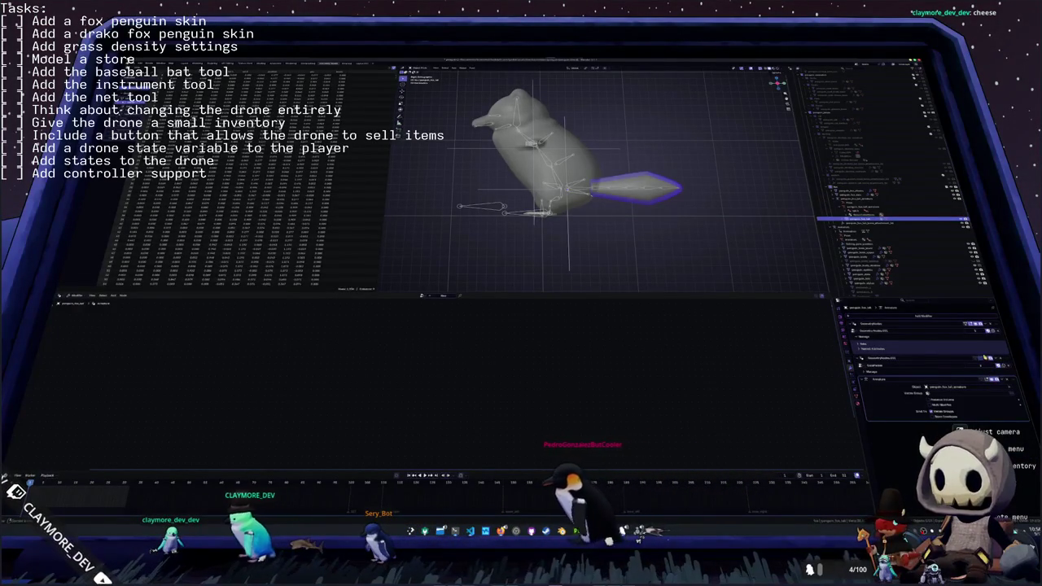
{"action": "left_click", "coordinate": [562, 210]}
{"action": "middle_click_drag", "start_coordinate": [563, 210], "coordinate": [653, 175]}
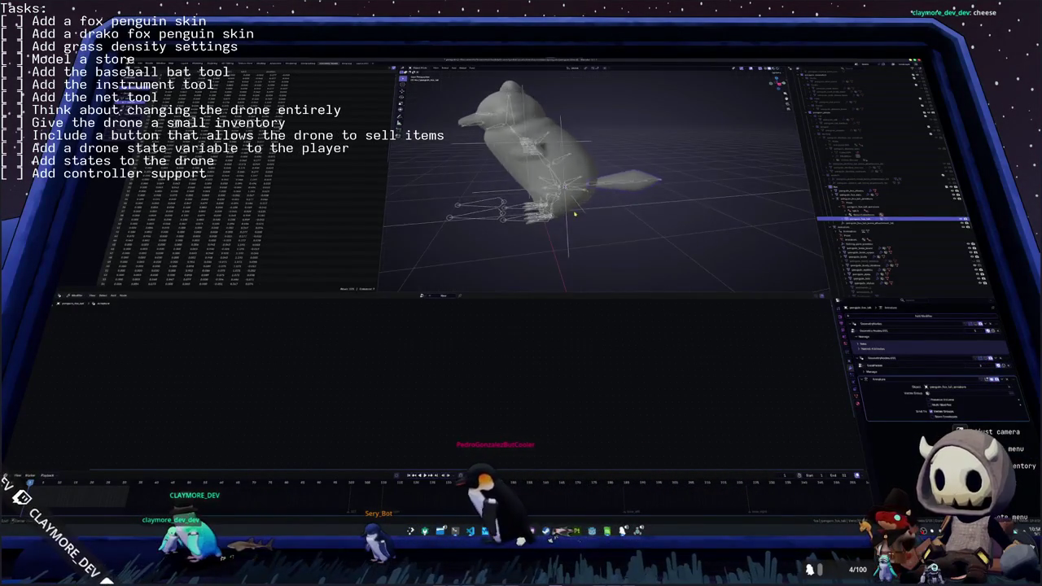
{"action": "left_click", "coordinate": [653, 175]}
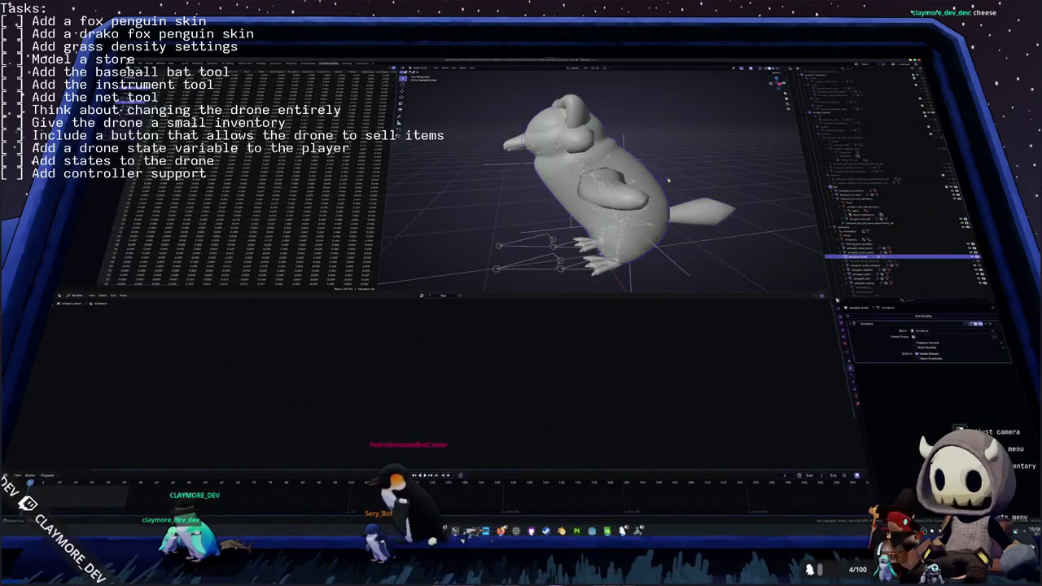
{"action": "middle_click_drag", "start_coordinate": [693, 184], "coordinate": [614, 153]}
{"action": "left_click", "coordinate": [613, 153]}
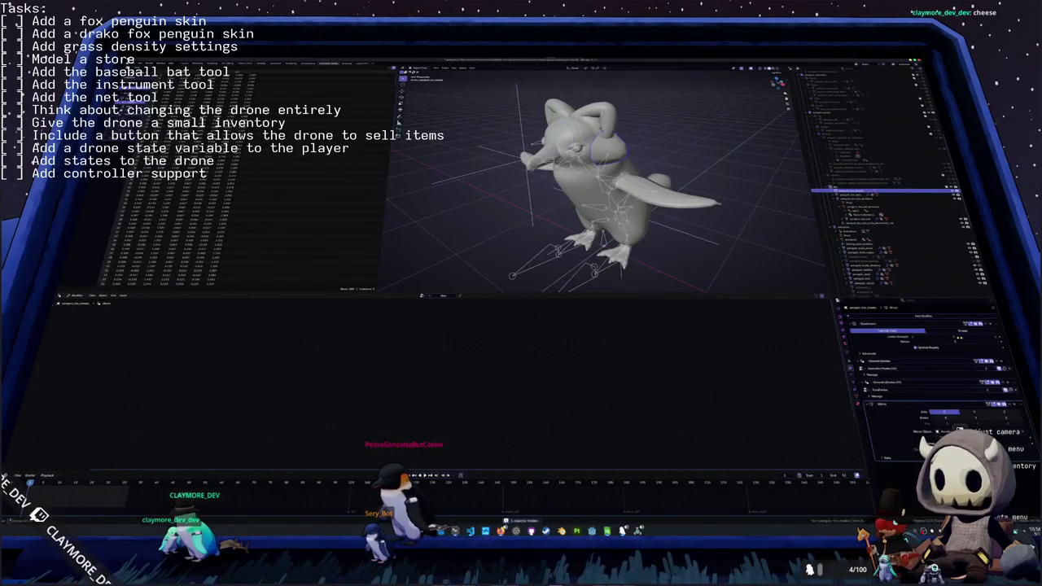
{"action": "key", "text": "ctrl+a"}
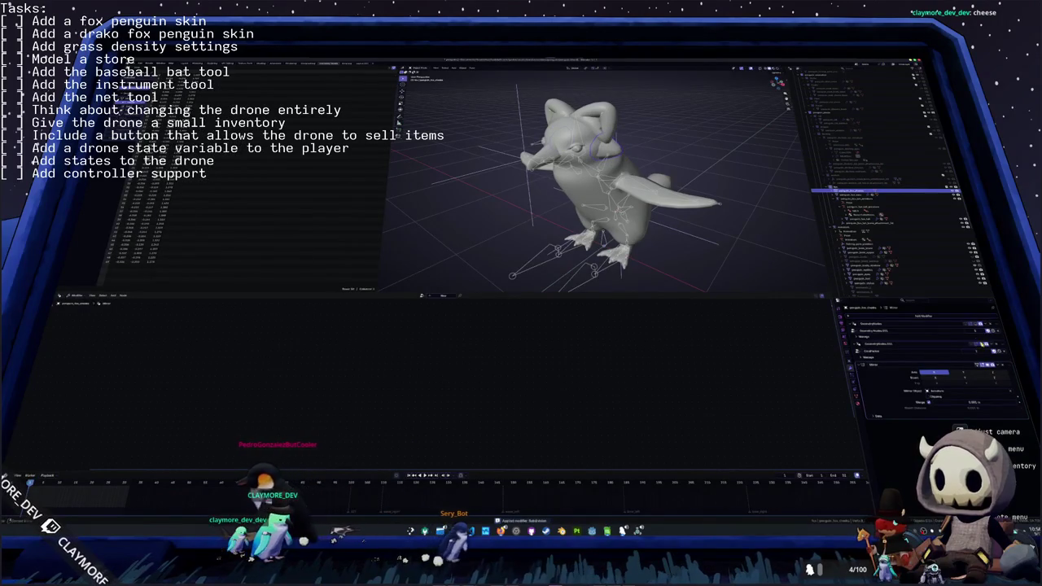
{"action": "middle_click_drag", "start_coordinate": [613, 185], "coordinate": [605, 178]}
{"action": "left_click", "coordinate": [606, 178]}
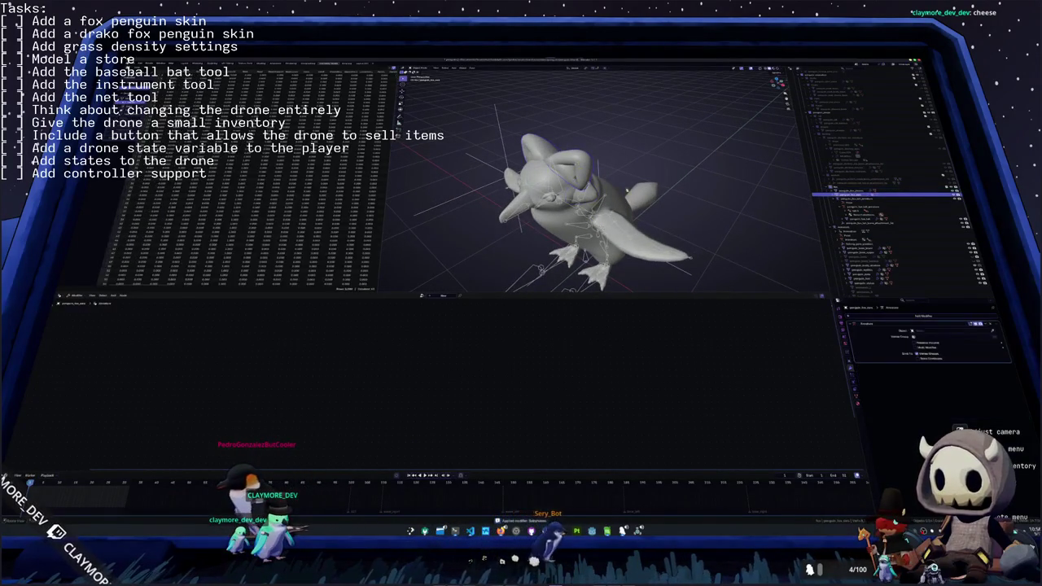
- Reshape the horns toward pointed ears by repeatedly selecting linked horn geometry and applying the edit
{"action": "middle_click_drag", "start_coordinate": [759, 274], "coordinate": [716, 220]}
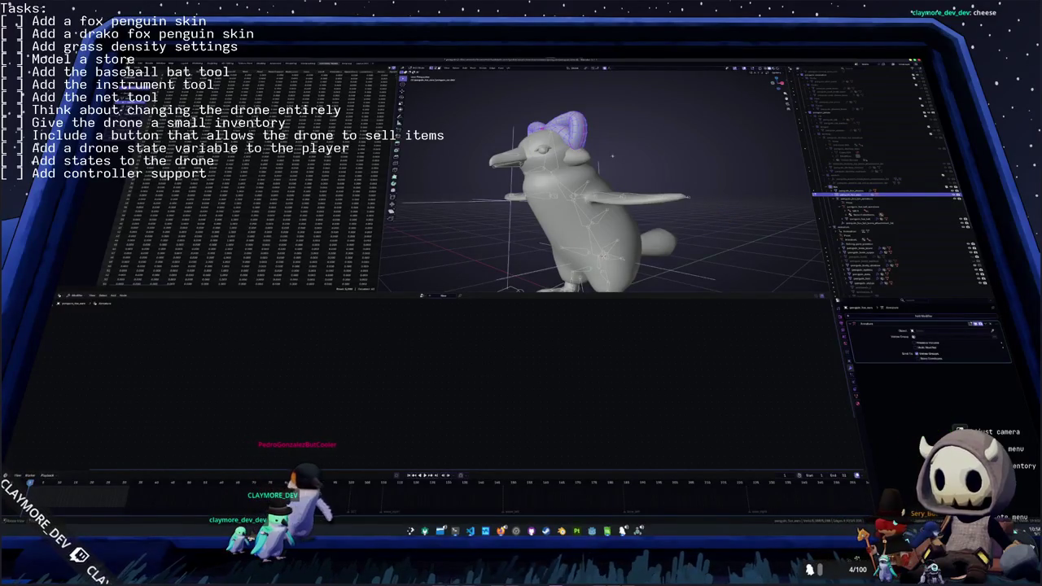
{"action": "middle_click_drag", "start_coordinate": [586, 204], "coordinate": [554, 203]}
{"action": "scroll", "coordinate": [586, 203], "scroll_direction": "up", "scroll_amount": 3}
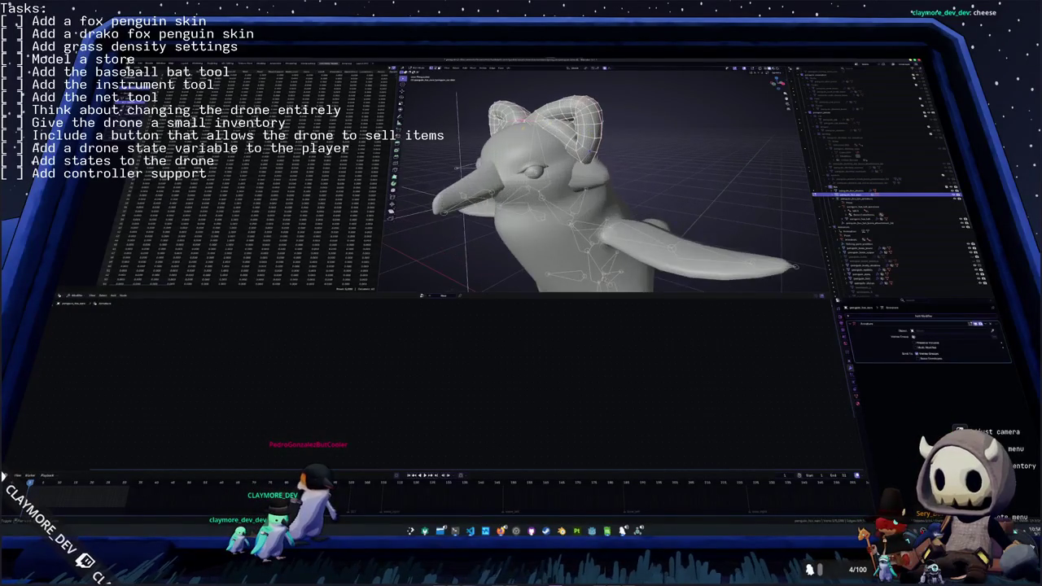
{"action": "key", "text": "ctrl+l"}
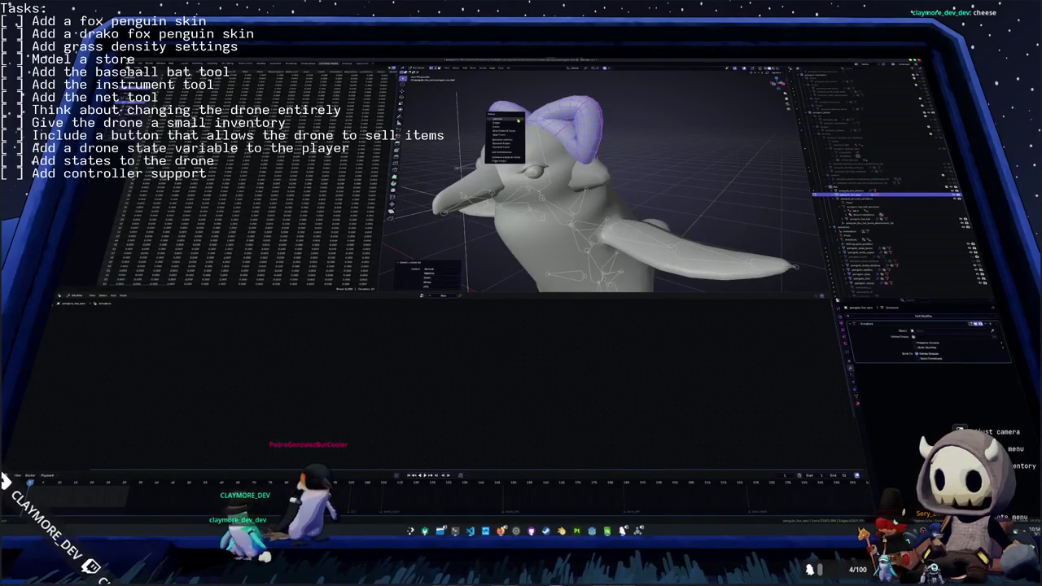
{"action": "left_click", "coordinate": [519, 119]}
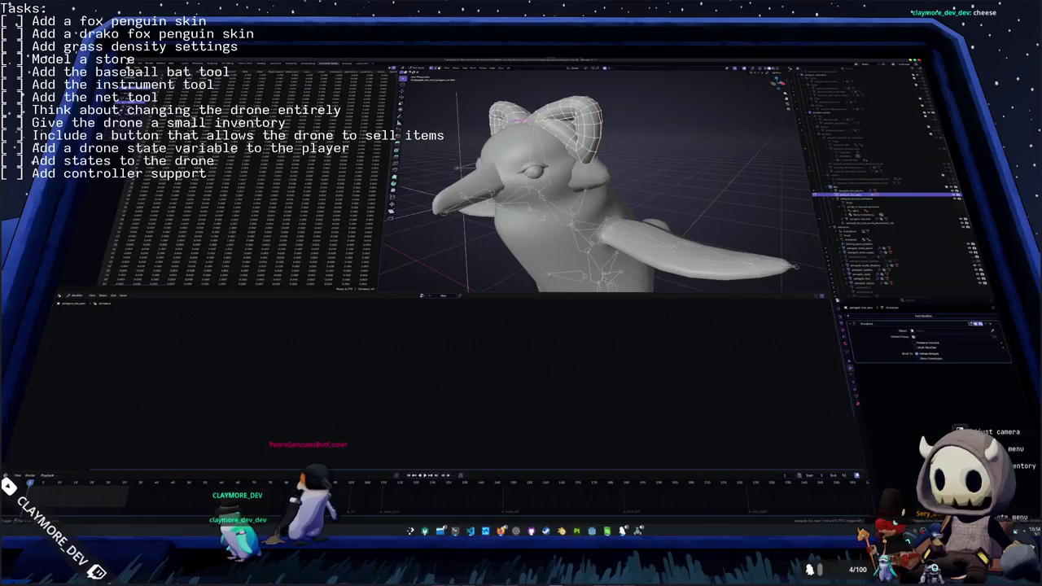
{"action": "key", "text": "ctrl+l"}
{"action": "left_click", "coordinate": [529, 120]}
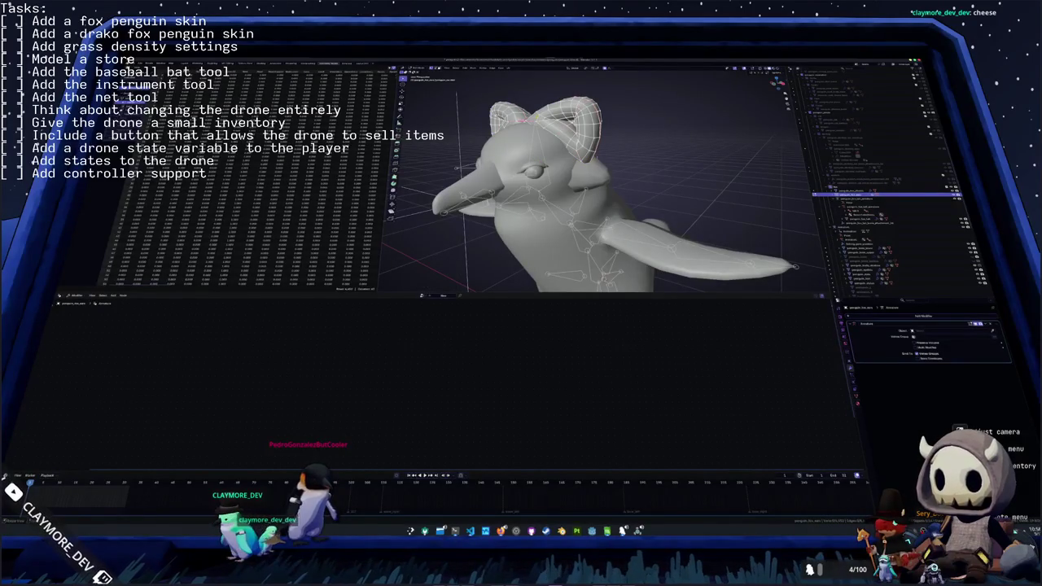
{"action": "key", "text": "ctrl+l"}
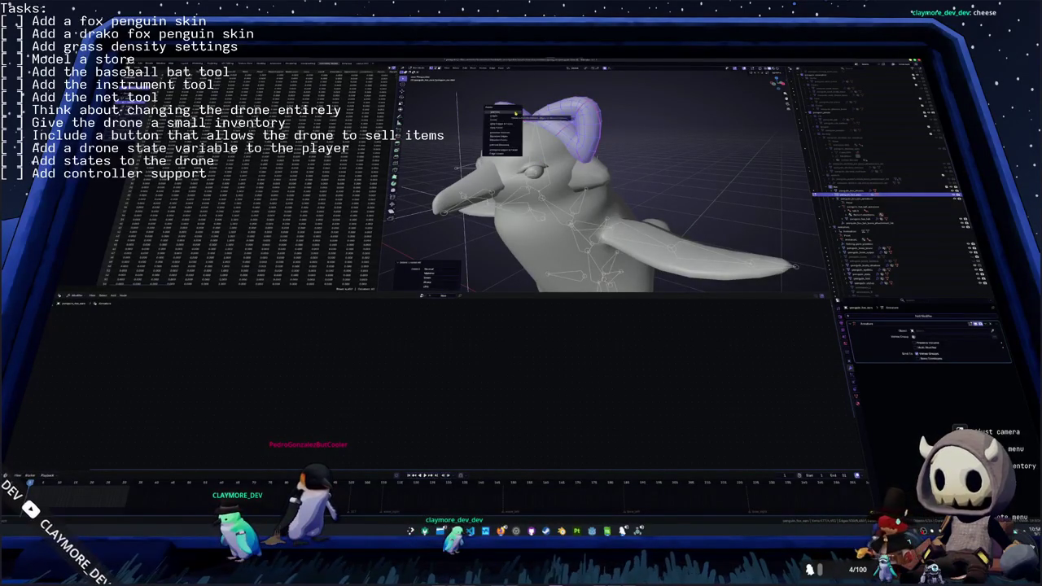
{"action": "left_click", "coordinate": [516, 114]}
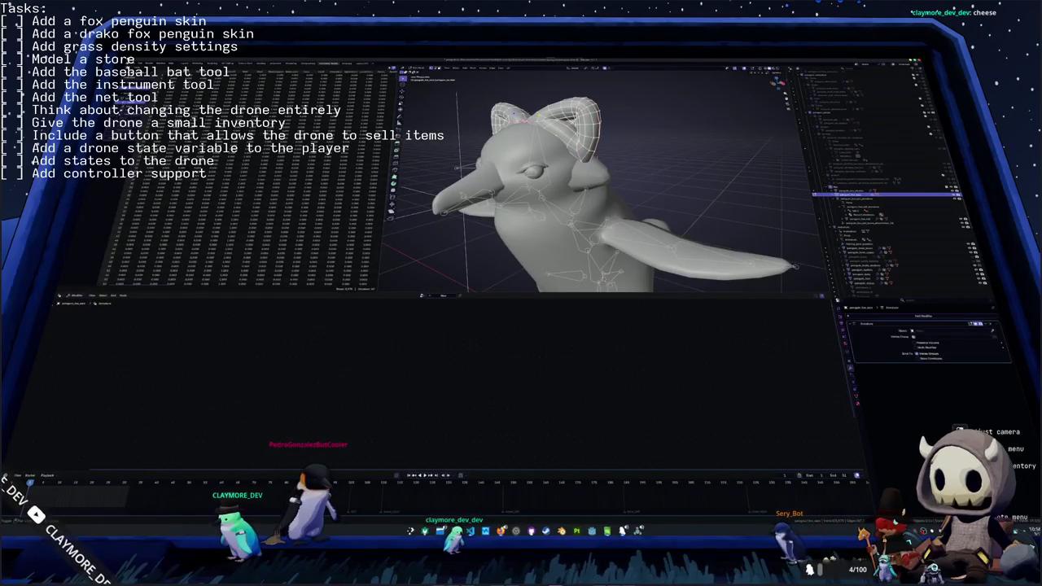
{"action": "key", "text": "ctrl+l"}
{"action": "left_click", "coordinate": [539, 116]}
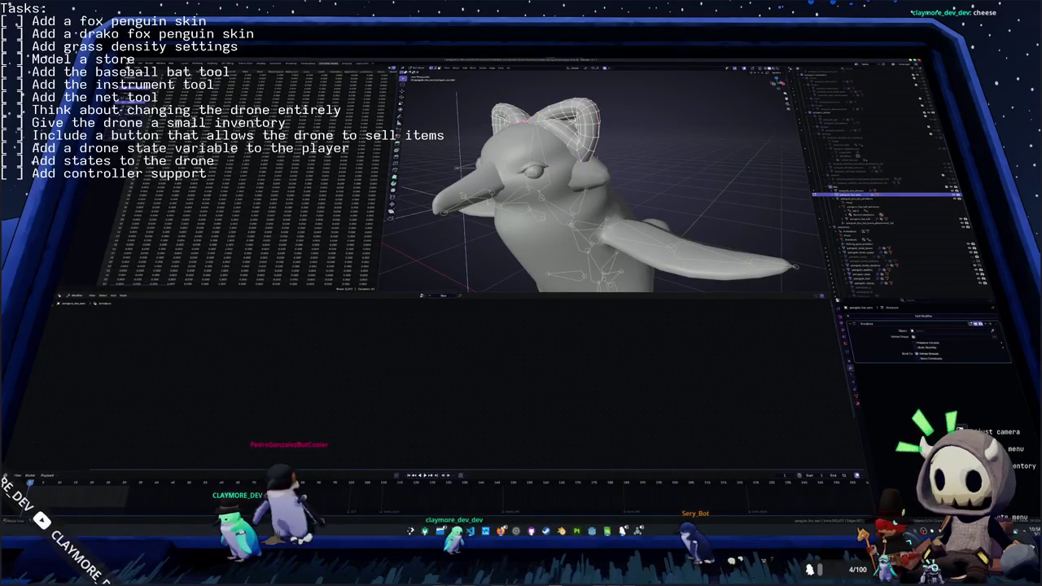
{"action": "key", "text": "ctrl+l"}
{"action": "left_click", "coordinate": [534, 119]}
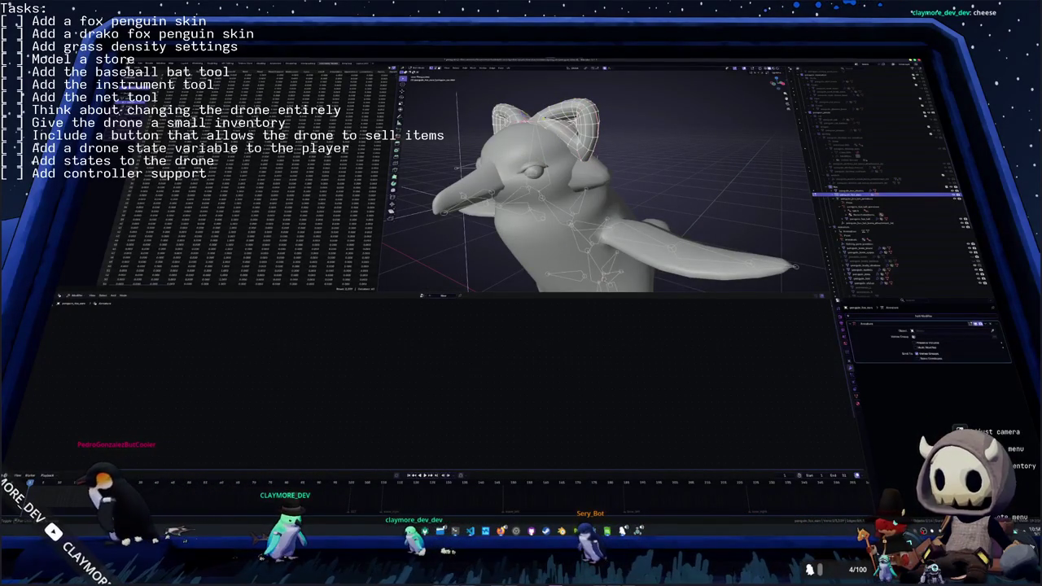
{"action": "key", "text": "ctrl+l"}
{"action": "left_click", "coordinate": [526, 121]}
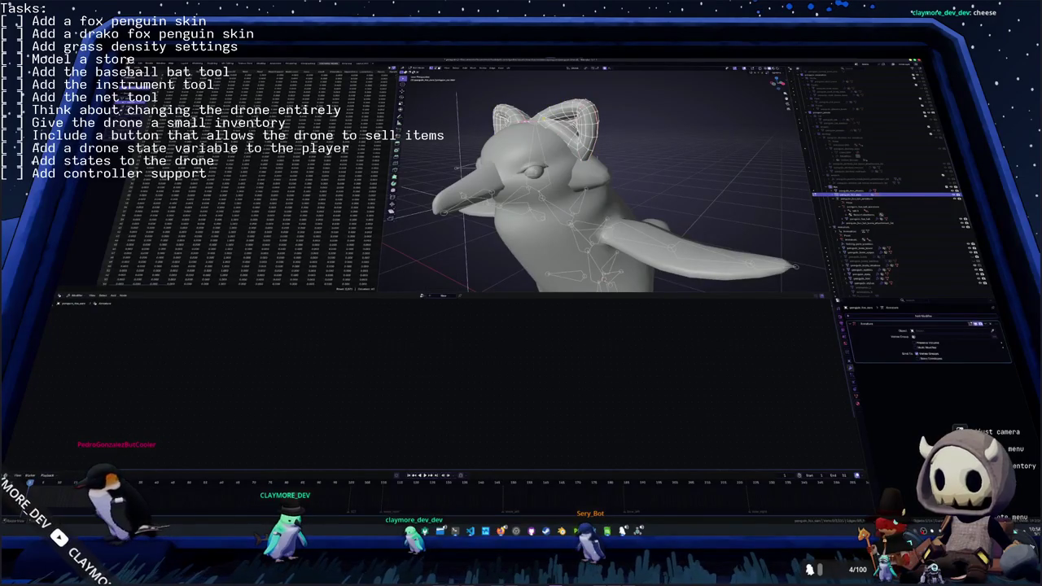
{"action": "key", "text": "ctrl+l"}
{"action": "left_click", "coordinate": [525, 121]}
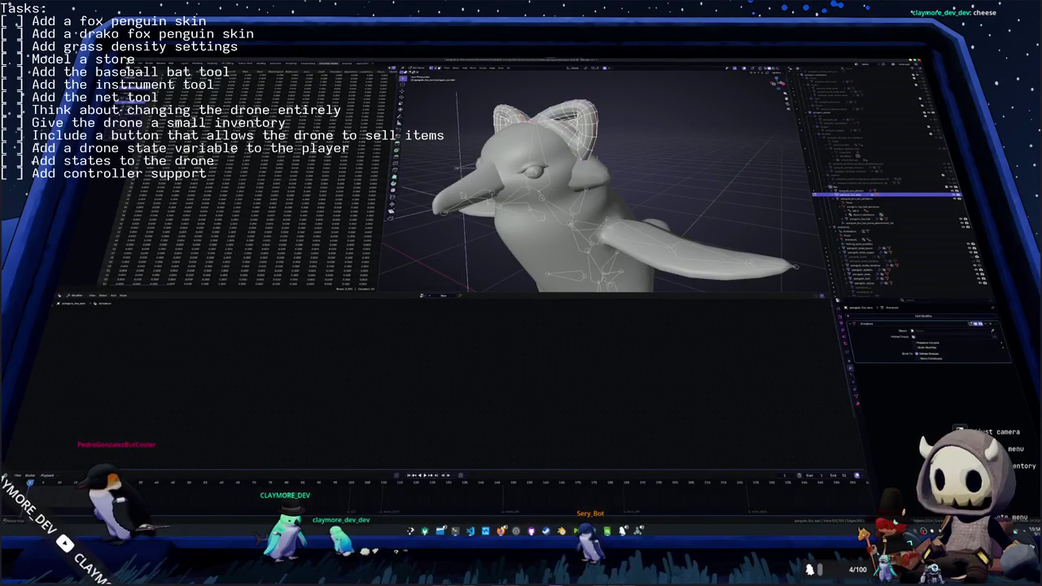
{"action": "key", "text": "ctrl+l"}
{"action": "left_click", "coordinate": [526, 121]}
{"action": "key", "text": "ctrl+l"}
{"action": "left_click", "coordinate": [525, 120]}
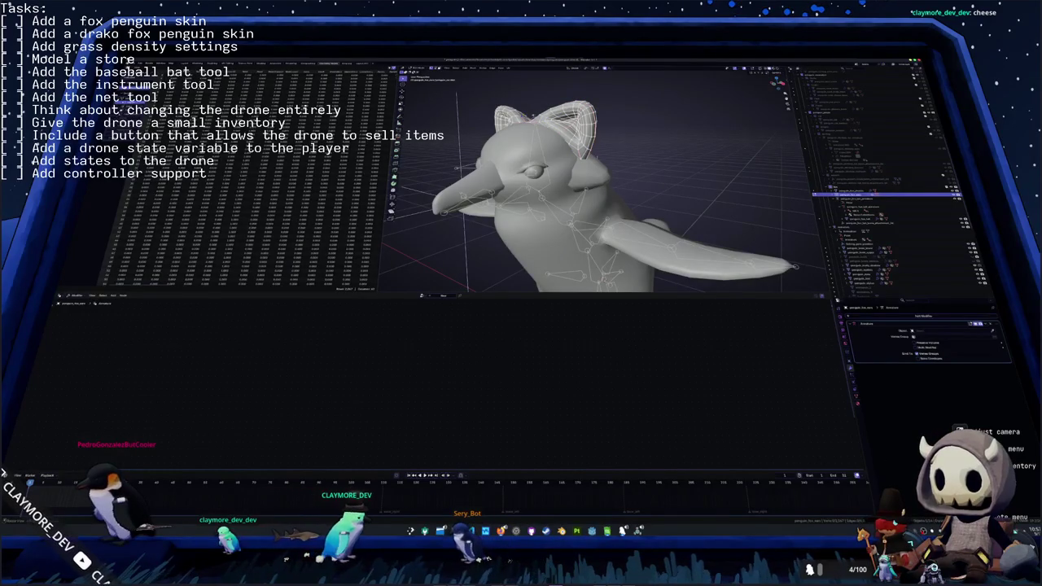
{"action": "key", "text": "ctrl+l"}
{"action": "left_click", "coordinate": [525, 120]}
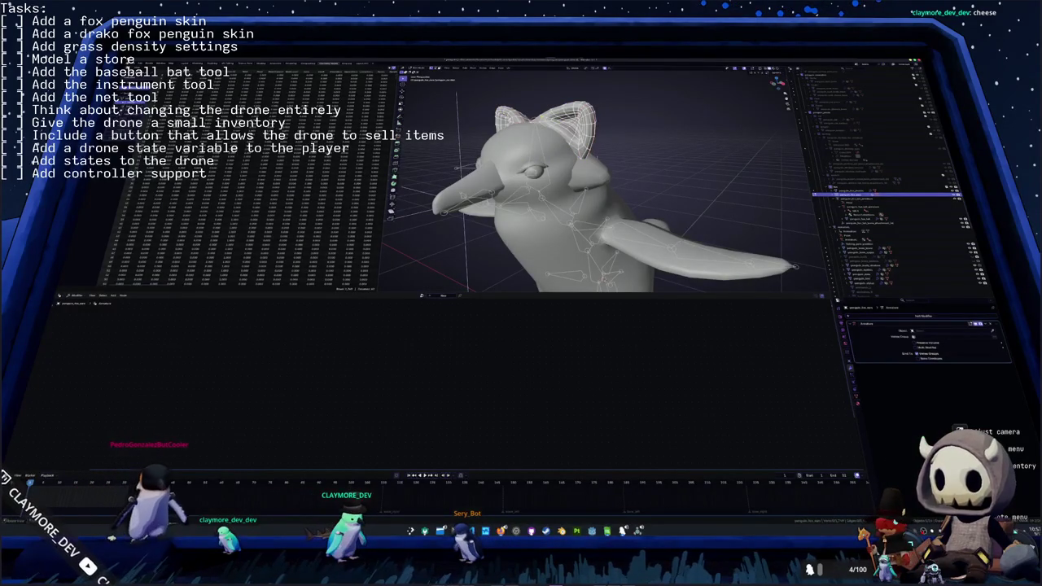
{"action": "key", "text": "ctrl+l"}
{"action": "left_click", "coordinate": [525, 120]}
{"action": "key", "text": "ctrl+l"}
{"action": "left_click", "coordinate": [525, 120]}
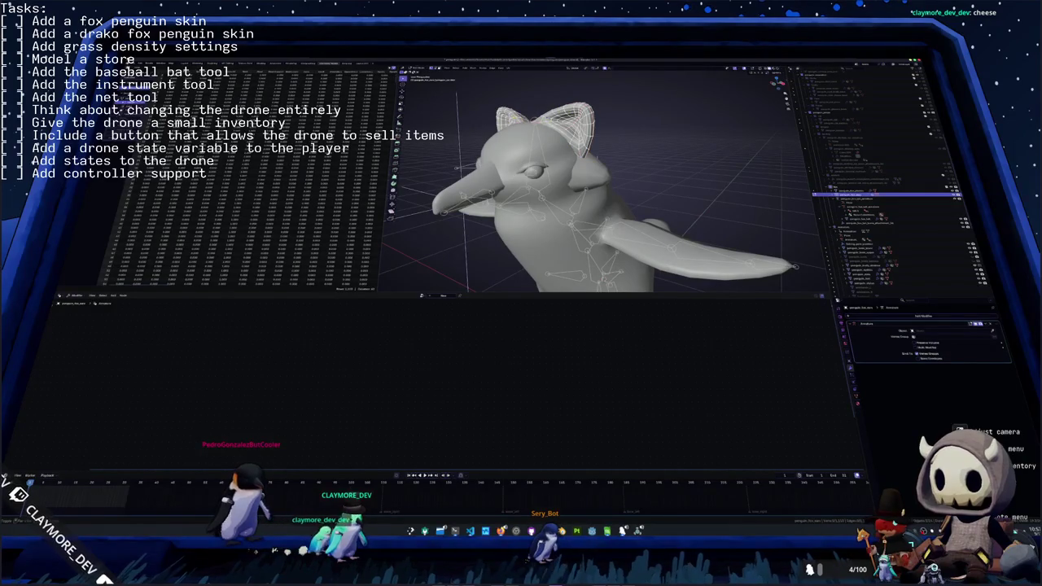
{"action": "key", "text": "ctrl+l"}
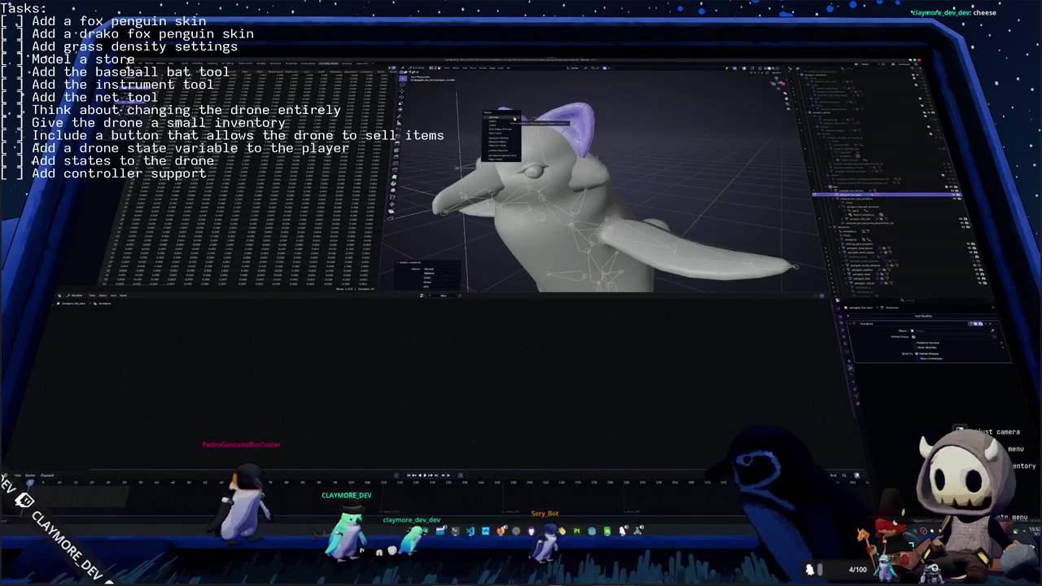
{"action": "left_click", "coordinate": [525, 120]}
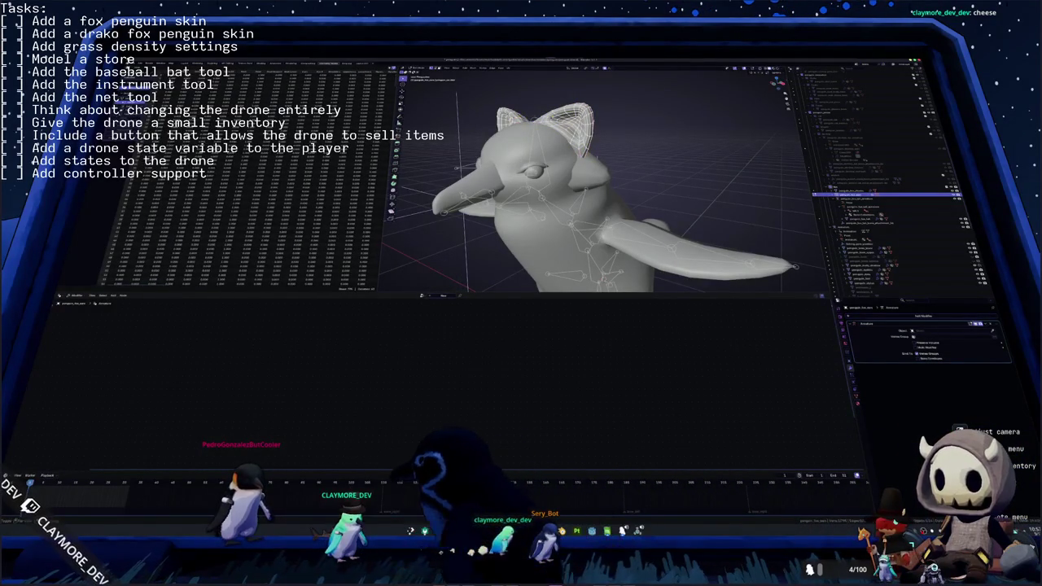
{"action": "key", "text": "ctrl+l"}
{"action": "left_click", "coordinate": [526, 121]}
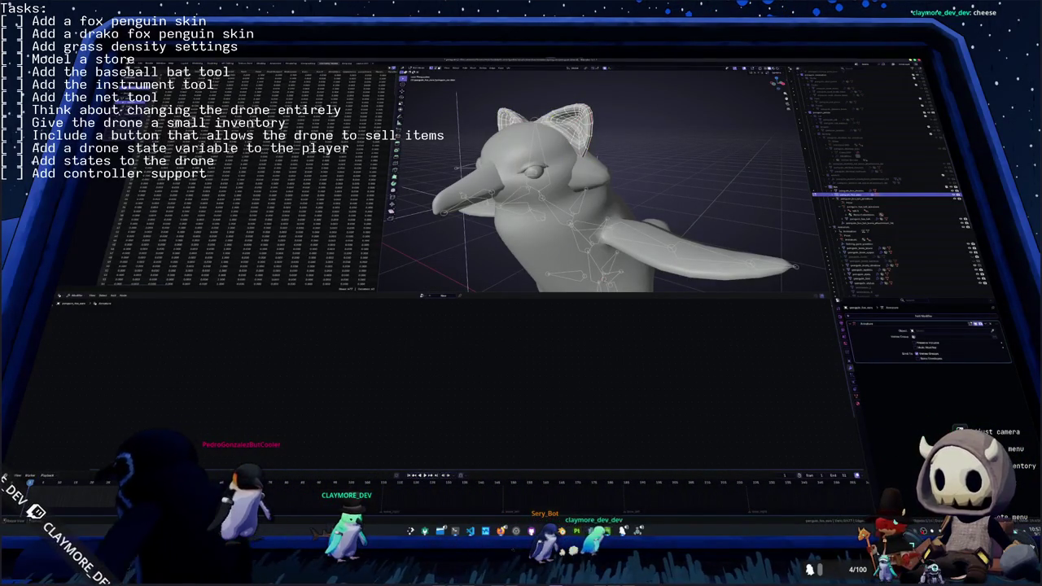
- Hide and reveal the horns one at a time, leaving both left and right horns hidden
{"action": "key", "text": "ctrl+l"}
{"action": "key", "text": "h"}
{"action": "key", "text": "alt+h"}
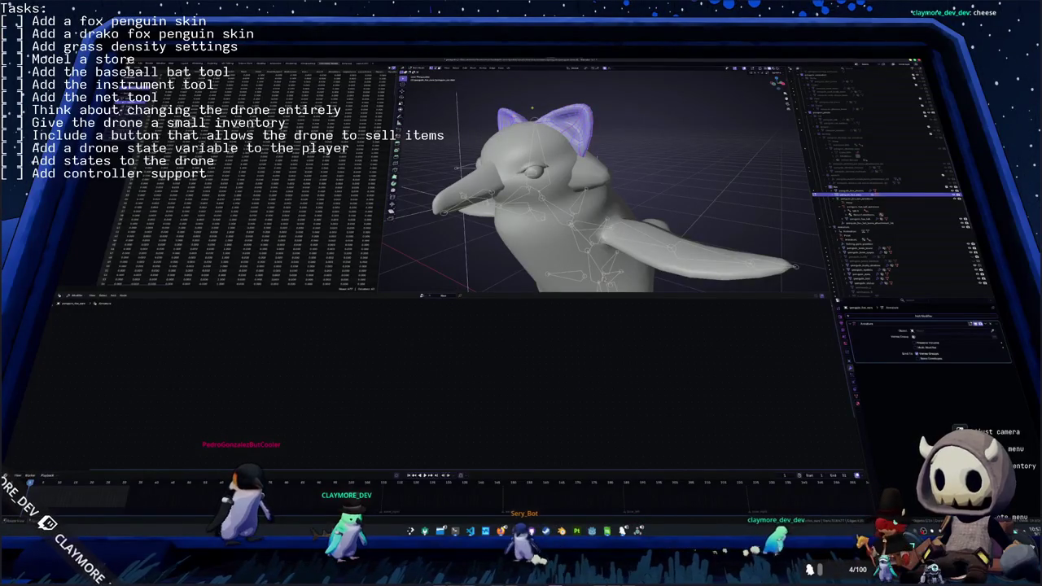
{"action": "key", "text": "alt+a"}
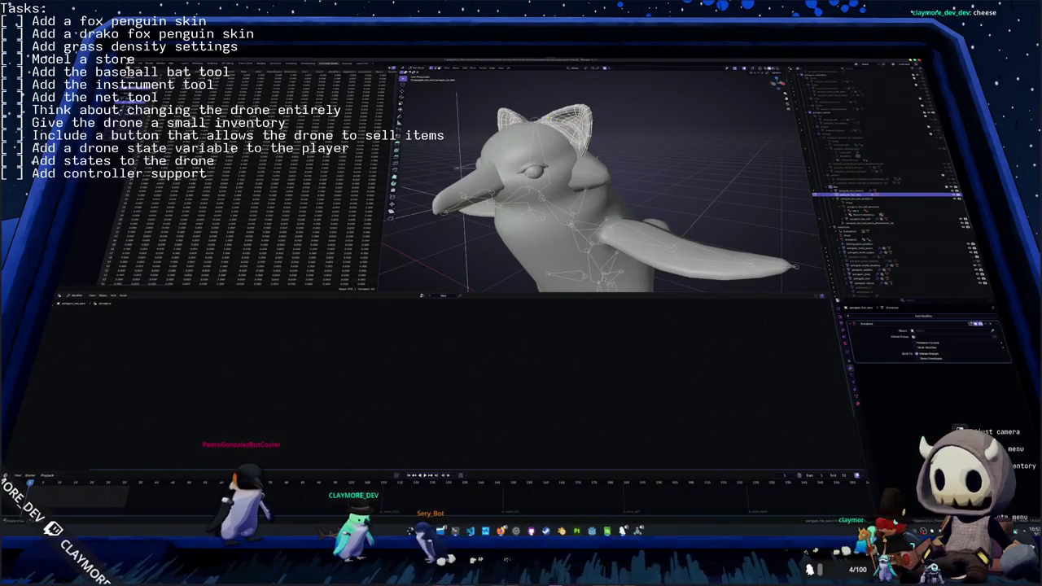
{"action": "key", "text": "l"}
{"action": "key", "text": "h"}
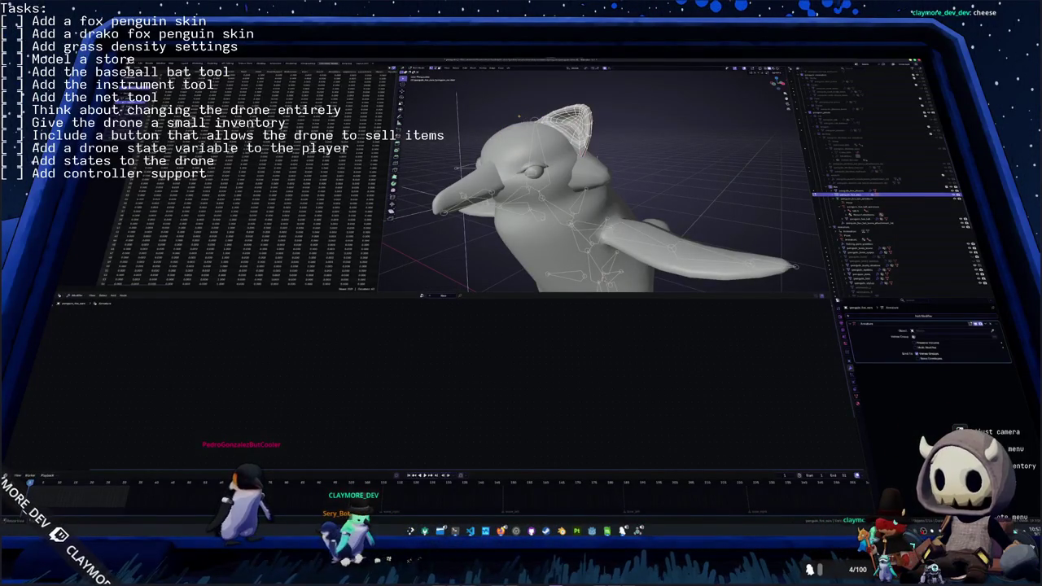
{"action": "key", "text": "l"}
{"action": "key", "text": "h"}
{"action": "middle_click_drag", "start_coordinate": [594, 204], "coordinate": [521, 196]}
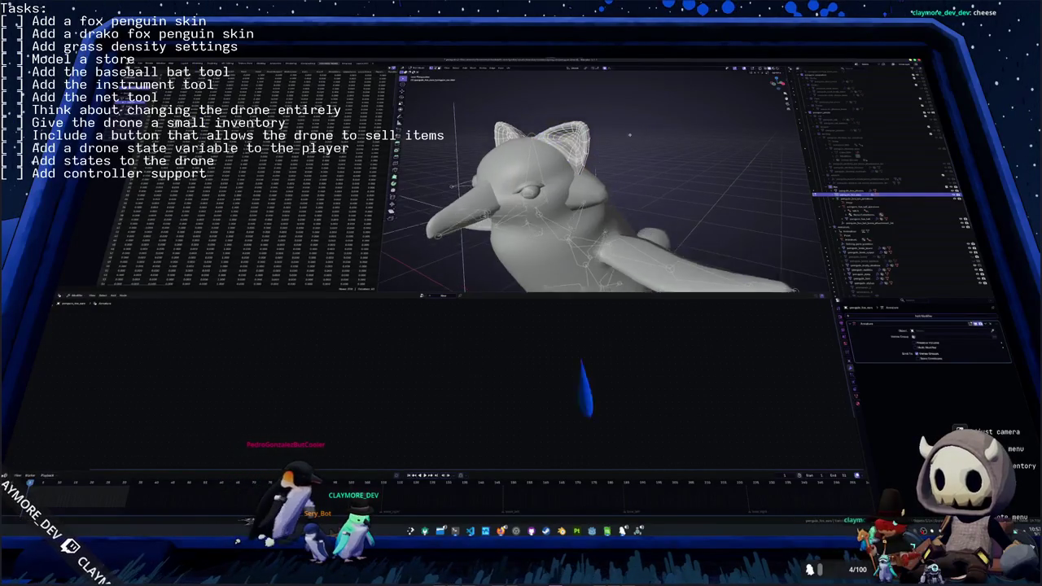
- Select the right ear and scale it into a pointed shape, checking the fox reference photos
{"action": "middle_click_drag", "start_coordinate": [594, 195], "coordinate": [521, 184]}
{"action": "key", "text": "KP_1"}
{"action": "scroll", "coordinate": [586, 188], "scroll_direction": "down", "scroll_amount": 2}
{"action": "scroll", "coordinate": [586, 188], "scroll_direction": "down", "scroll_amount": 2}
{"action": "scroll", "coordinate": [586, 187], "scroll_direction": "down", "scroll_amount": 2}
{"action": "middle_click_drag", "start_coordinate": [570, 228], "coordinate": [582, 247]}
{"action": "key", "text": "alt+Tab"}
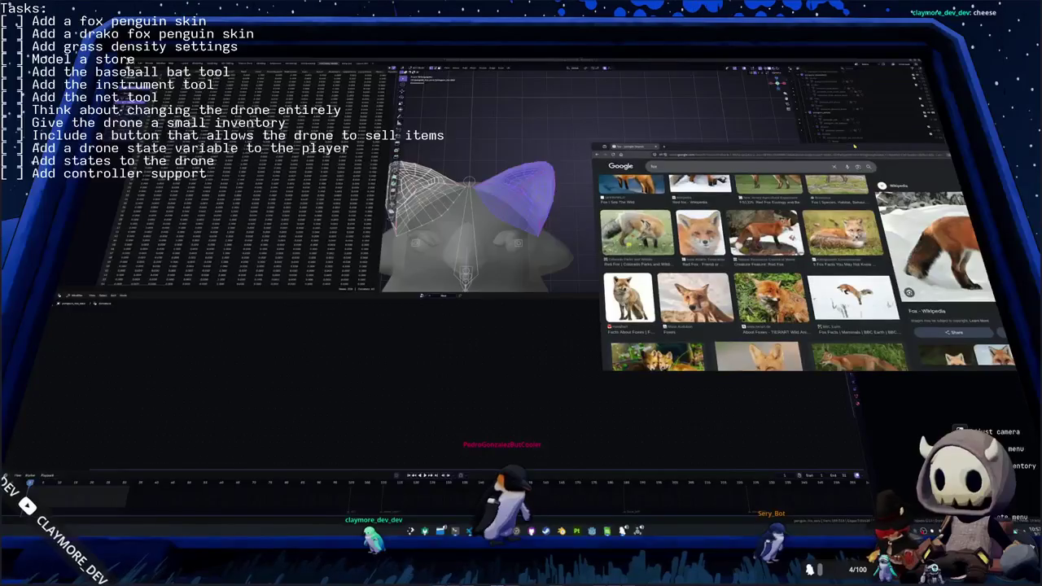
{"action": "left_click_drag", "start_coordinate": [575, 249], "coordinate": [488, 159]}
{"action": "key", "text": "s"}
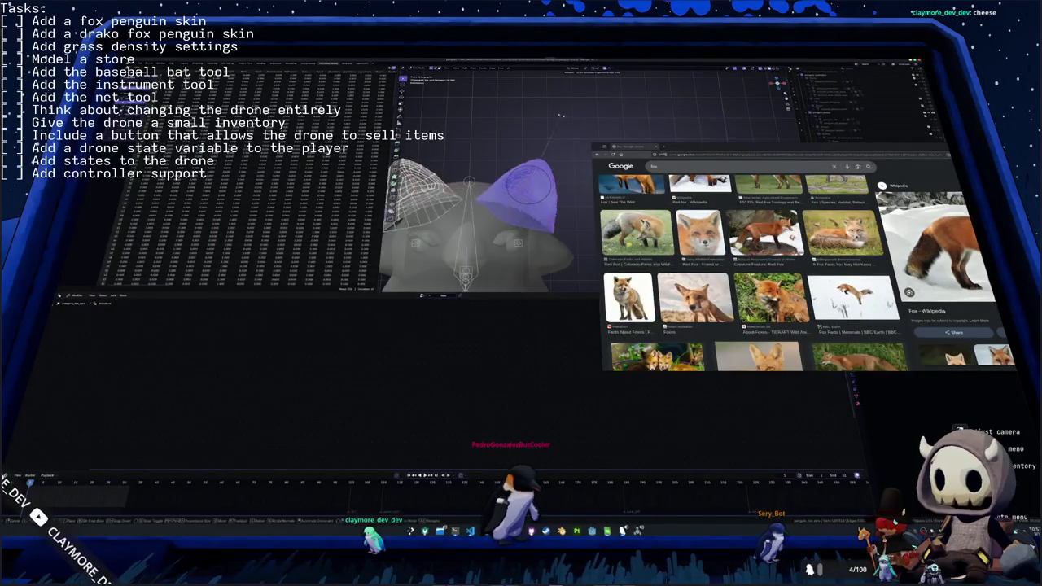
{"action": "left_click", "coordinate": [530, 104]}
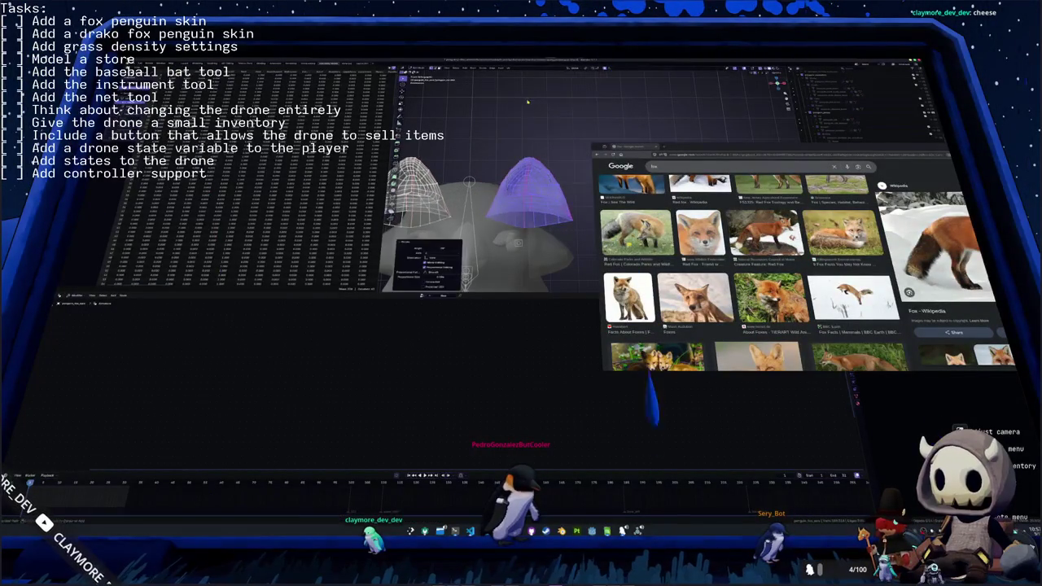
{"action": "middle_click_drag", "start_coordinate": [530, 104], "coordinate": [530, 106]}
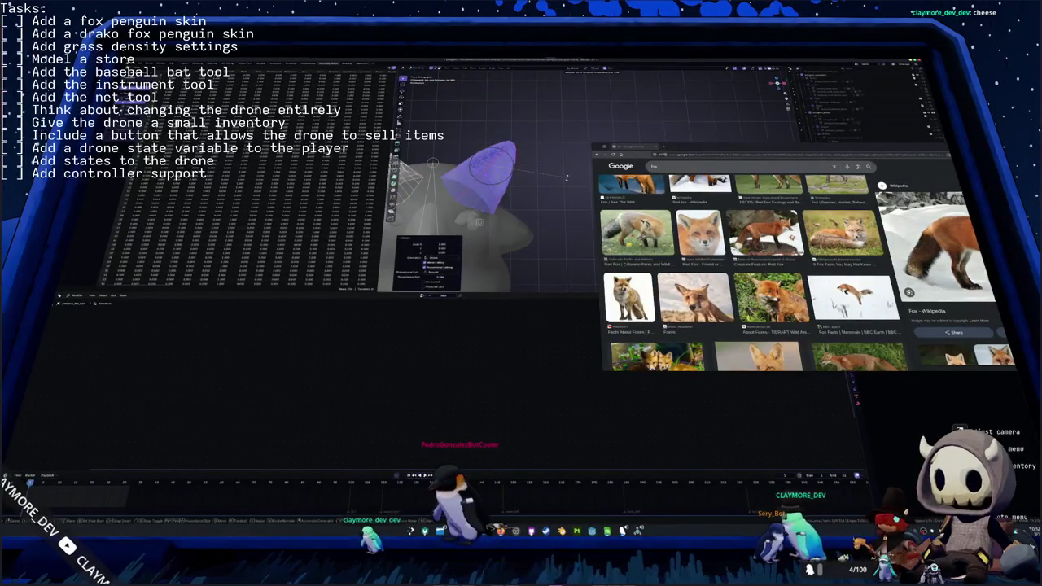
- From the front view, put the ear mesh in Edit Mode and apply a vertex operation
{"action": "key", "text": "KP_1"}
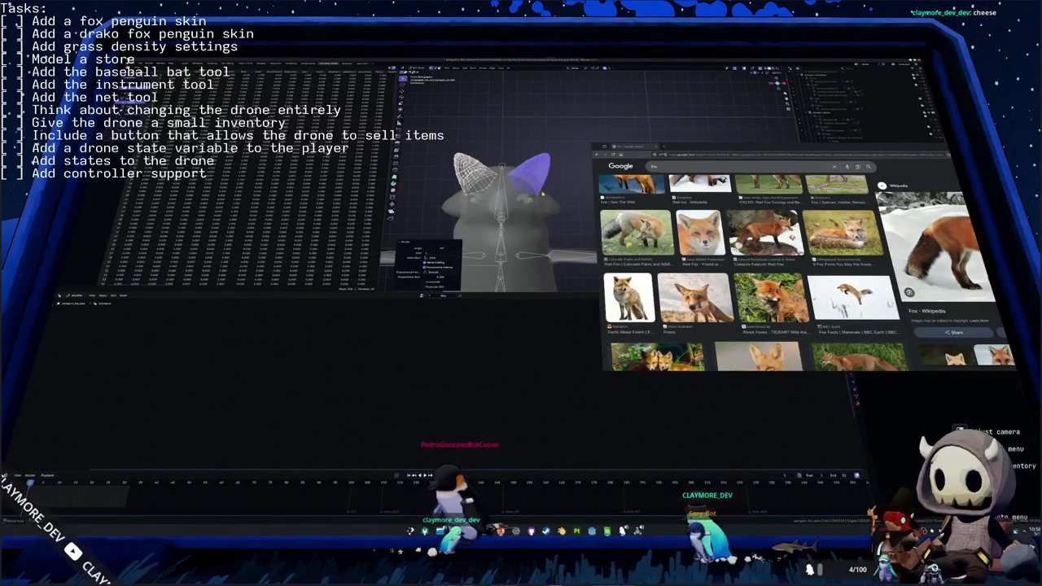
{"action": "mouse_move", "coordinate": [551, 193]}
{"action": "middle_mouse_down"}
{"action": "mouse_move", "coordinate": [467, 212]}
{"action": "mouse_move", "coordinate": [522, 194]}
{"action": "middle_mouse_up"}
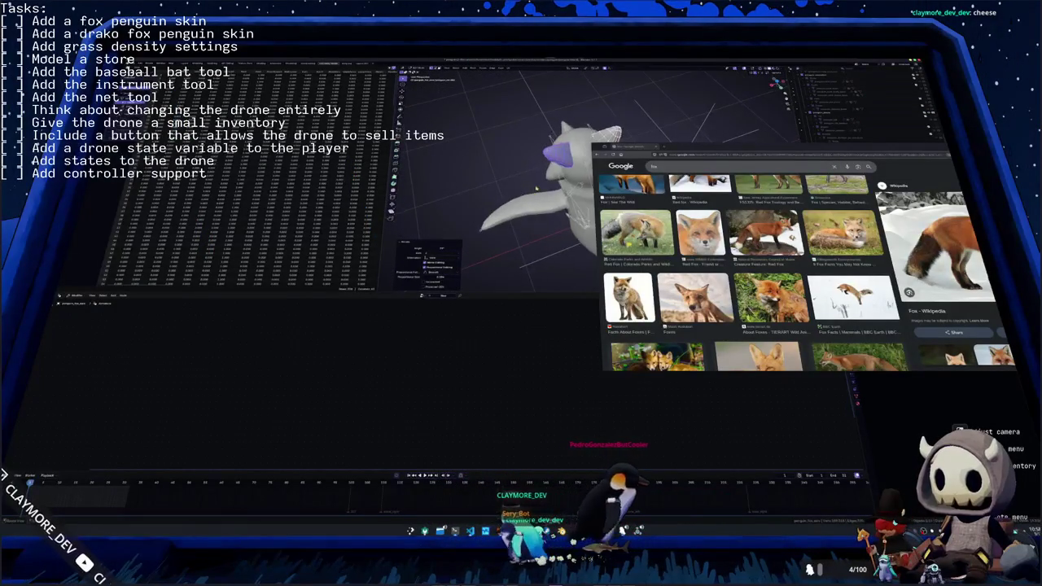
{"action": "mouse_move", "coordinate": [521, 195]}
{"action": "middle_mouse_down", "text": "shift"}
{"action": "mouse_move", "coordinate": [548, 229]}
{"action": "mouse_move", "coordinate": [519, 181]}
{"action": "middle_mouse_up", "text": "shift"}
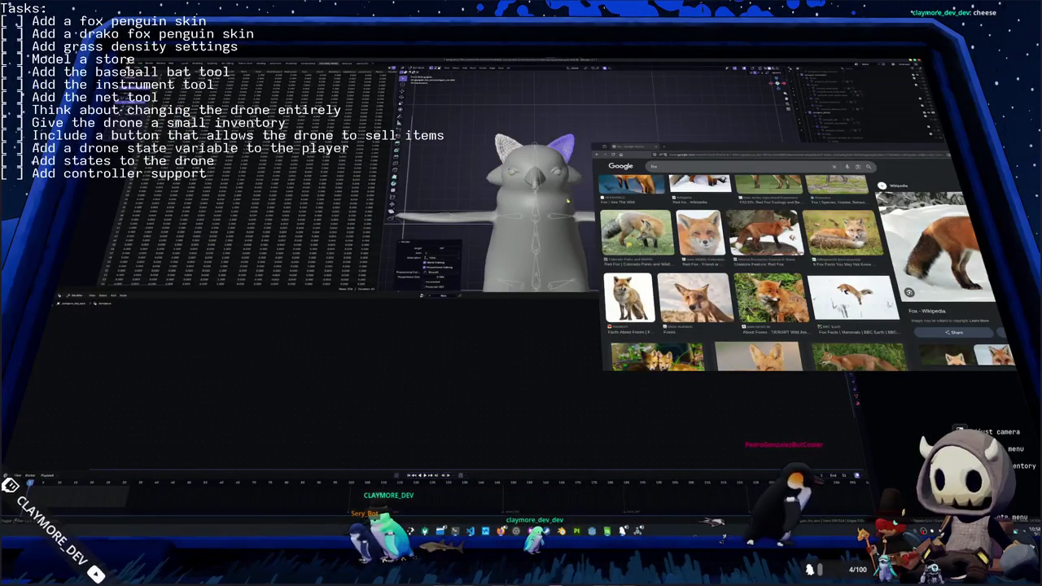
{"action": "key", "text": "ctrl+z"}
{"action": "left_click", "coordinate": [538, 186]}
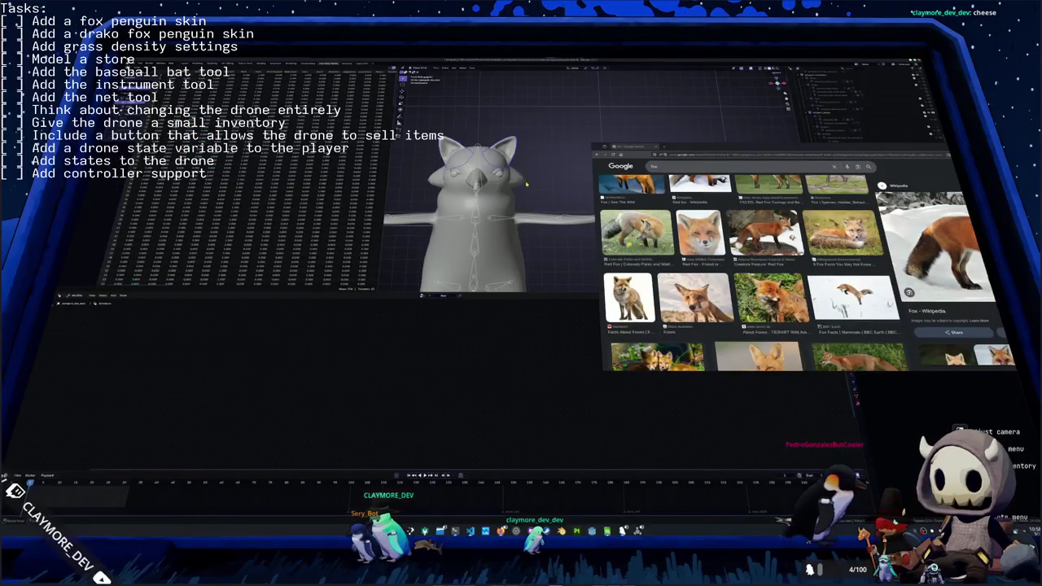
{"action": "right_click", "coordinate": [523, 181]}
{"action": "left_click", "coordinate": [524, 183]}
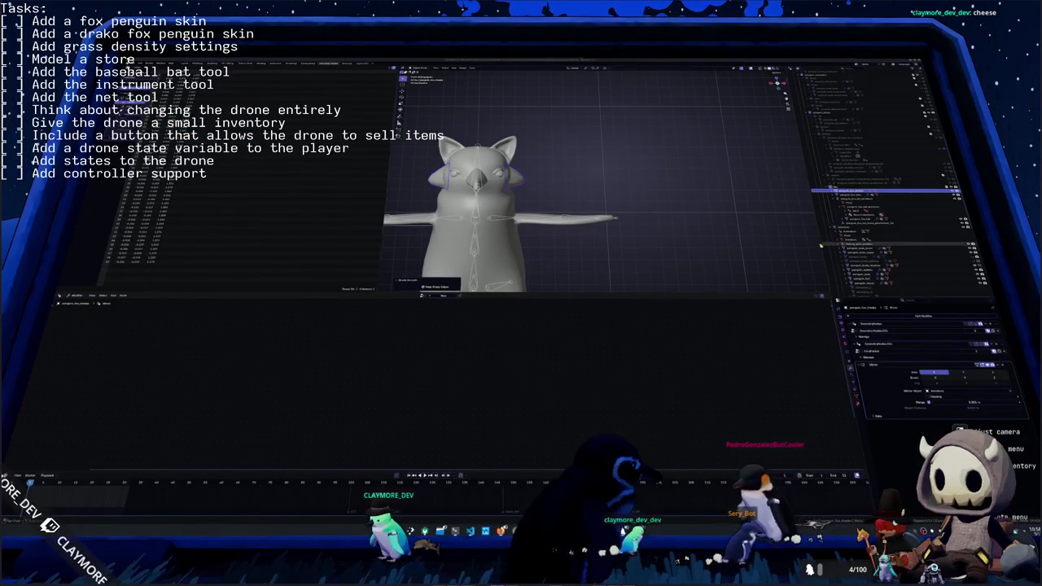
- Select geometry on the ear and apply an edit from its context menu
{"action": "scroll", "coordinate": [698, 225], "scroll_direction": "up", "scroll_amount": 2}
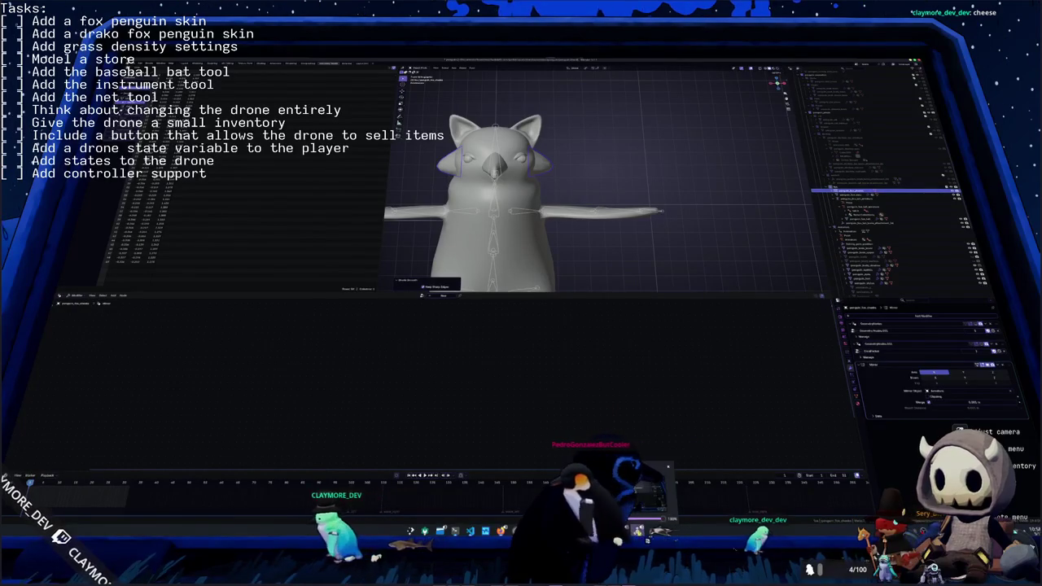
{"action": "scroll", "coordinate": [621, 181], "scroll_direction": "up", "scroll_amount": 2}
{"action": "middle_click_drag", "start_coordinate": [635, 195], "coordinate": [620, 181]}
{"action": "key", "text": "Tab"}
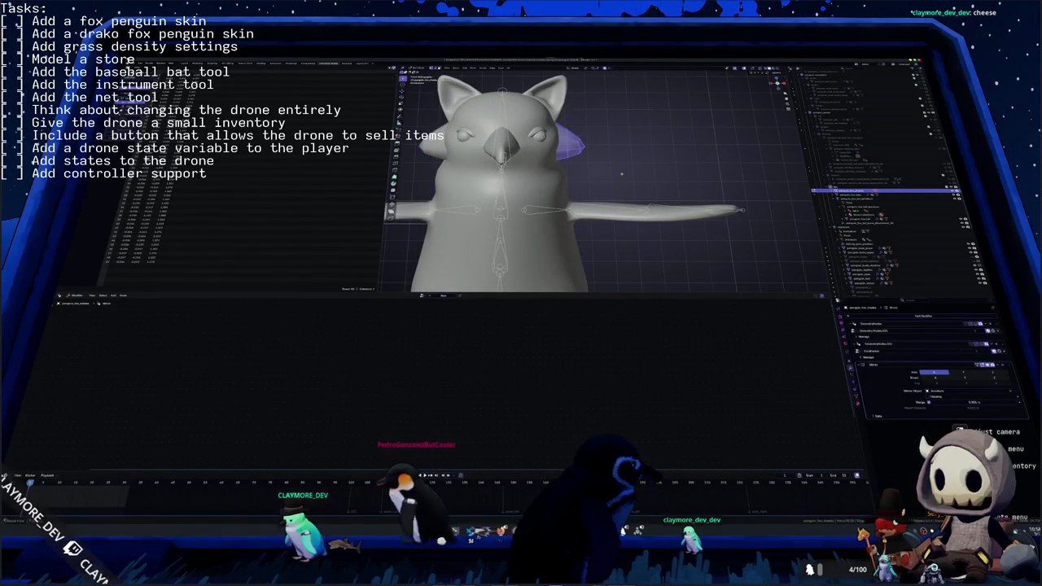
{"action": "middle_click_drag", "start_coordinate": [622, 175], "coordinate": [531, 148]}
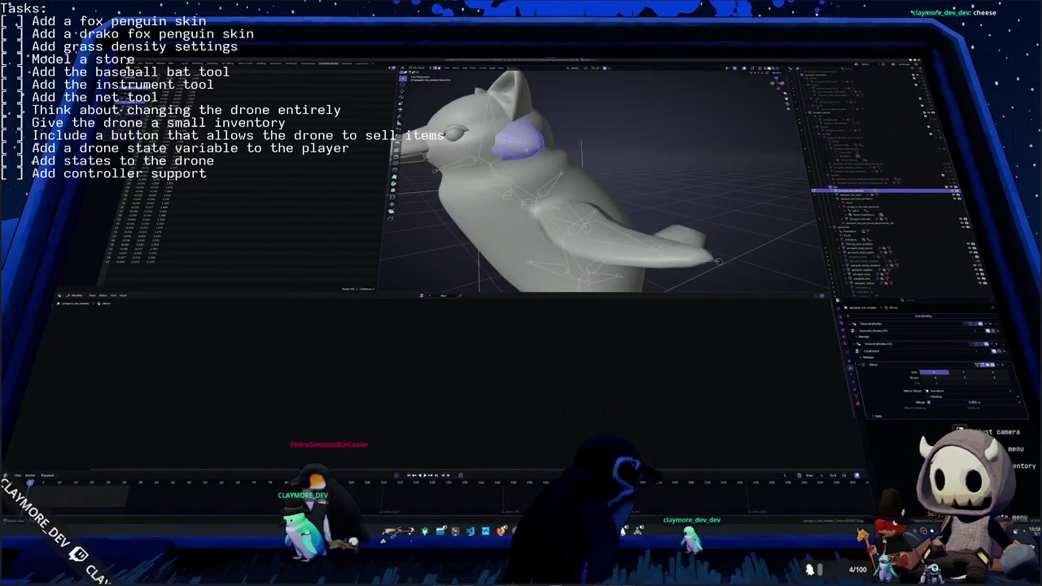
{"action": "left_click", "coordinate": [531, 148]}
{"action": "right_click", "coordinate": [603, 137]}
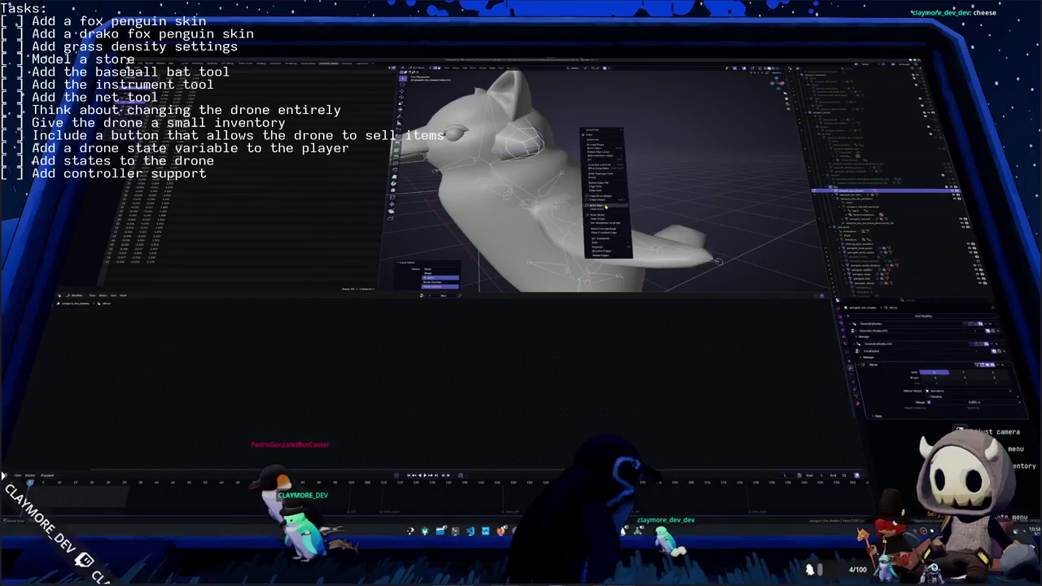
{"action": "left_click", "coordinate": [606, 207]}
{"action": "middle_click_drag", "start_coordinate": [605, 207], "coordinate": [524, 150]}
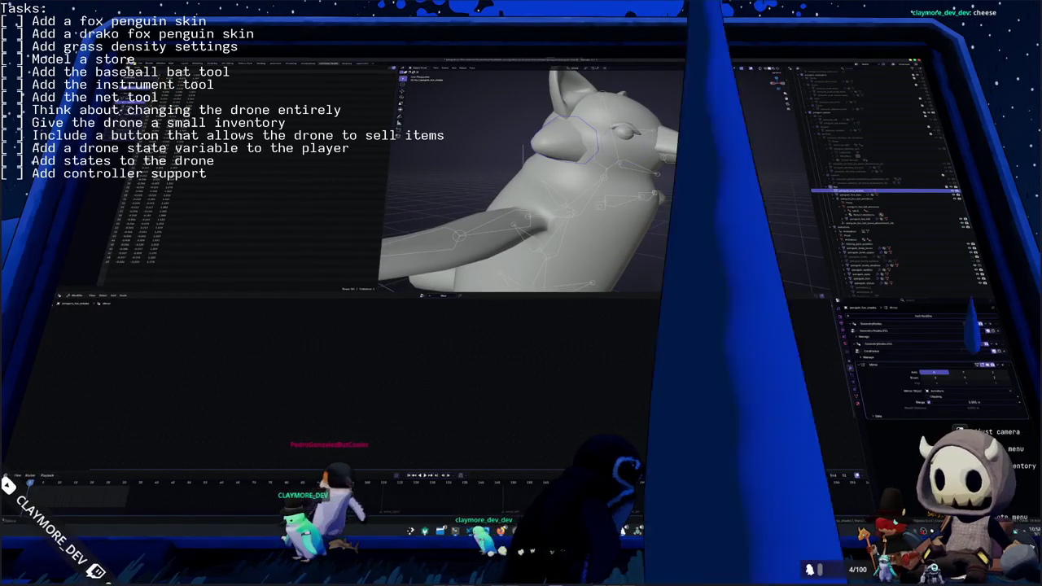
- Inspect the Geometry Nodes, vertex groups and attributes in the Object Data properties
{"action": "left_click", "coordinate": [889, 379]}
{"action": "left_click", "coordinate": [859, 195]}
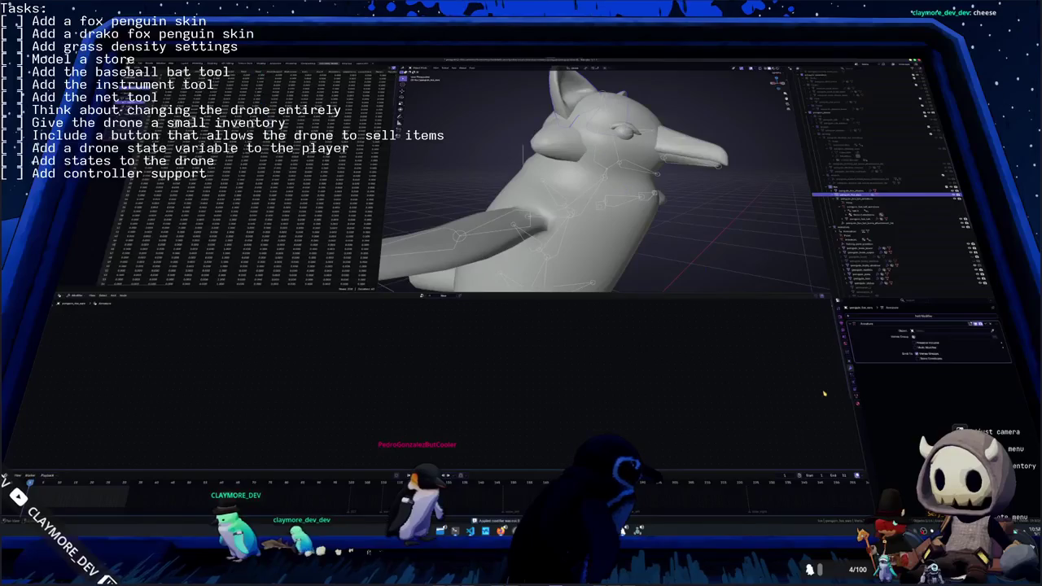
{"action": "left_click", "coordinate": [855, 396]}
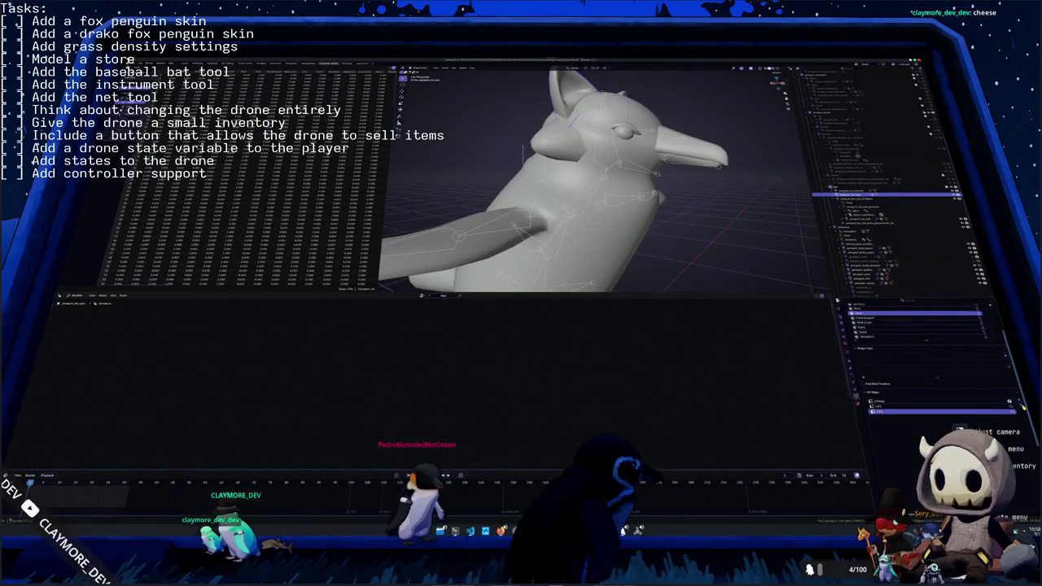
{"action": "left_click_drag", "start_coordinate": [981, 339], "coordinate": [981, 360]}
{"action": "scroll", "coordinate": [967, 366], "scroll_direction": "down", "scroll_amount": 5}
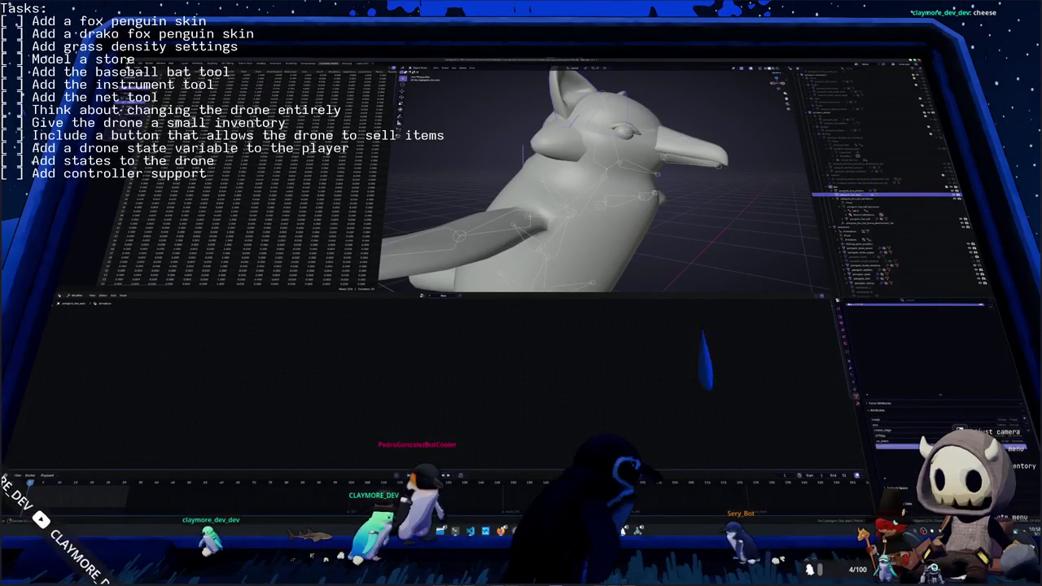
{"action": "left_click", "coordinate": [1007, 441]}
{"action": "left_click", "coordinate": [1013, 431]}
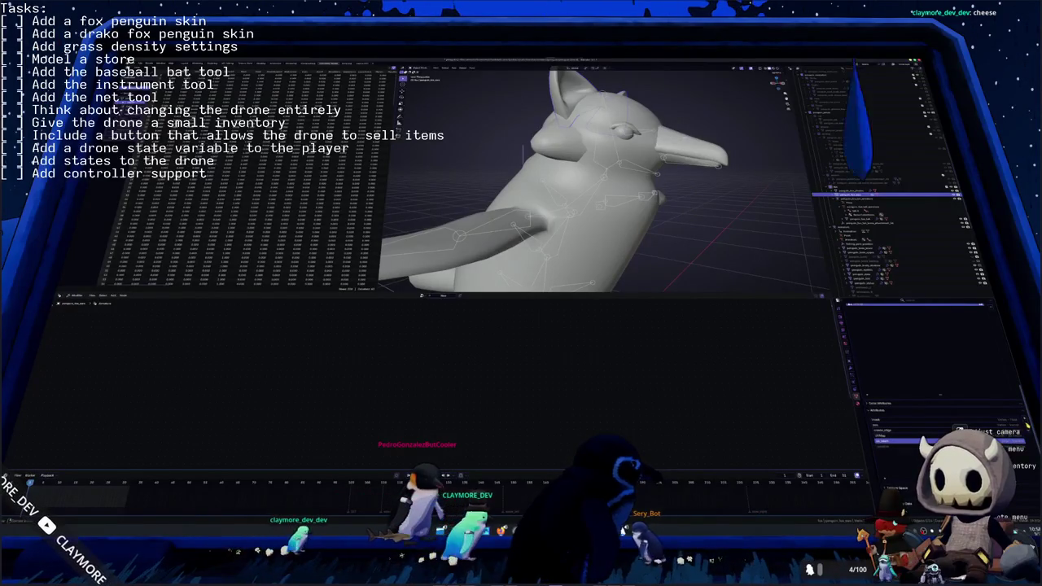
{"action": "left_click", "coordinate": [1024, 421]}
{"action": "middle_click_drag", "start_coordinate": [703, 247], "coordinate": [673, 192]}
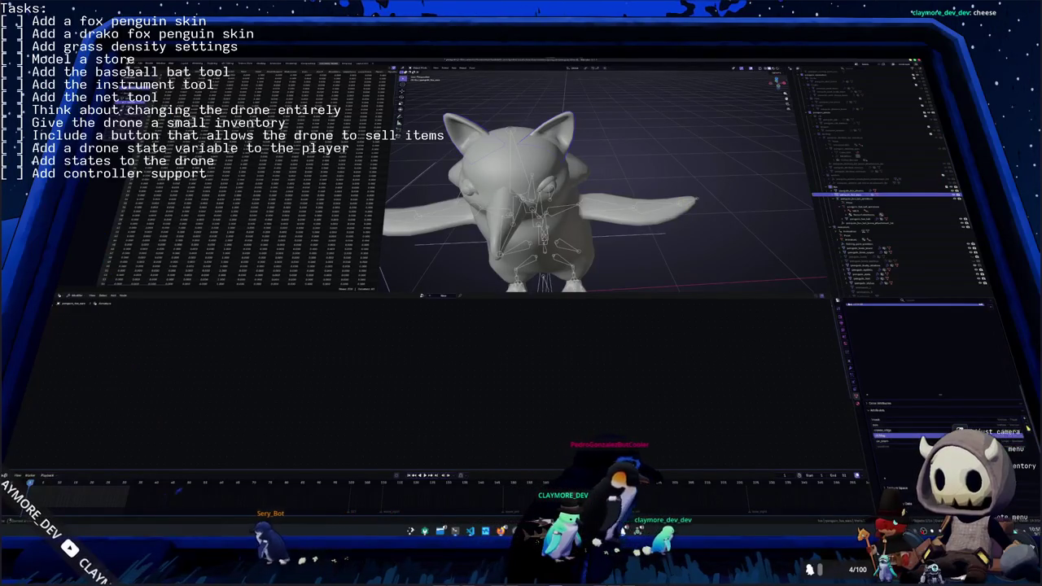
{"action": "left_click", "coordinate": [990, 422]}
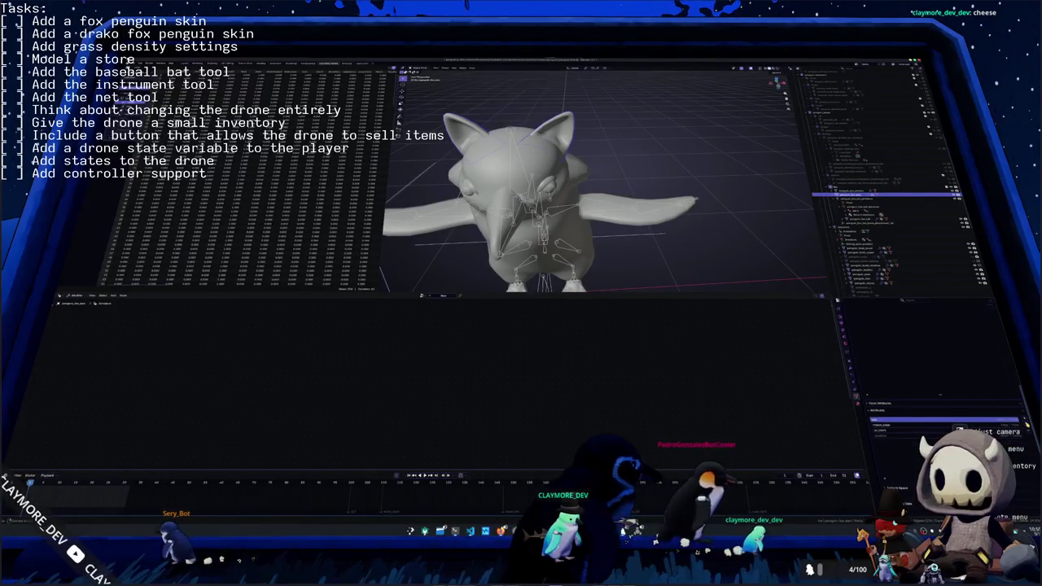
- Select the fox tail, frame it with numpad period, and pick edges on the cone
{"action": "mouse_move", "coordinate": [676, 223]}
{"action": "middle_mouse_down"}
{"action": "mouse_move", "coordinate": [554, 149]}
{"action": "mouse_move", "coordinate": [661, 240]}
{"action": "mouse_move", "coordinate": [647, 215]}
{"action": "mouse_move", "coordinate": [602, 187]}
{"action": "mouse_move", "coordinate": [579, 210]}
{"action": "middle_mouse_up"}
{"action": "left_click", "coordinate": [553, 149]}
{"action": "left_click", "coordinate": [647, 216]}
{"action": "key", "text": "KP_Decimal"}
{"action": "left_click", "coordinate": [579, 208], "text": "alt"}
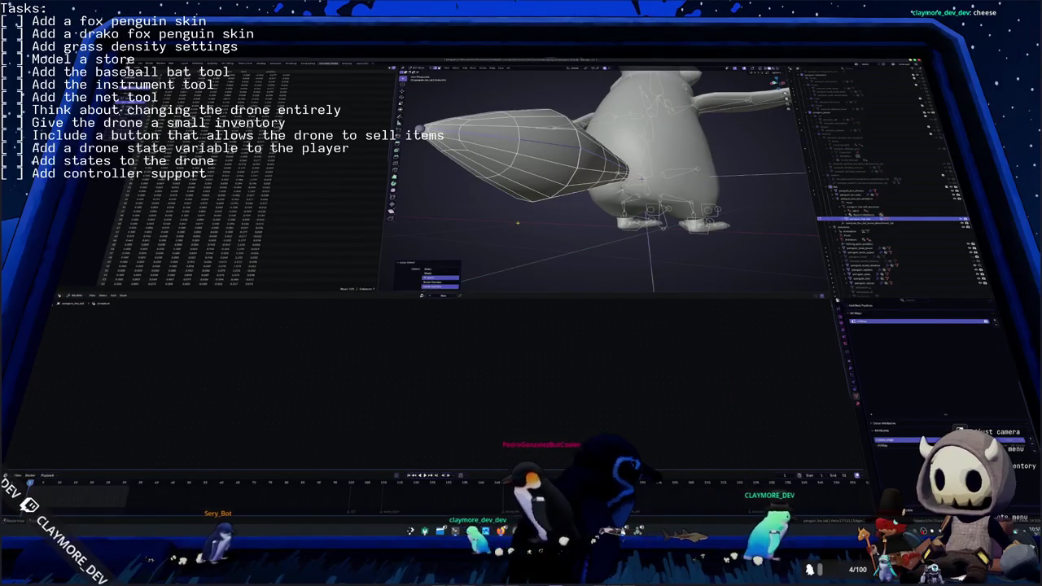
- Mark the selected tail edges as a seam with Ctrl+E
{"action": "key", "text": "ctrl+e"}
{"action": "left_click", "coordinate": [504, 307]}
{"action": "mouse_move", "coordinate": [512, 269]}
{"action": "middle_mouse_down"}
{"action": "mouse_move", "coordinate": [562, 188]}
{"action": "mouse_move", "coordinate": [619, 244]}
{"action": "middle_mouse_up"}
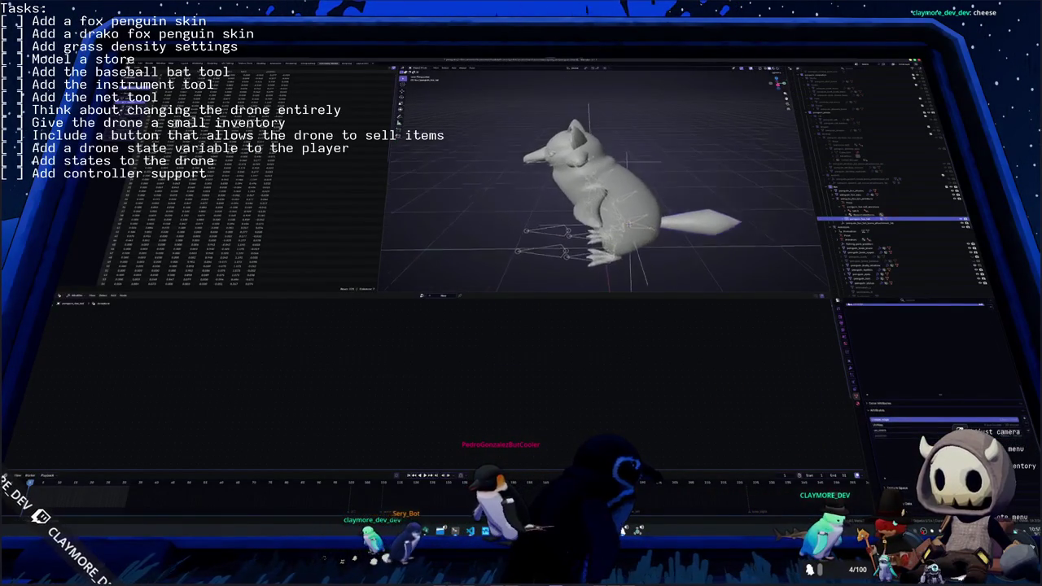
- Select the ears object and add the tail to the selection
{"action": "left_click", "coordinate": [577, 150]}
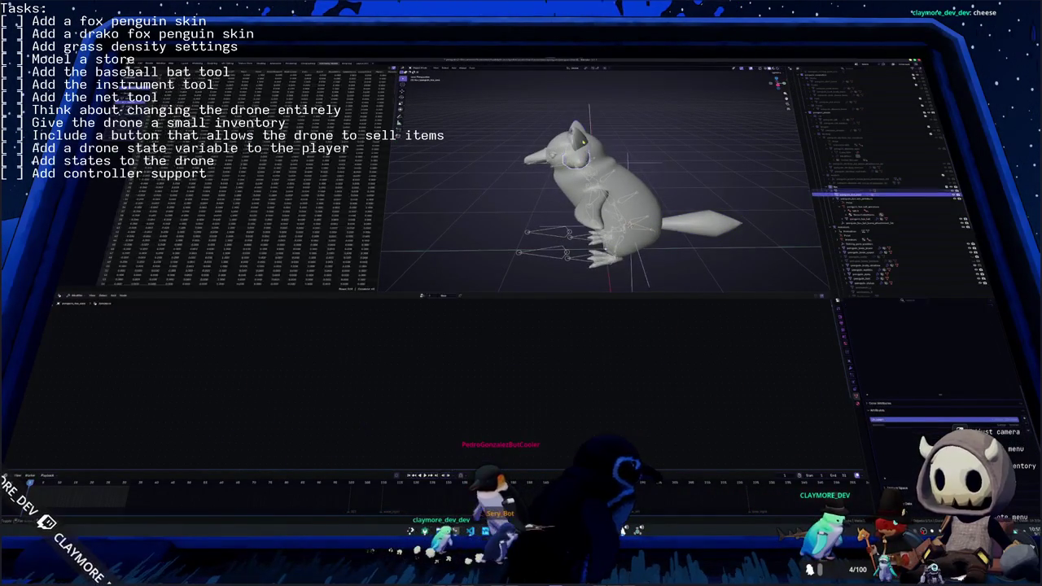
{"action": "left_click", "coordinate": [692, 217], "text": "shift"}
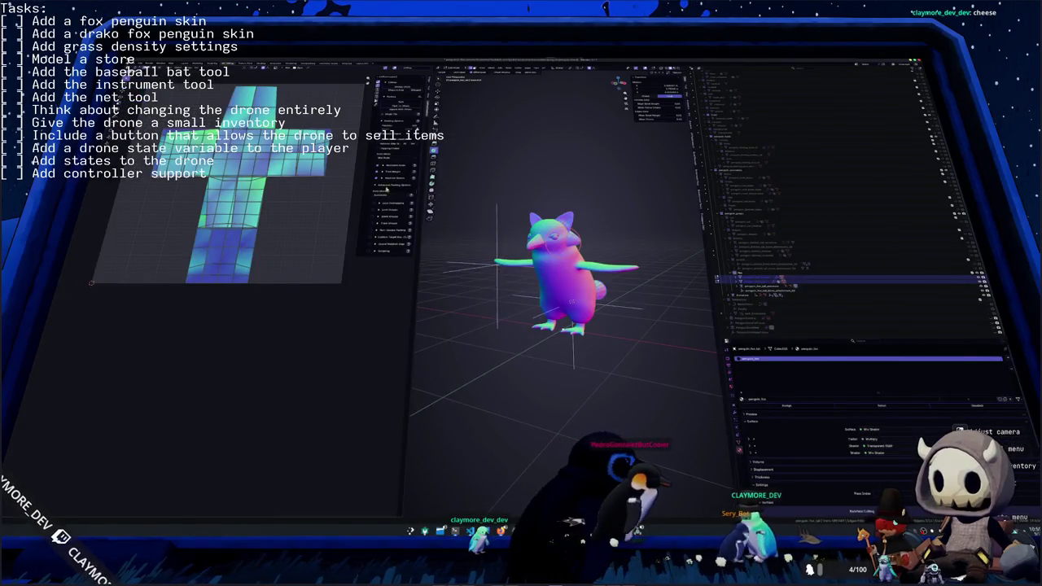
{"action": "middle_click_drag", "start_coordinate": [570, 285], "coordinate": [537, 245]}
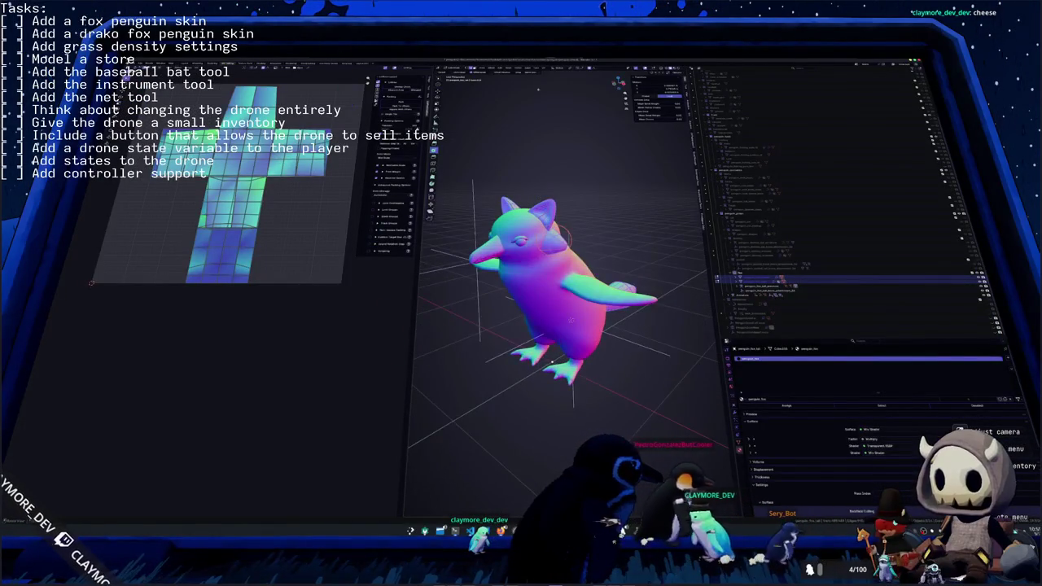
{"action": "left_click", "coordinate": [546, 69]}
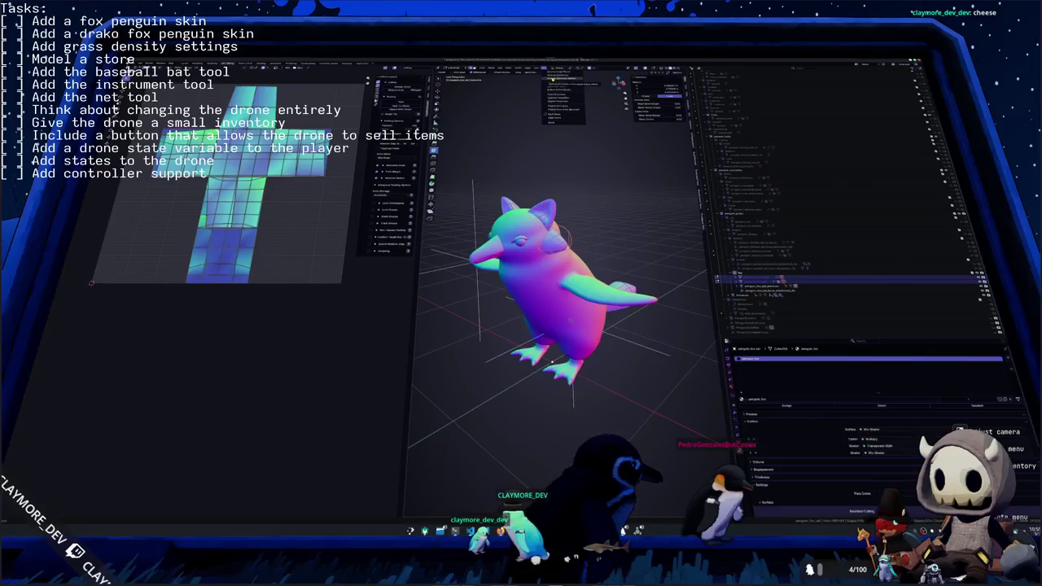
{"action": "left_click", "coordinate": [558, 83]}
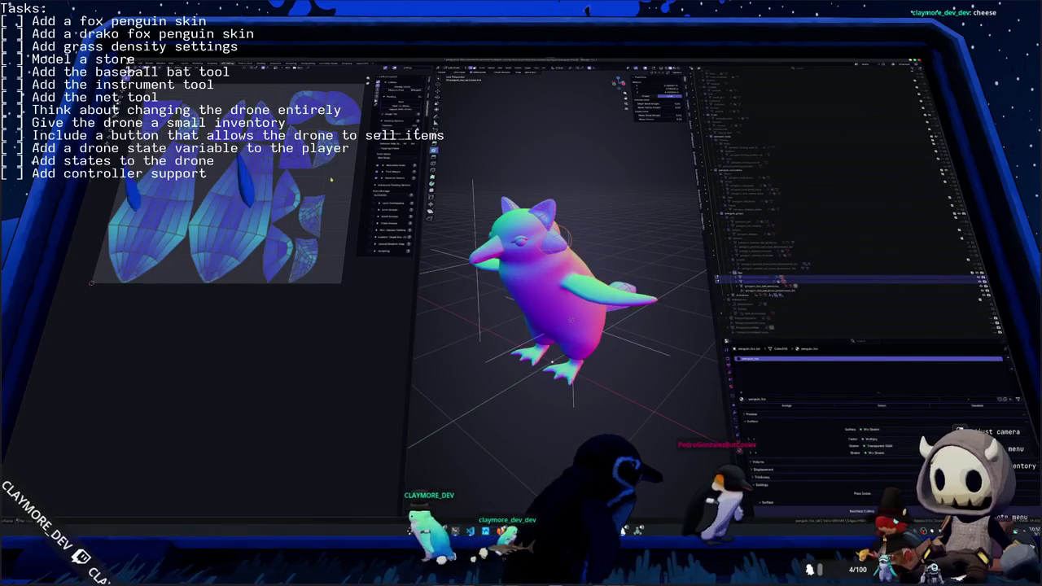
{"action": "scroll", "coordinate": [329, 180], "scroll_direction": "up", "scroll_amount": 2}
{"action": "scroll", "coordinate": [317, 192], "scroll_direction": "up", "scroll_amount": 2}
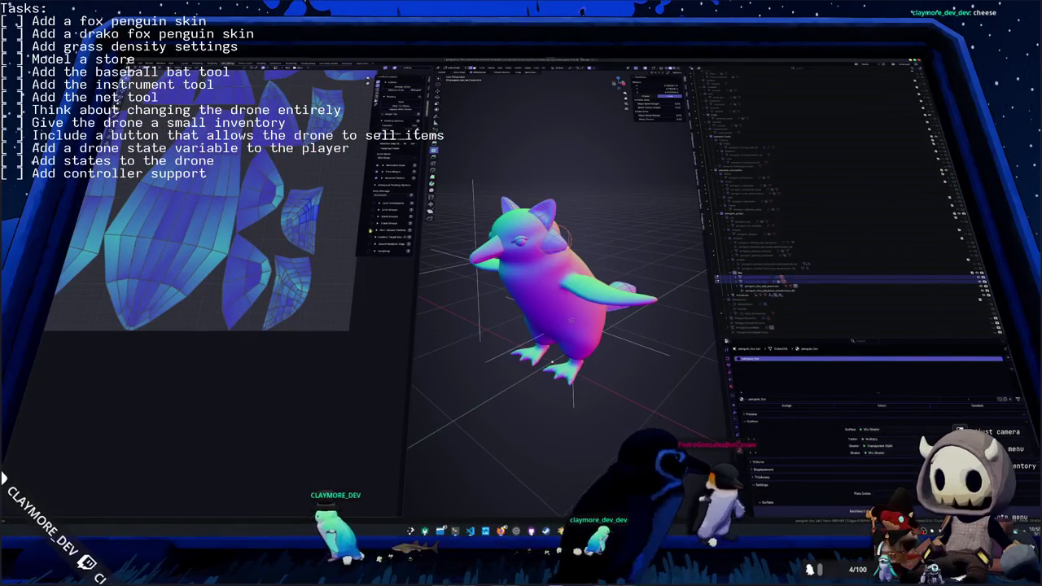
{"action": "key", "text": "Tab"}
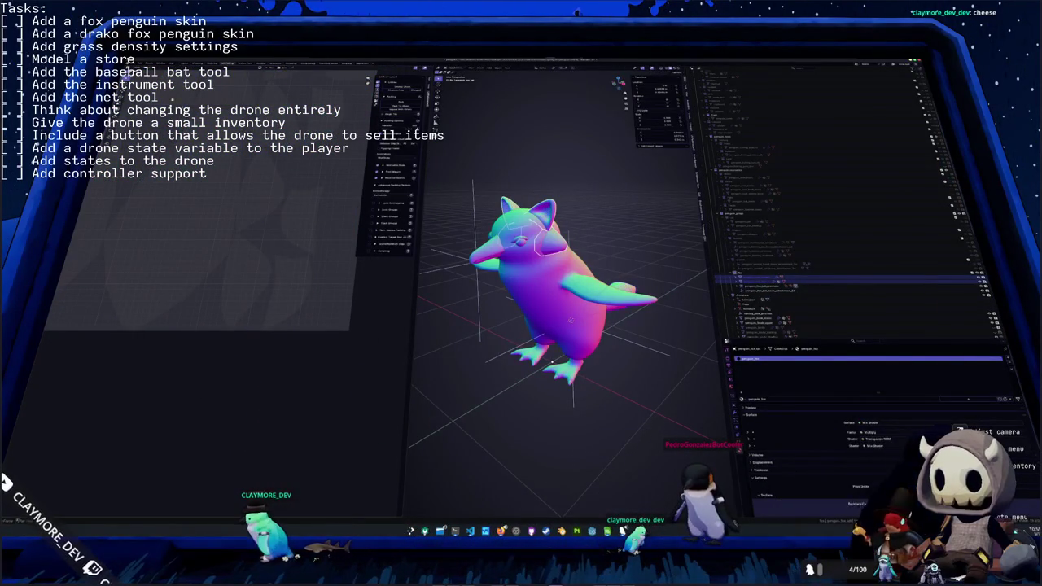
{"action": "key", "text": "Tab"}
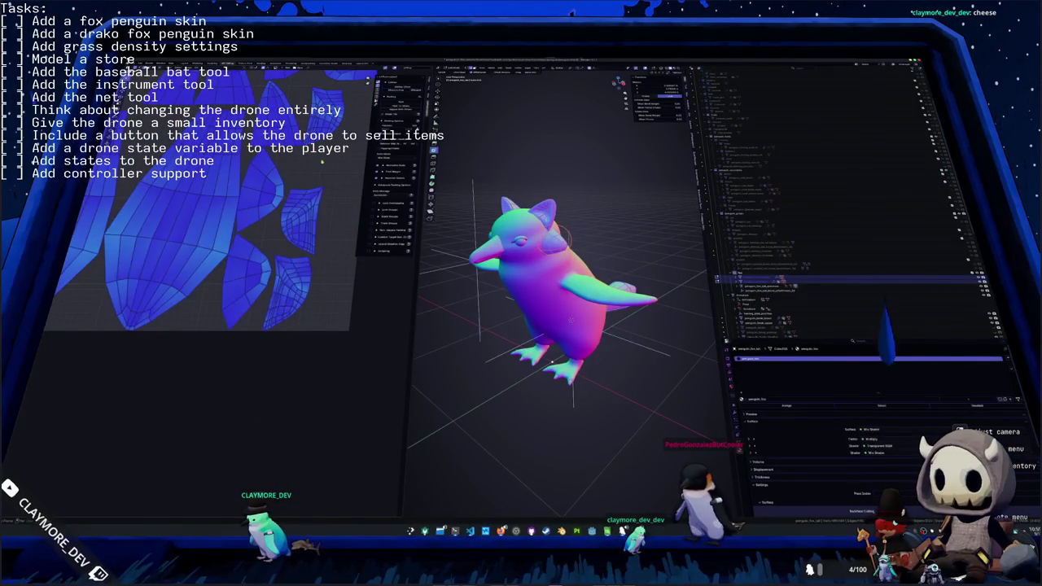
{"action": "key", "text": "Tab"}
{"action": "middle_click_drag", "start_coordinate": [554, 277], "coordinate": [570, 212]}
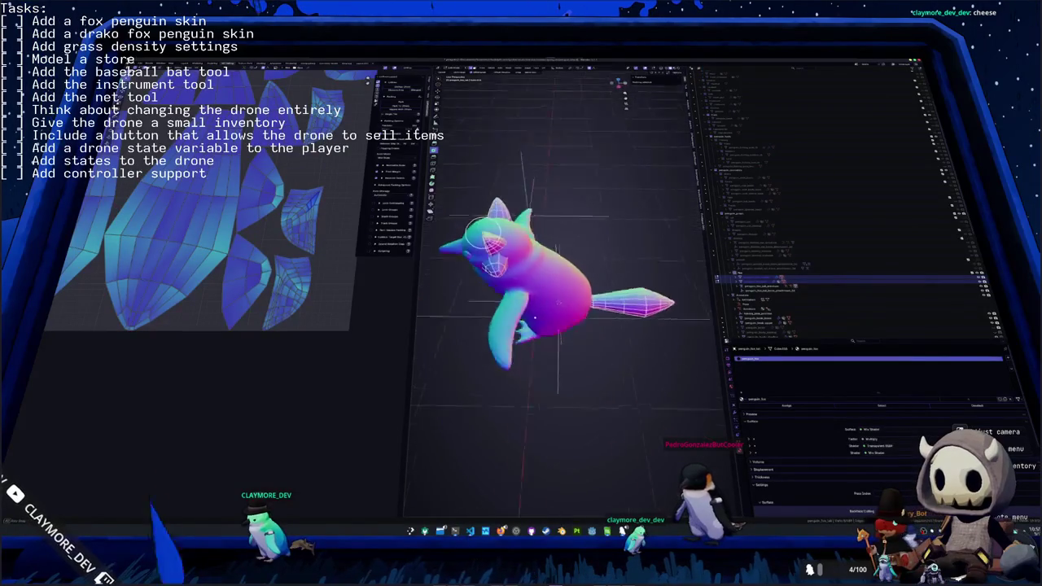
{"action": "key", "text": "ctrl+l"}
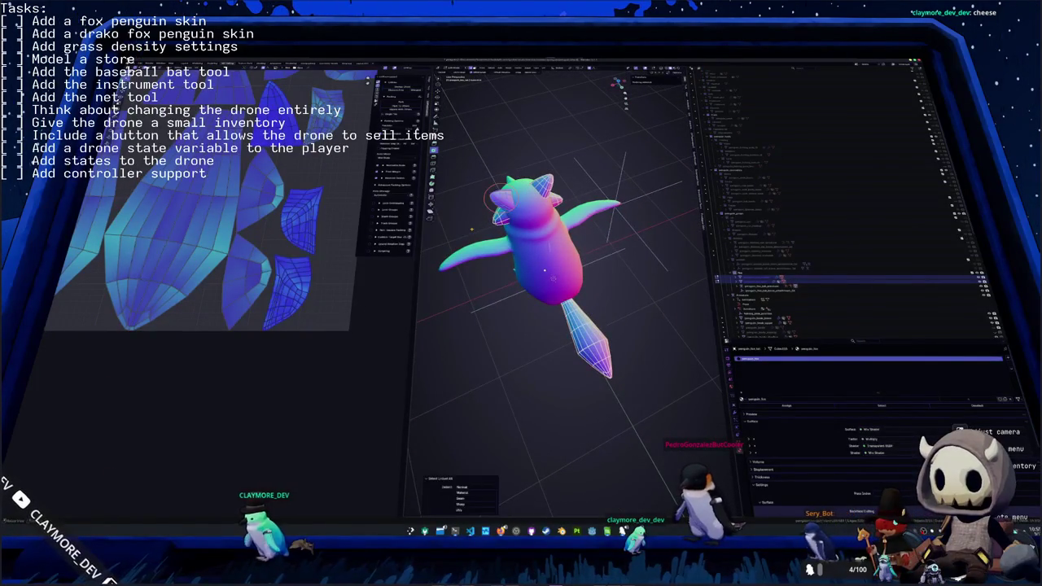
{"action": "scroll", "coordinate": [562, 268], "scroll_direction": "up", "scroll_amount": 5}
{"action": "middle_click_drag", "start_coordinate": [570, 309], "coordinate": [521, 277]}
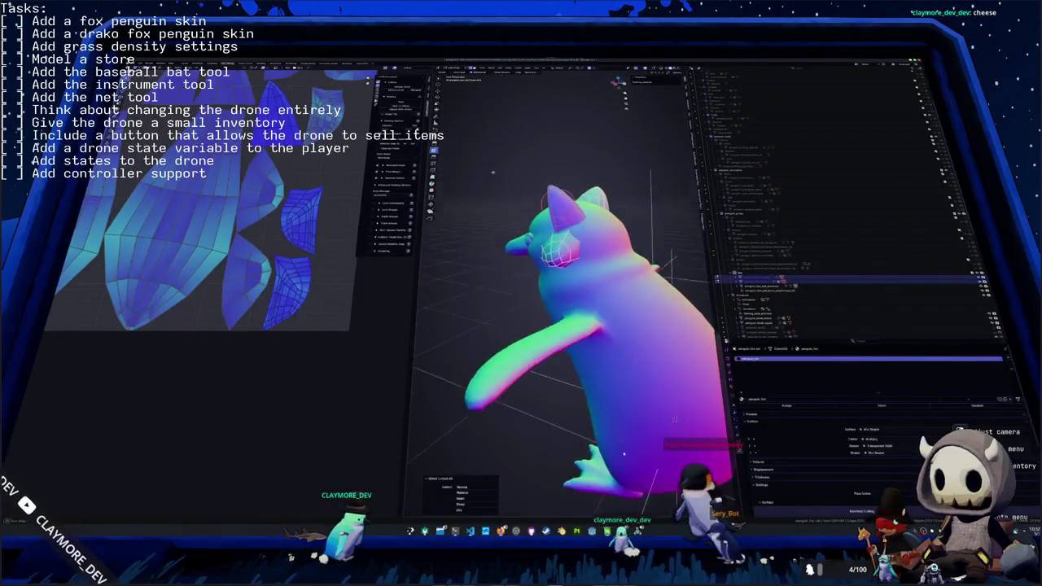
{"action": "middle_click_drag", "start_coordinate": [570, 325], "coordinate": [554, 293]}
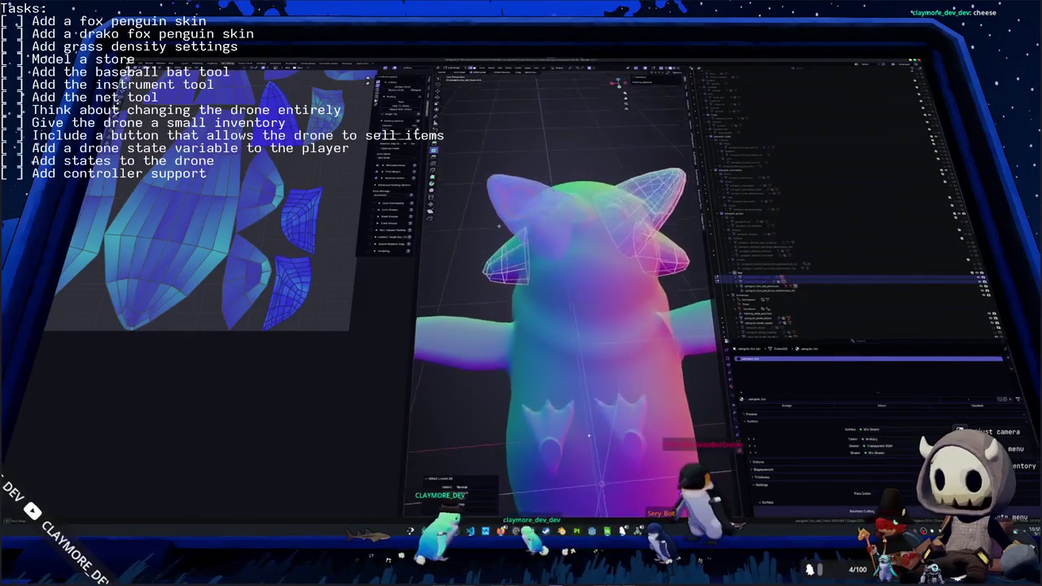
{"action": "mouse_move", "coordinate": [561, 387]}
{"action": "middle_mouse_down"}
{"action": "mouse_move", "coordinate": [623, 474]}
{"action": "mouse_move", "coordinate": [579, 373]}
{"action": "mouse_move", "coordinate": [562, 458]}
{"action": "middle_mouse_up"}
{"action": "scroll", "coordinate": [570, 326], "scroll_direction": "up", "scroll_amount": 2}
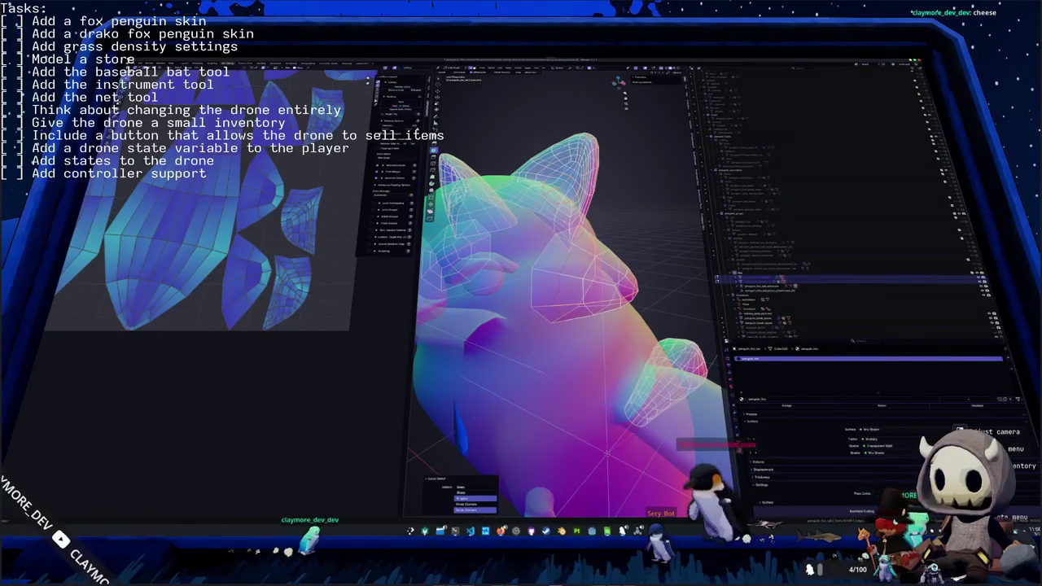
{"action": "mouse_move", "coordinate": [607, 453]}
{"action": "middle_mouse_down"}
{"action": "mouse_move", "coordinate": [583, 381]}
{"action": "mouse_move", "coordinate": [586, 407]}
{"action": "middle_mouse_up"}
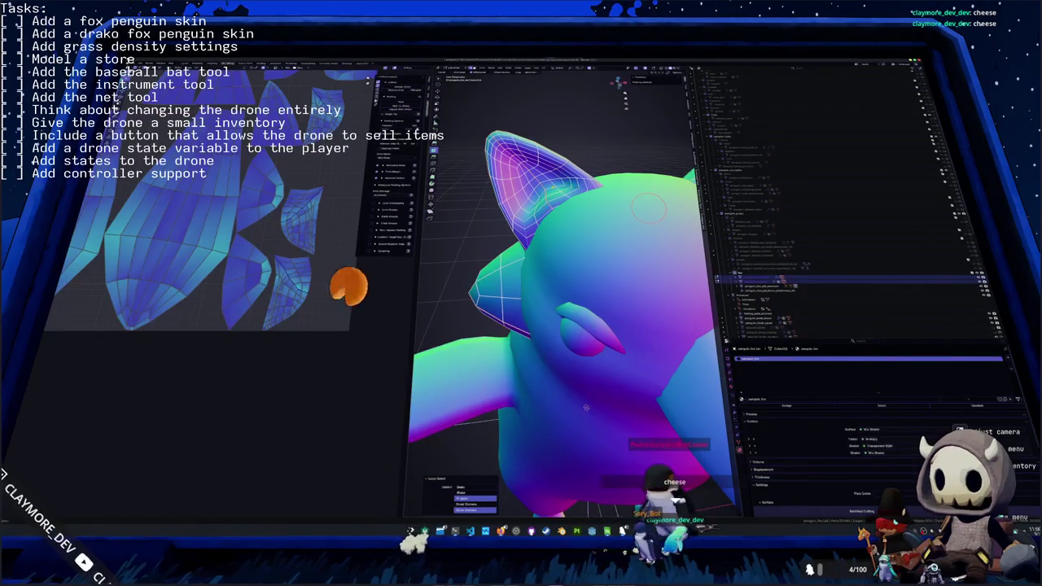
{"action": "key", "text": "ctrl+e"}
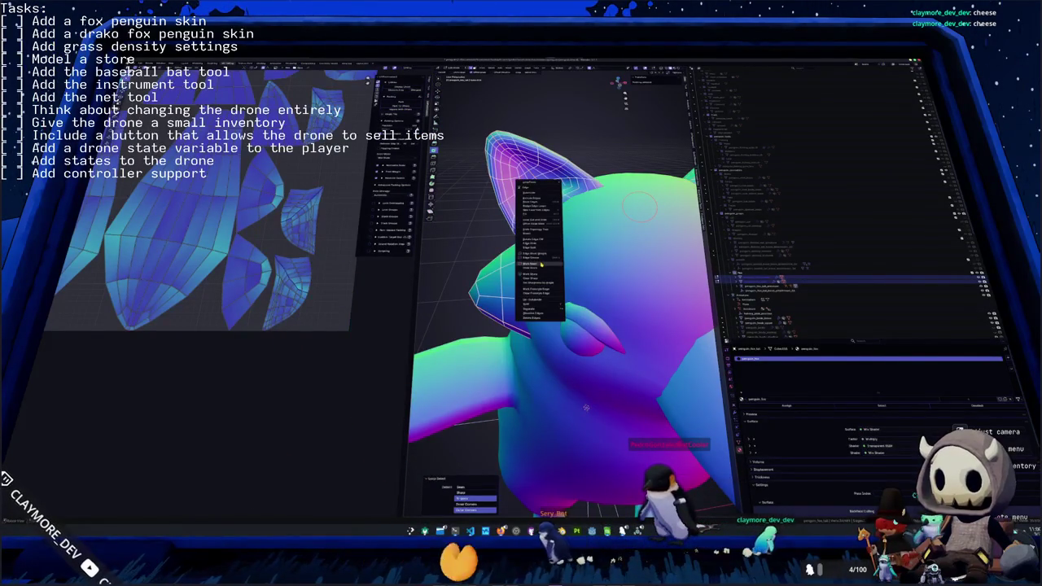
- Mark the first fox-ear edge loop as a seam and unwrap the penguin's UVs
{"action": "left_click", "coordinate": [540, 276]}
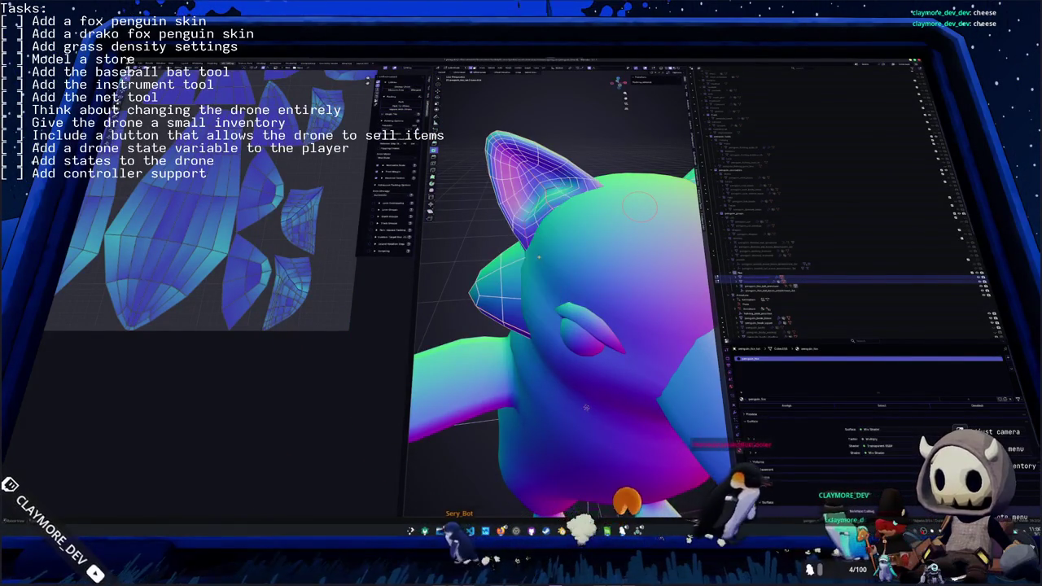
{"action": "key", "text": "Tab"}
{"action": "middle_click_drag", "start_coordinate": [593, 163], "coordinate": [593, 118]}
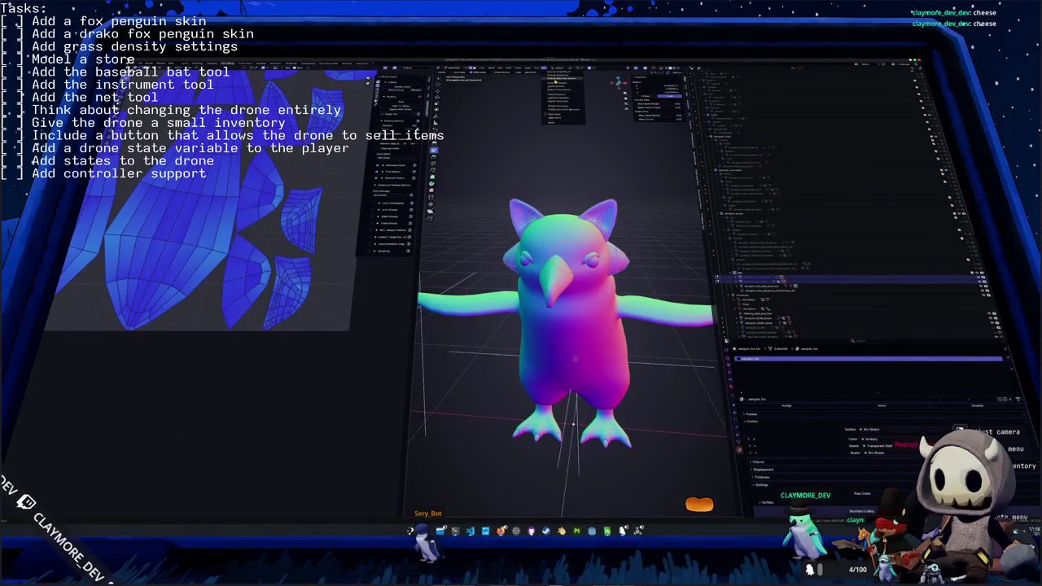
{"action": "left_click", "coordinate": [555, 82]}
- Select two more edge loops on the ear and mark them as seams via Ctrl+E
{"action": "left_click", "coordinate": [299, 221]}
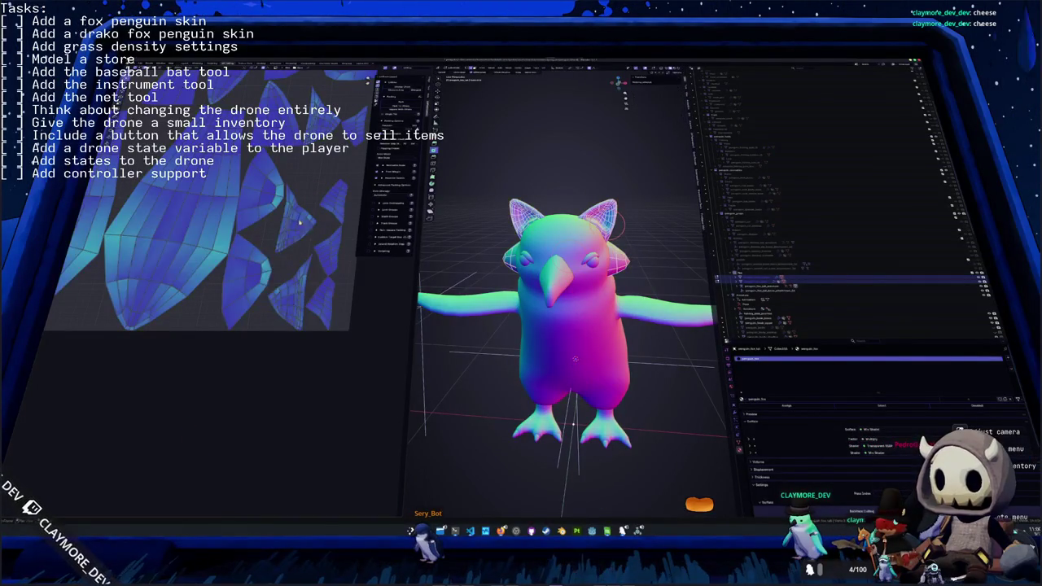
{"action": "scroll", "coordinate": [570, 326], "scroll_direction": "up", "scroll_amount": 2}
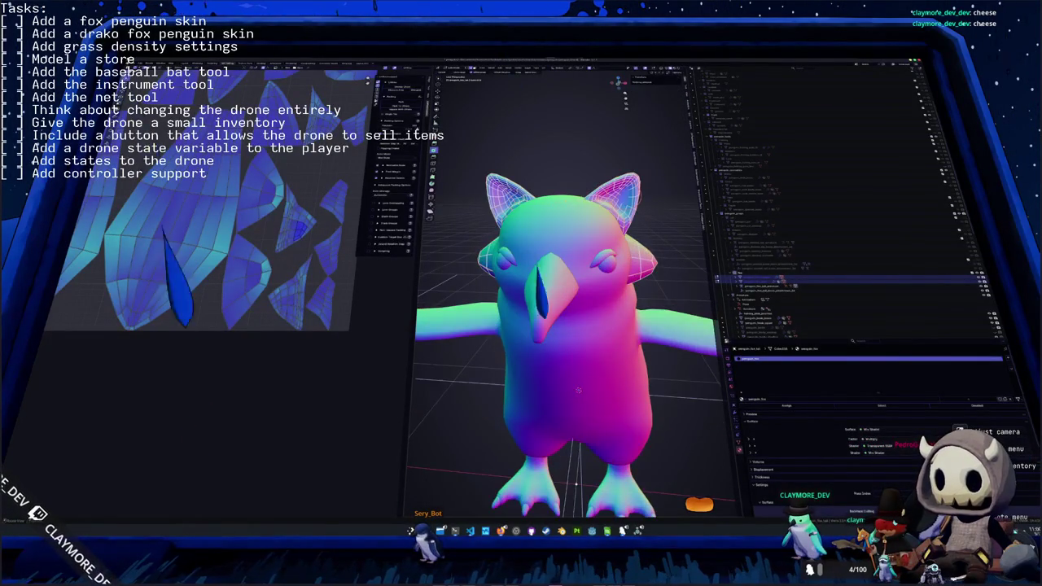
{"action": "scroll", "coordinate": [578, 391], "scroll_direction": "up", "scroll_amount": 2}
{"action": "mouse_move", "coordinate": [578, 391]}
{"action": "middle_mouse_down"}
{"action": "mouse_move", "coordinate": [570, 181]}
{"action": "mouse_move", "coordinate": [557, 397]}
{"action": "middle_mouse_up"}
{"action": "scroll", "coordinate": [570, 180], "scroll_direction": "up", "scroll_amount": 1}
{"action": "left_click", "coordinate": [572, 169], "text": "alt"}
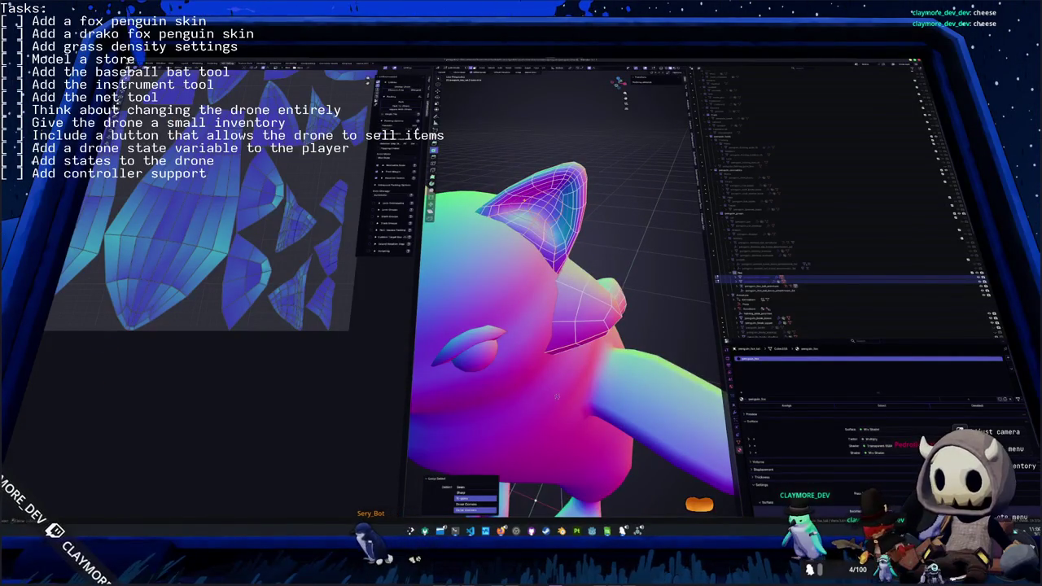
{"action": "middle_click_drag", "start_coordinate": [556, 396], "coordinate": [557, 409]}
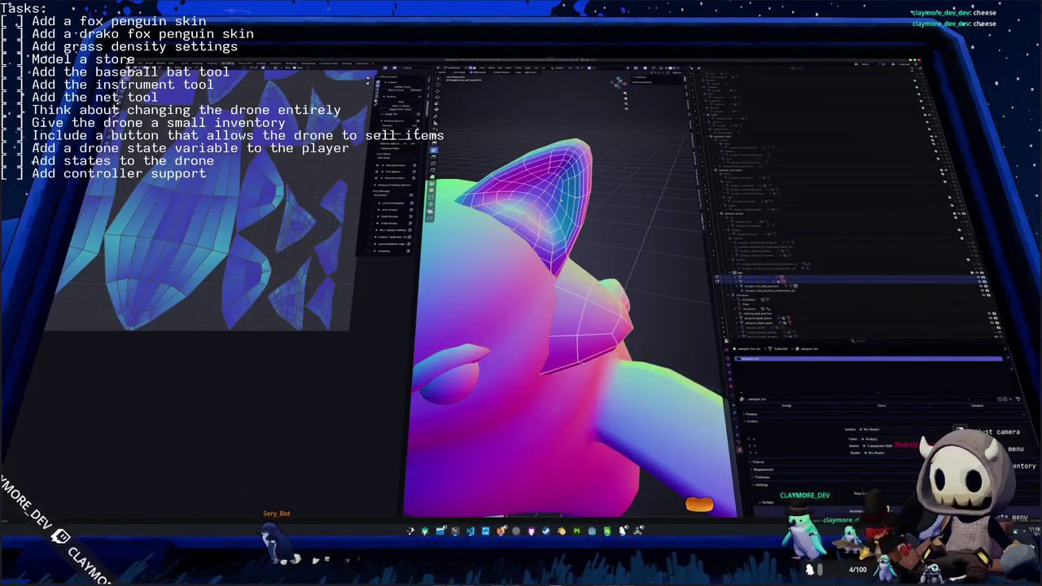
{"action": "left_click", "coordinate": [557, 408], "text": "alt"}
{"action": "mouse_move", "coordinate": [557, 409]}
{"action": "middle_mouse_down"}
{"action": "mouse_move", "coordinate": [674, 172]}
{"action": "mouse_move", "coordinate": [562, 208]}
{"action": "middle_mouse_up"}
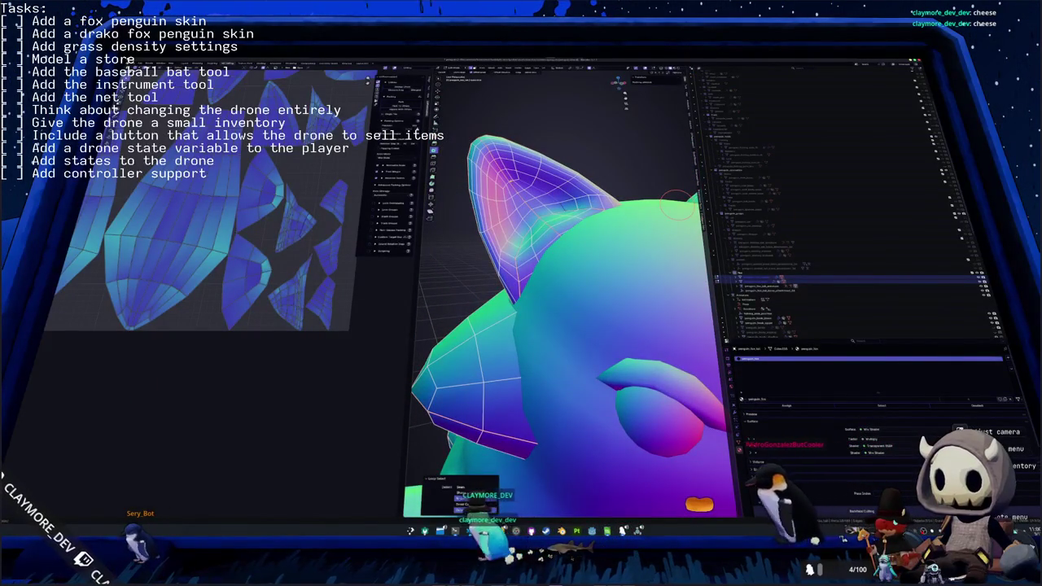
{"action": "key", "text": "ctrl+e"}
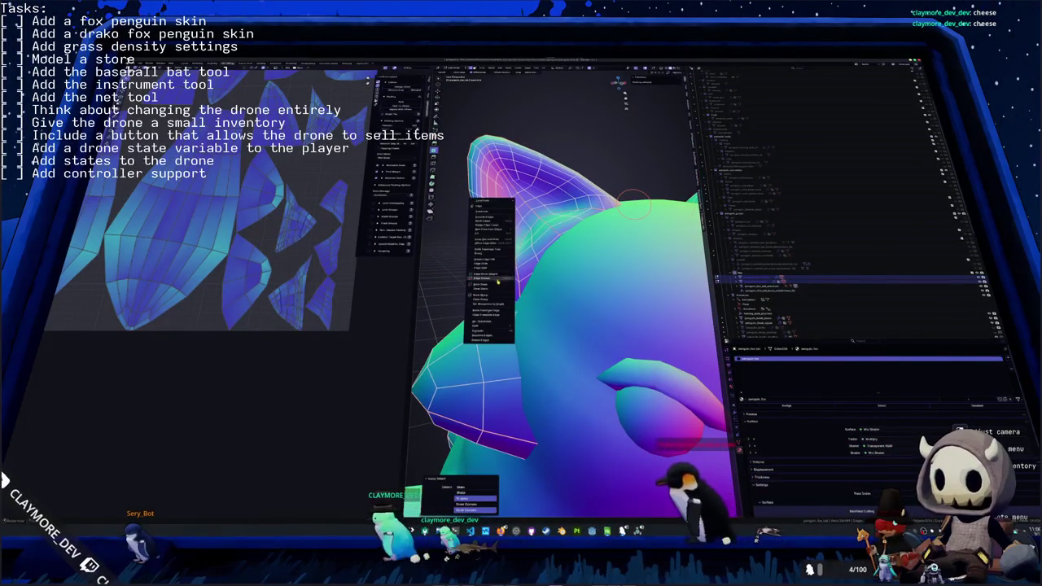
{"action": "middle_click_drag", "start_coordinate": [637, 204], "coordinate": [567, 302]}
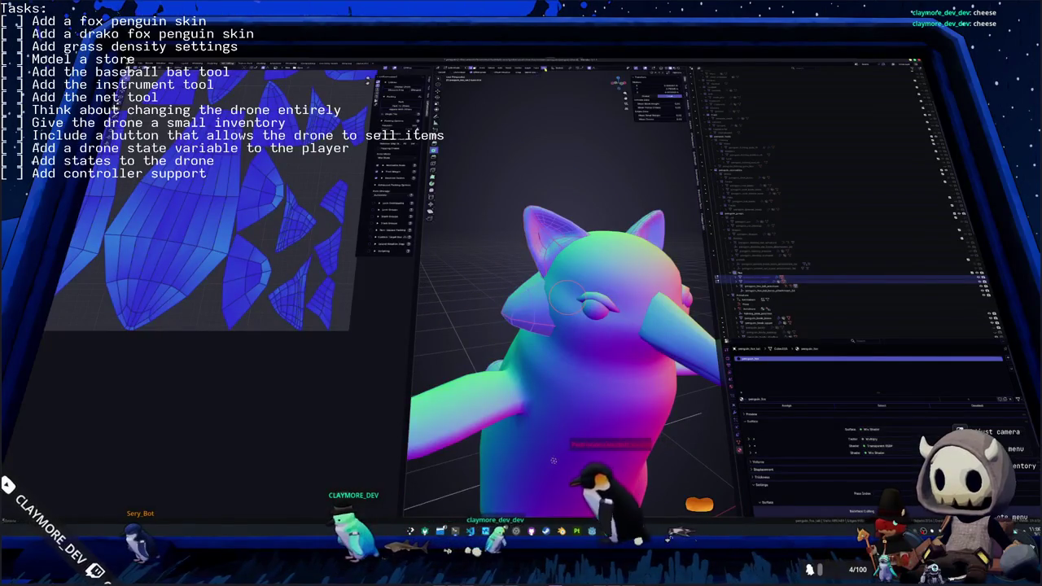
- Unwrap the fox-penguin again using the updated ear seams
{"action": "key", "text": "u"}
{"action": "left_click", "coordinate": [567, 305]}
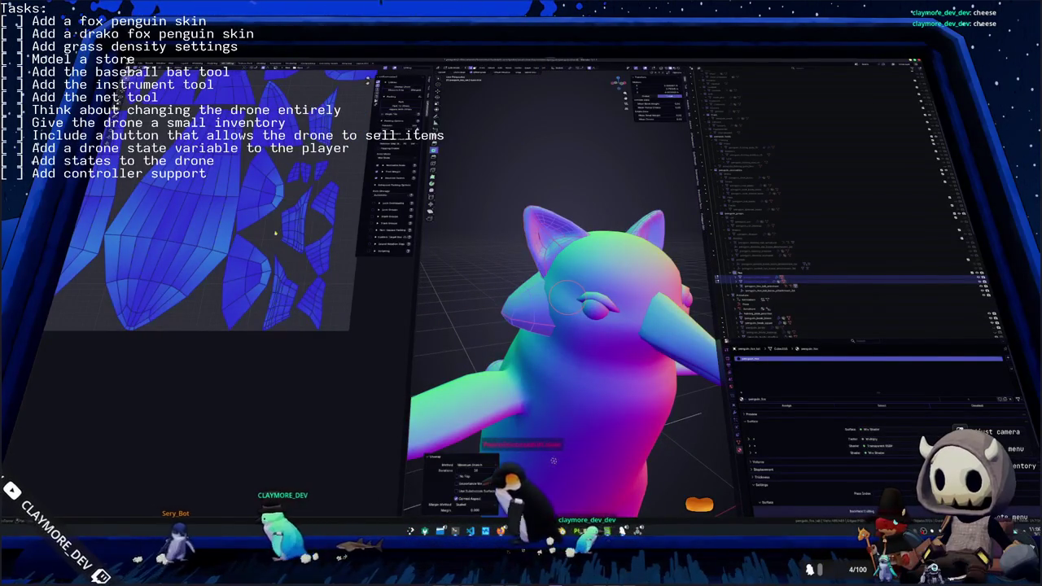
{"action": "scroll", "coordinate": [275, 233], "scroll_direction": "down", "scroll_amount": 4}
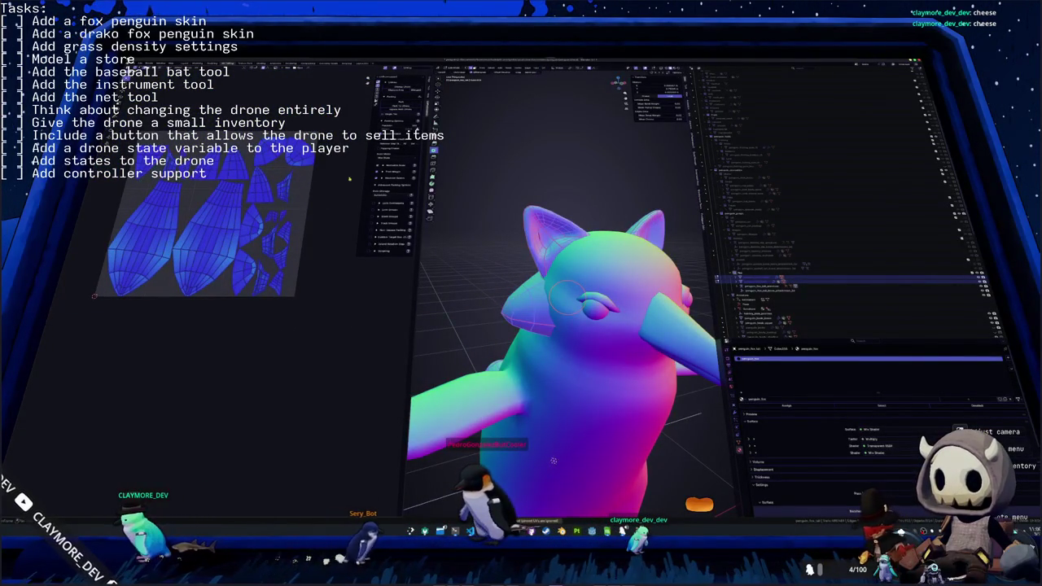
- Pack the UV islands with UVPackmaster so they fill the texture square
{"action": "left_click", "coordinate": [400, 103]}
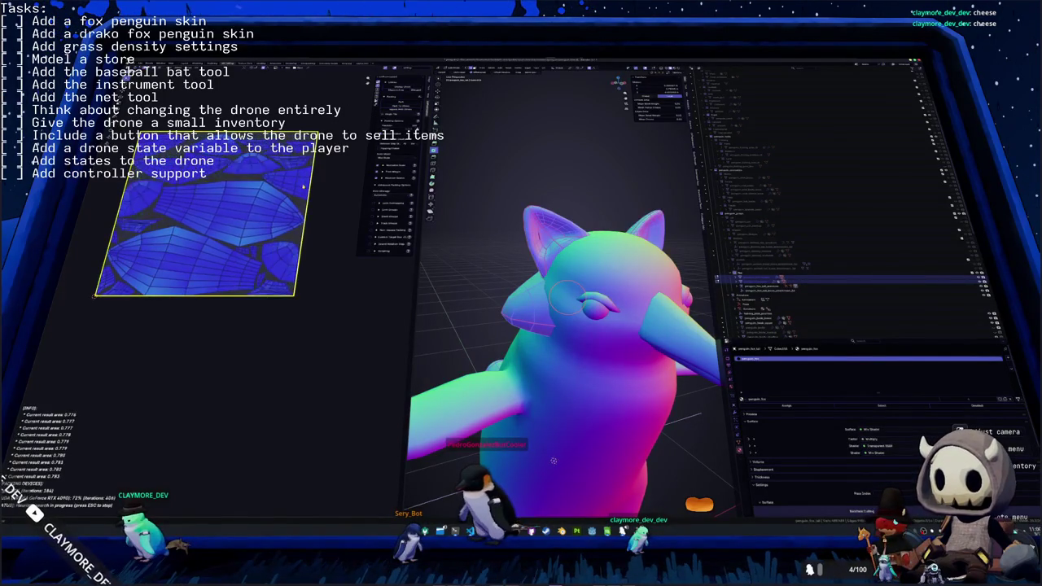
{"action": "scroll", "coordinate": [553, 461], "scroll_direction": "down", "scroll_amount": 3}
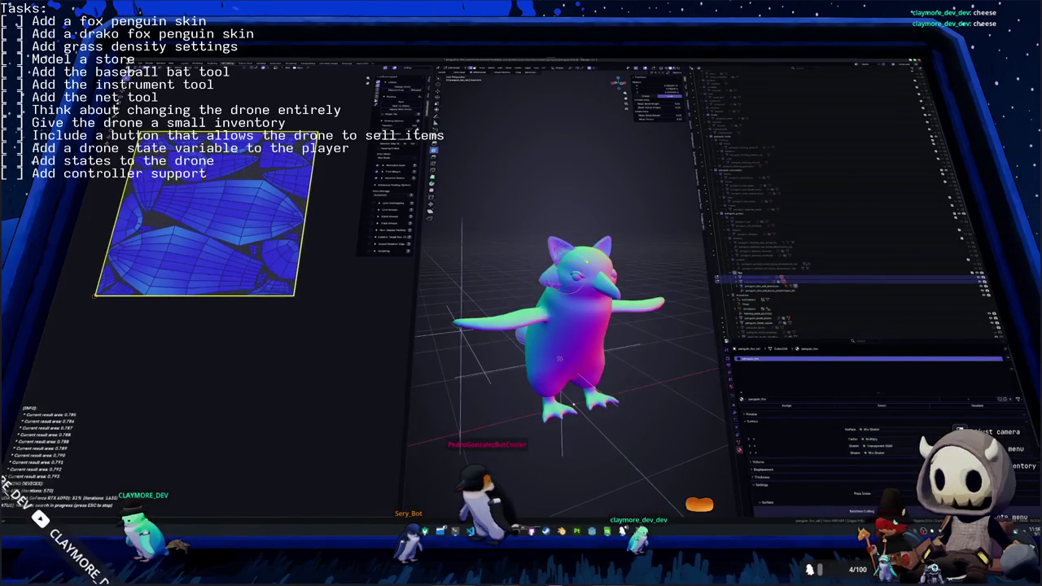
{"action": "scroll", "coordinate": [553, 461], "scroll_direction": "down", "scroll_amount": 2}
{"action": "mouse_move", "coordinate": [553, 461]}
{"action": "middle_mouse_down"}
{"action": "mouse_move", "coordinate": [499, 238]}
{"action": "mouse_move", "coordinate": [574, 300]}
{"action": "middle_mouse_up"}
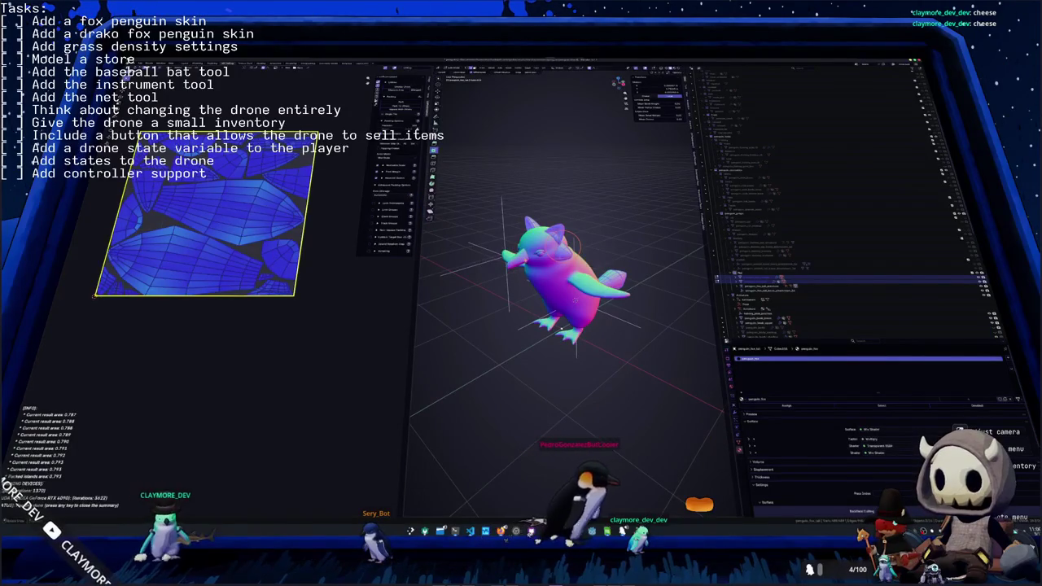
{"action": "scroll", "coordinate": [575, 300], "scroll_direction": "up", "scroll_amount": 2}
{"action": "mouse_move", "coordinate": [575, 301]}
{"action": "middle_mouse_down"}
{"action": "mouse_move", "coordinate": [579, 319]}
{"action": "mouse_move", "coordinate": [547, 301]}
{"action": "middle_mouse_up"}
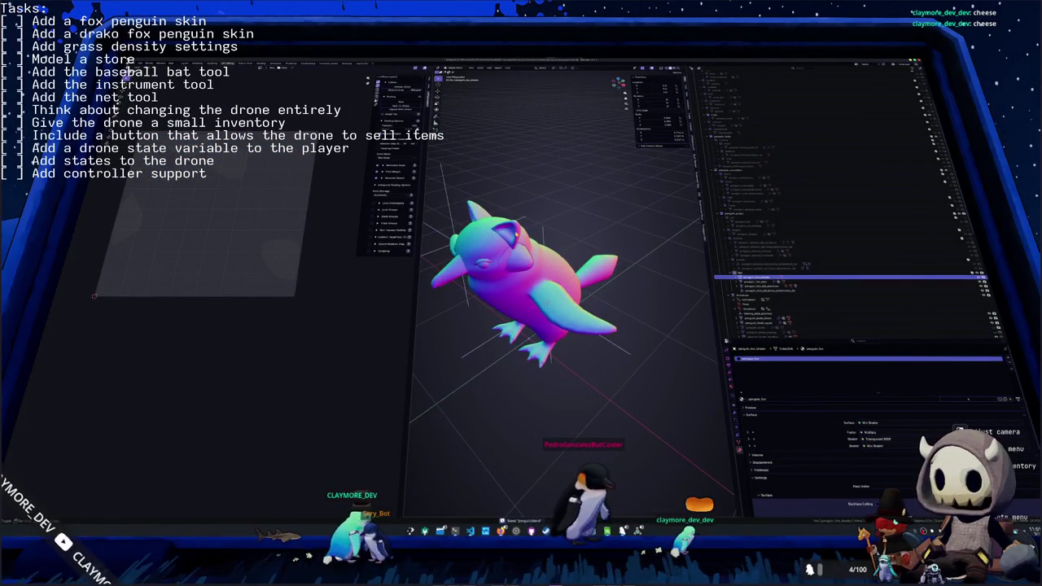
{"action": "left_click", "coordinate": [546, 301]}
{"action": "left_click", "coordinate": [547, 302]}
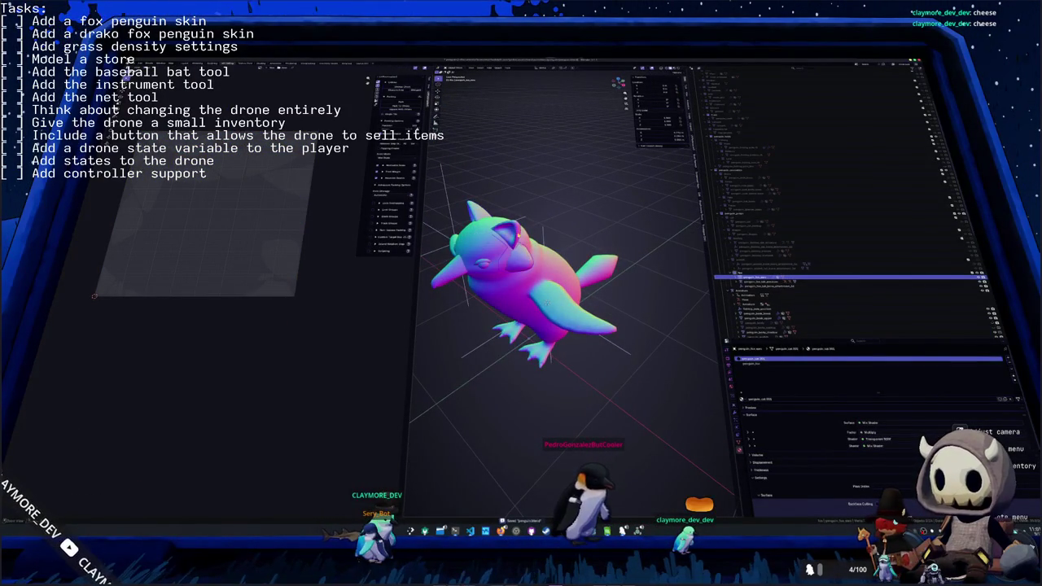
{"action": "middle_click_drag", "start_coordinate": [547, 301], "coordinate": [580, 302]}
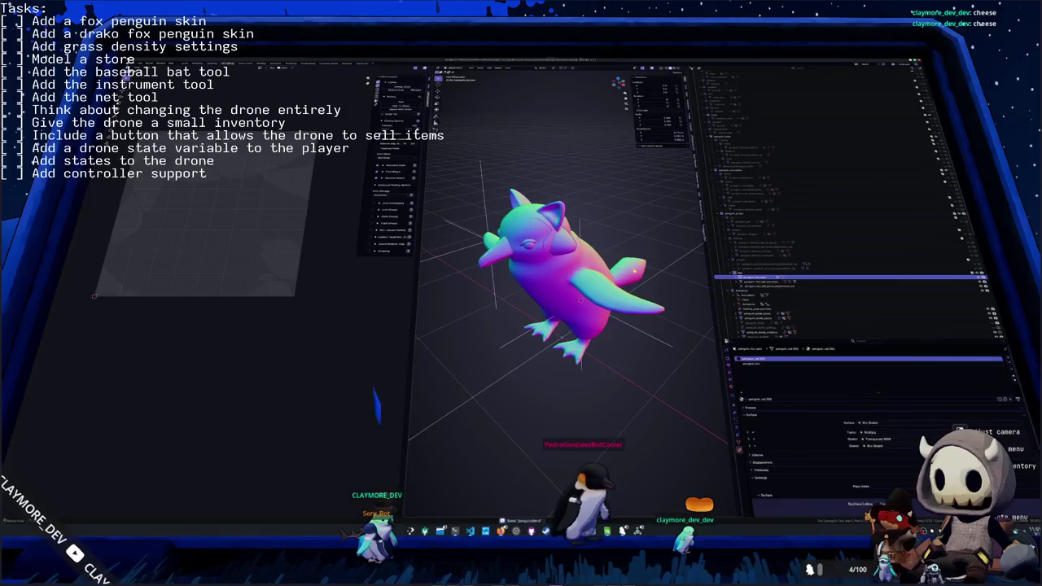
{"action": "left_click", "coordinate": [580, 300]}
{"action": "left_click", "coordinate": [581, 299]}
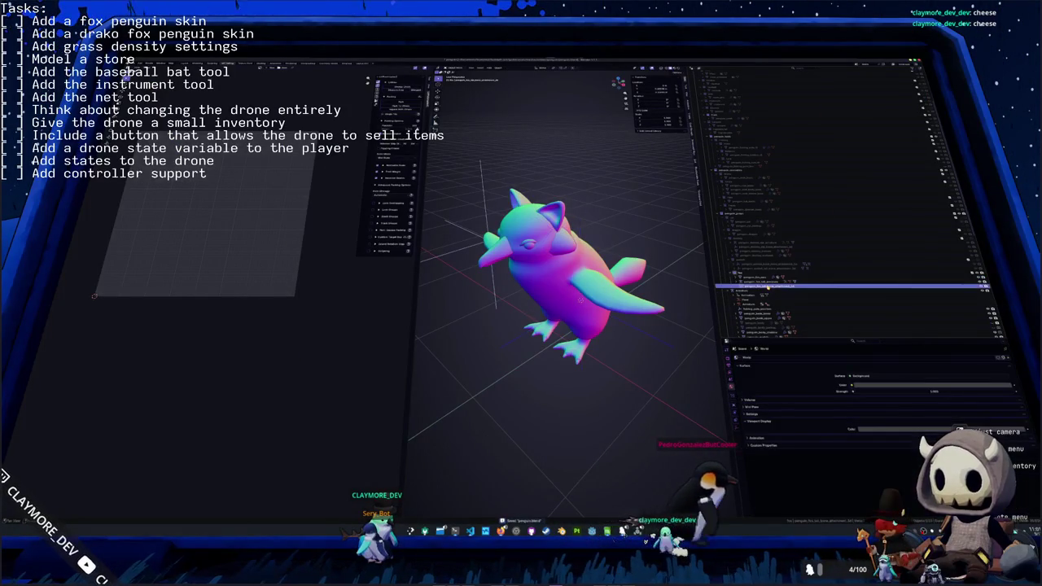
{"action": "left_click", "coordinate": [814, 295]}
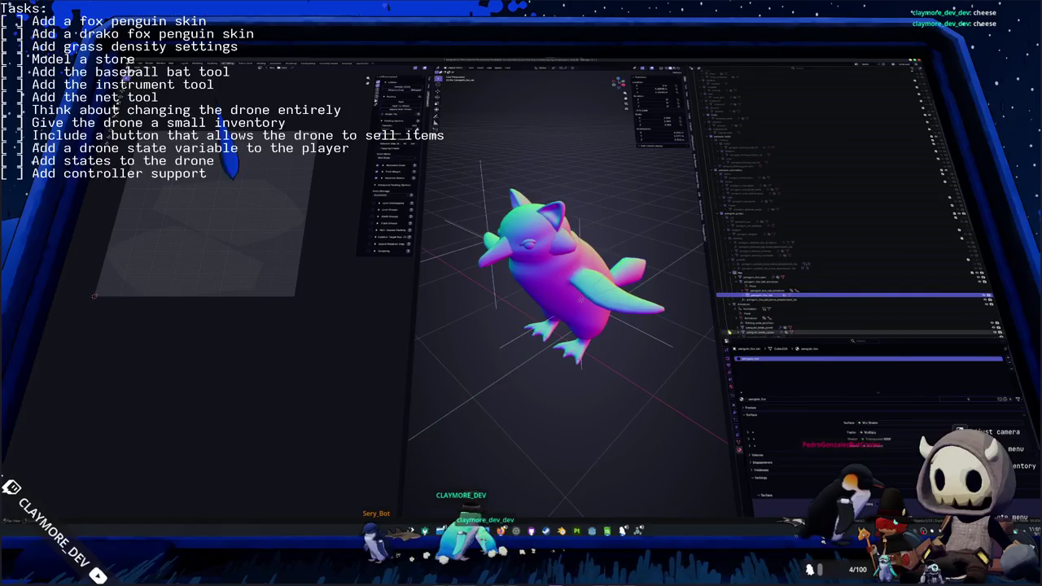
{"action": "left_click", "coordinate": [737, 278]}
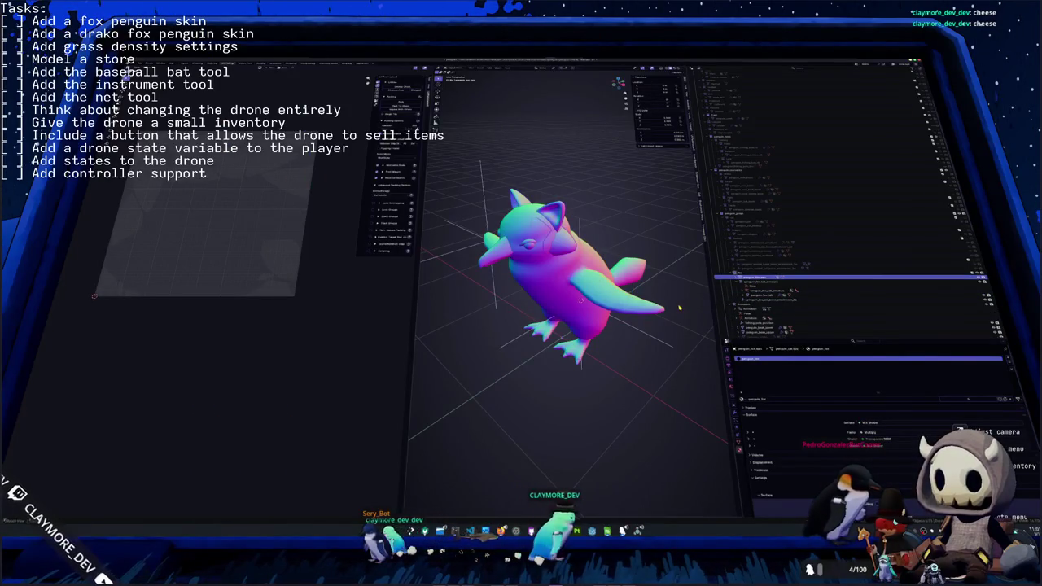
{"action": "middle_click_drag", "start_coordinate": [679, 308], "coordinate": [643, 284]}
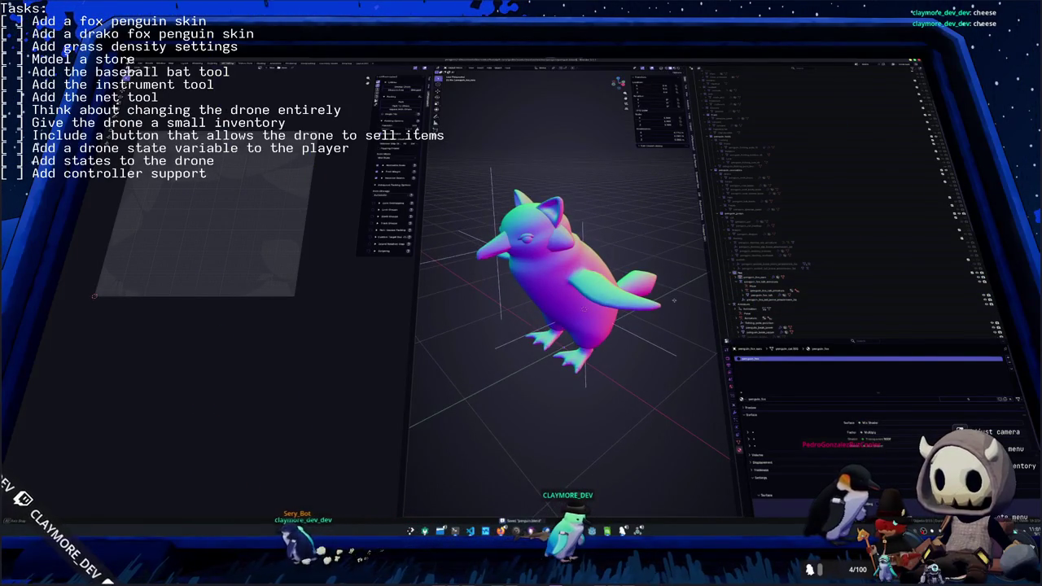
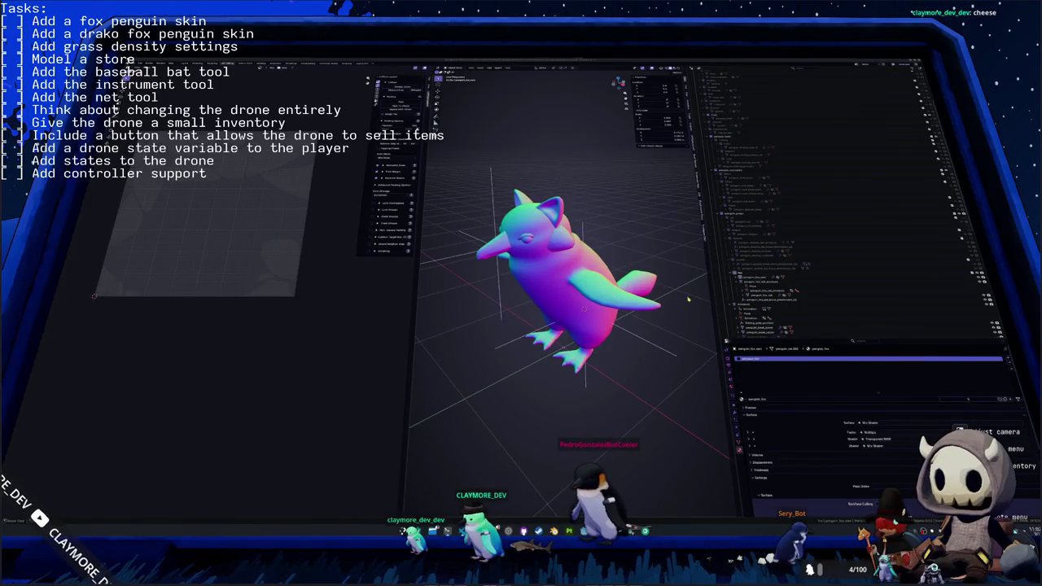
- Inspect the UV layouts of the penguin's tail and body in Edit Mode
{"action": "left_click", "coordinate": [766, 295]}
{"action": "mouse_move", "coordinate": [619, 268]}
{"action": "middle_mouse_down"}
{"action": "mouse_move", "coordinate": [682, 282]}
{"action": "mouse_move", "coordinate": [622, 285]}
{"action": "middle_mouse_up"}
{"action": "key", "text": "Tab"}
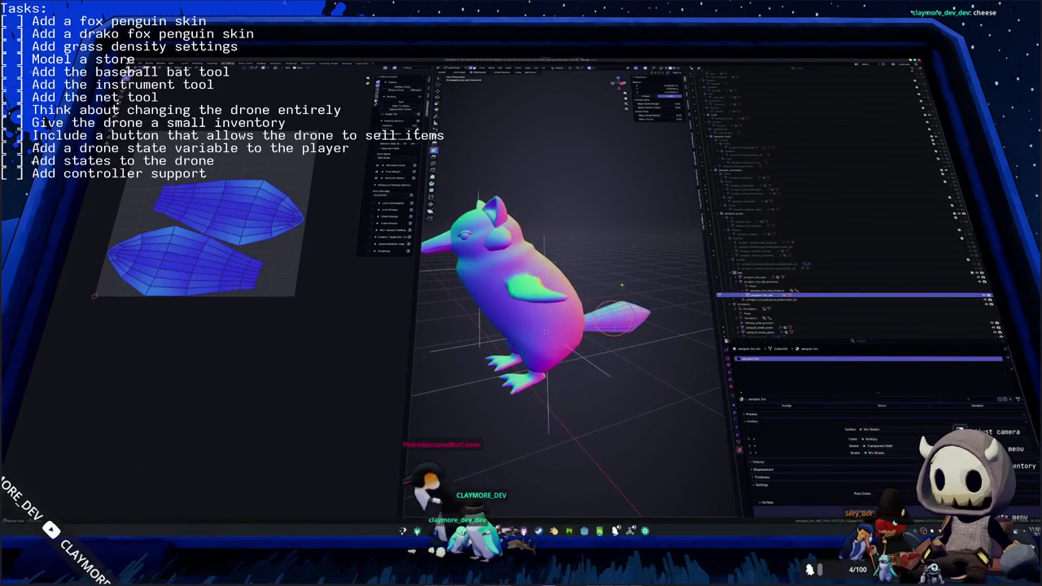
{"action": "left_click", "coordinate": [765, 277]}
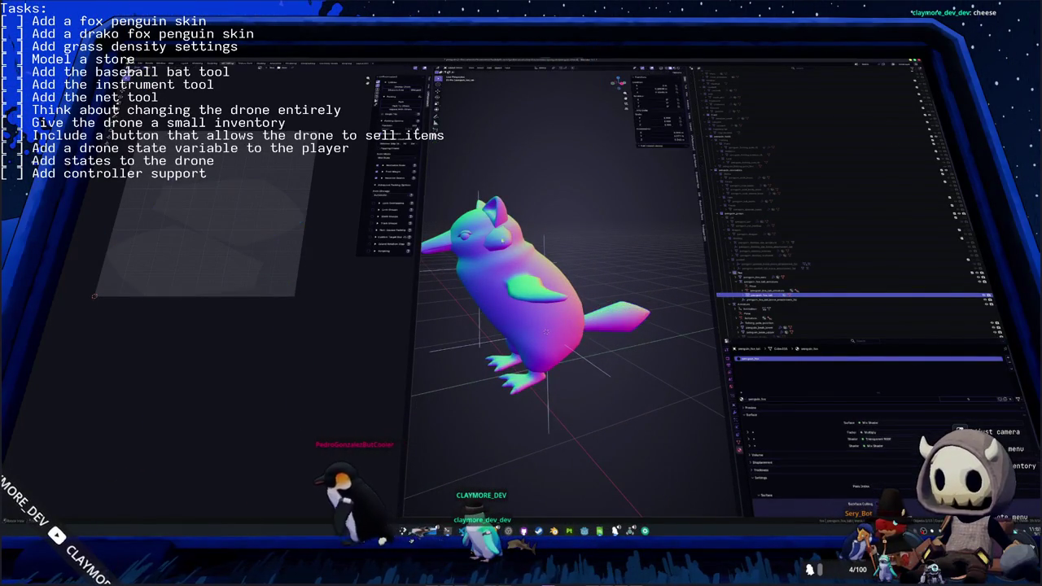
{"action": "key", "text": "Tab"}
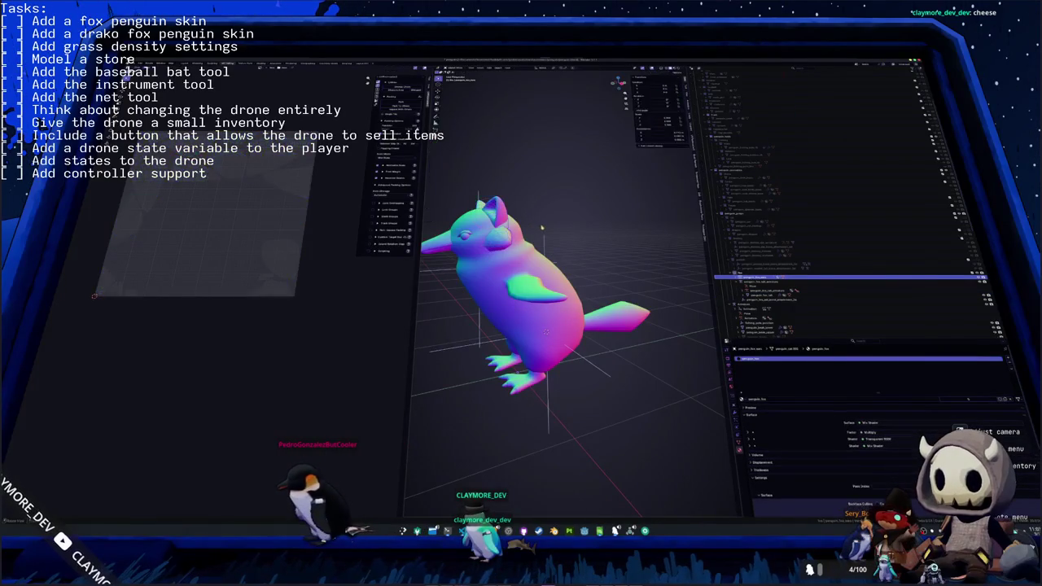
- Select the penguin's head and body parts and bring up the export file browser (Ctrl+Shift+S)
{"action": "middle_click_drag", "start_coordinate": [540, 224], "coordinate": [557, 245]}
{"action": "left_click", "coordinate": [607, 290]}
{"action": "middle_click_drag", "start_coordinate": [607, 291], "coordinate": [560, 291]}
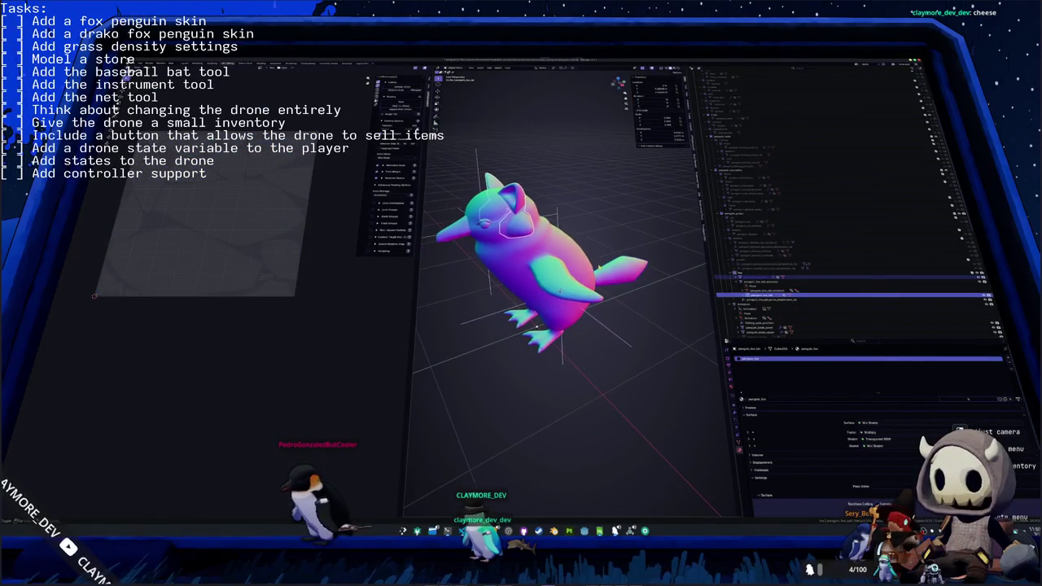
{"action": "left_click", "coordinate": [560, 291]}
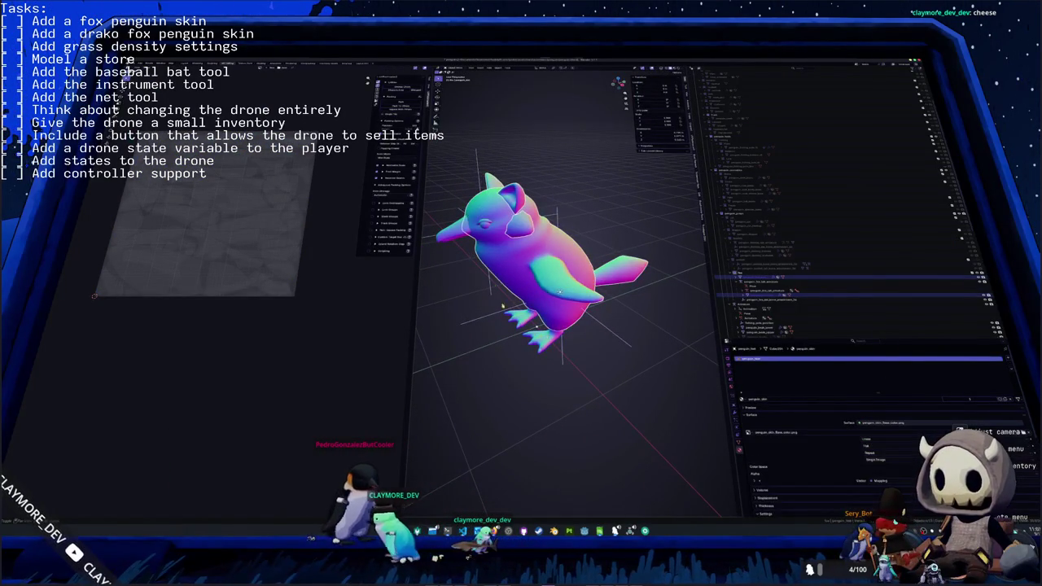
{"action": "left_click", "coordinate": [560, 291]}
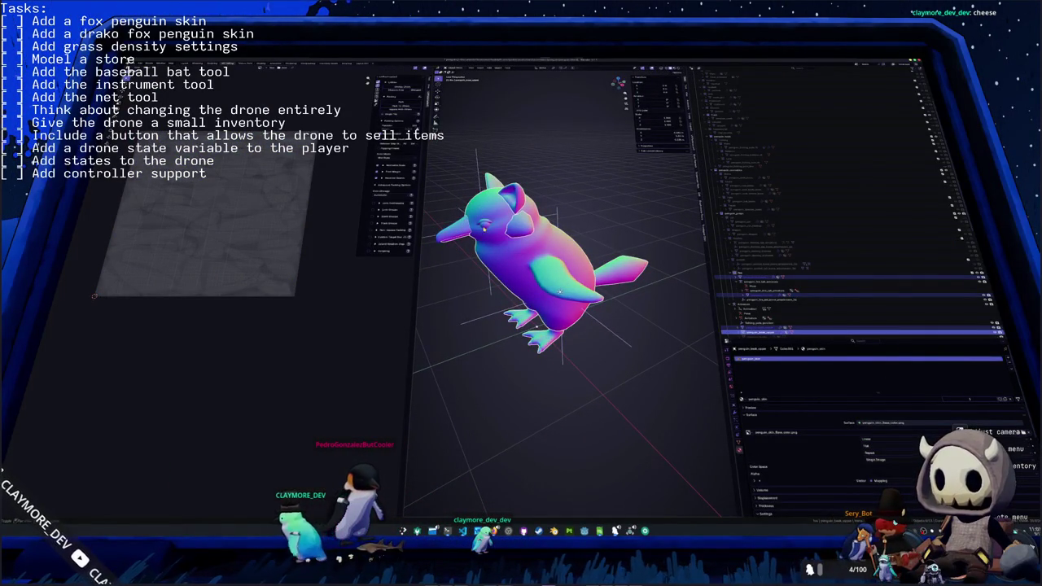
{"action": "scroll", "coordinate": [560, 291], "scroll_direction": "down", "scroll_amount": 3}
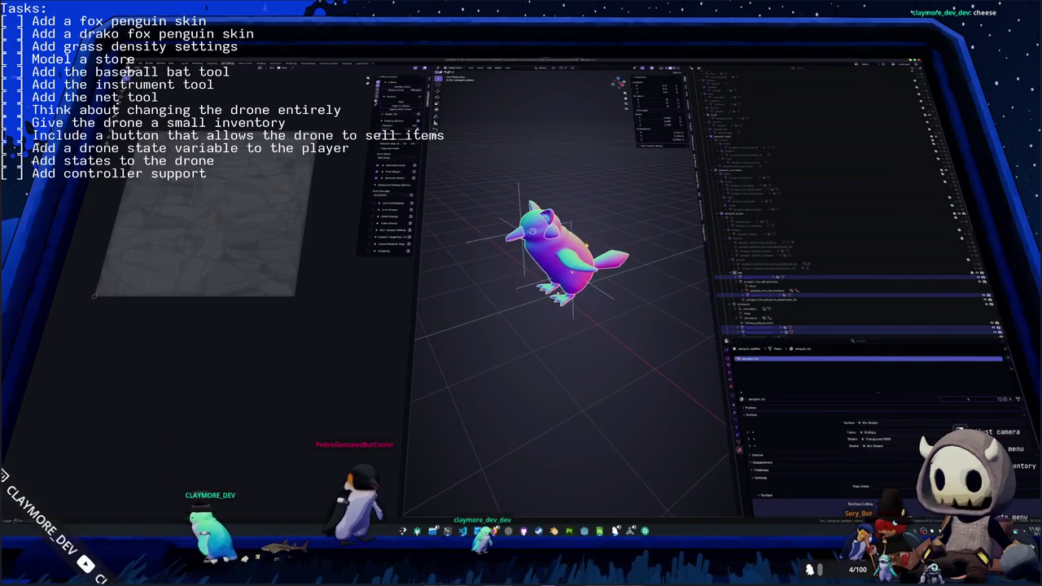
{"action": "scroll", "coordinate": [756, 288], "scroll_direction": "down", "scroll_amount": 5}
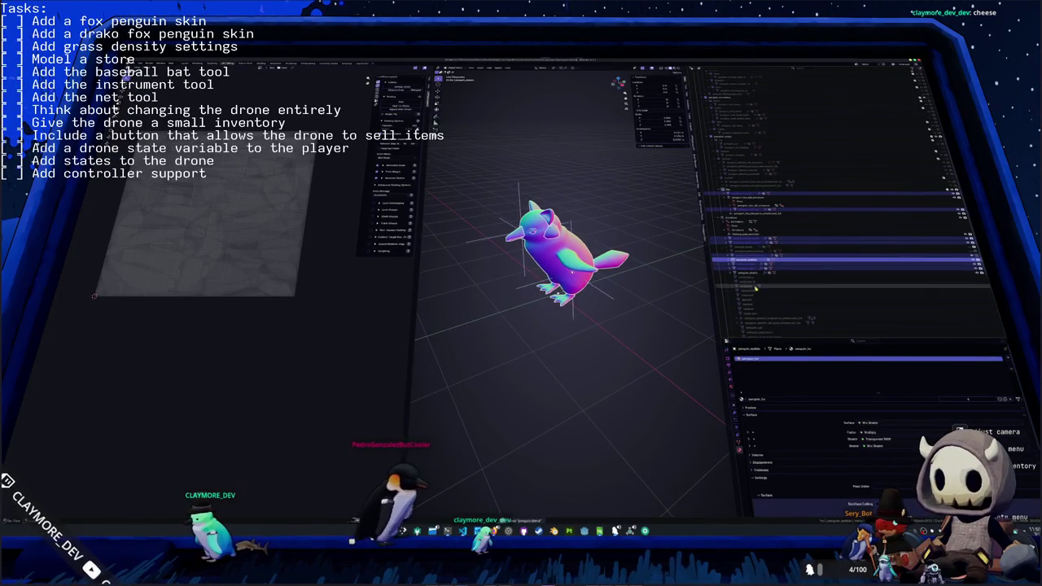
{"action": "middle_click_drag", "start_coordinate": [684, 287], "coordinate": [628, 283]}
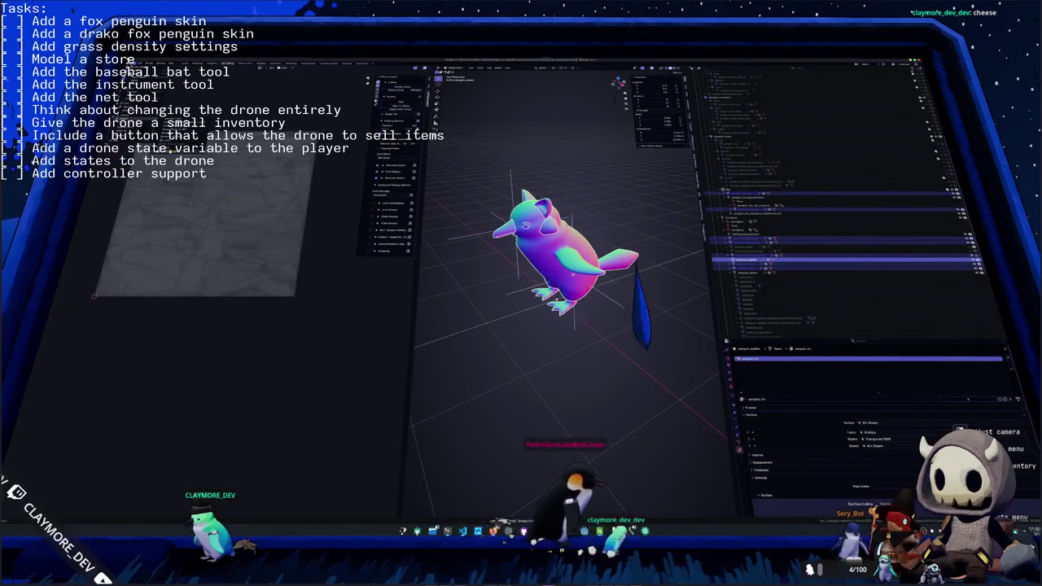
{"action": "key", "text": "ctrl+shift+s"}
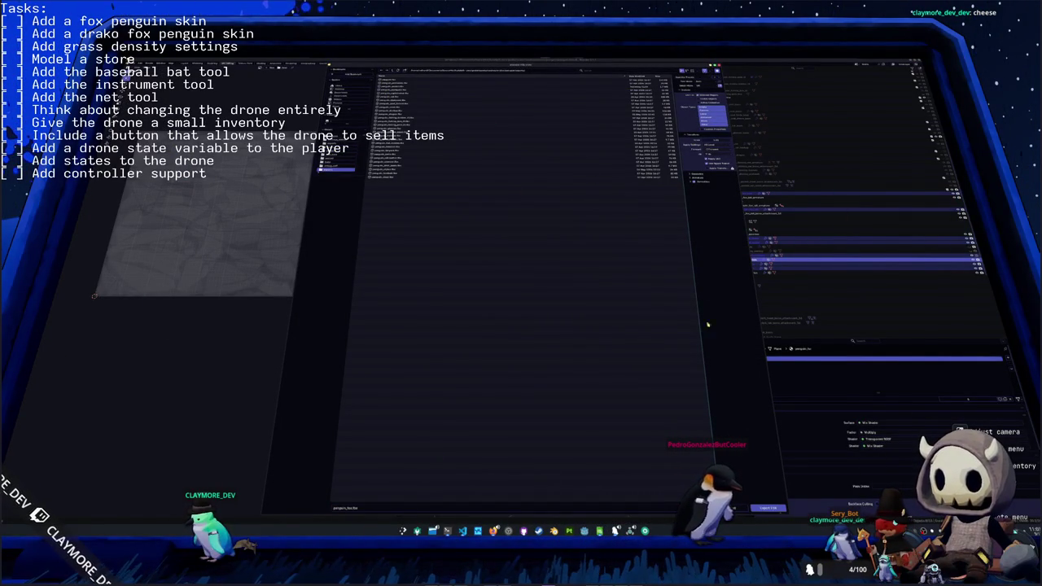
- Export the penguin model from Blender and launch Substance 3D Painter from the taskbar
{"action": "left_click", "coordinate": [772, 508]}
{"action": "middle_click_drag", "start_coordinate": [562, 366], "coordinate": [606, 364]}
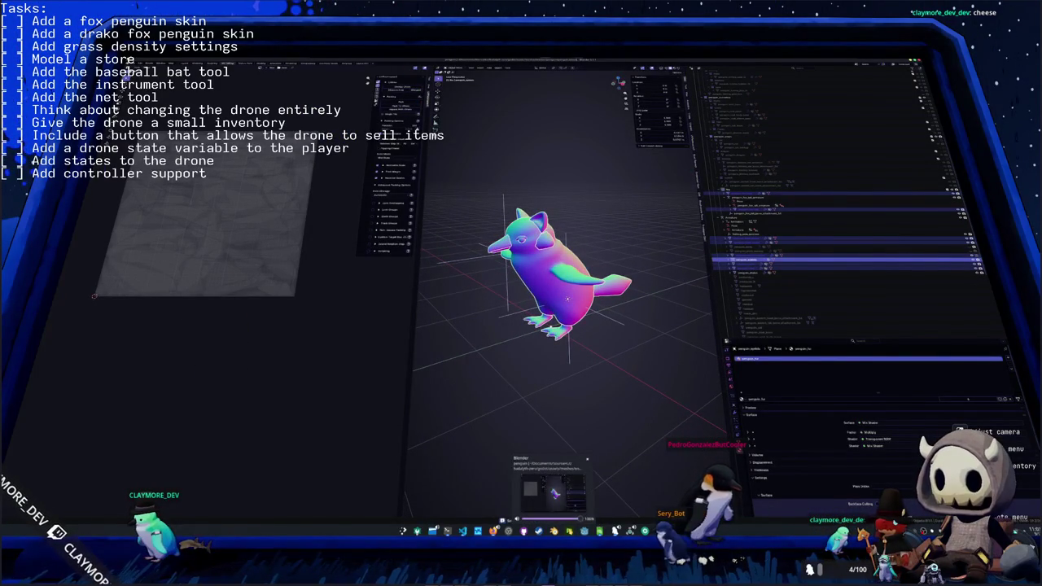
{"action": "left_click", "coordinate": [447, 530]}
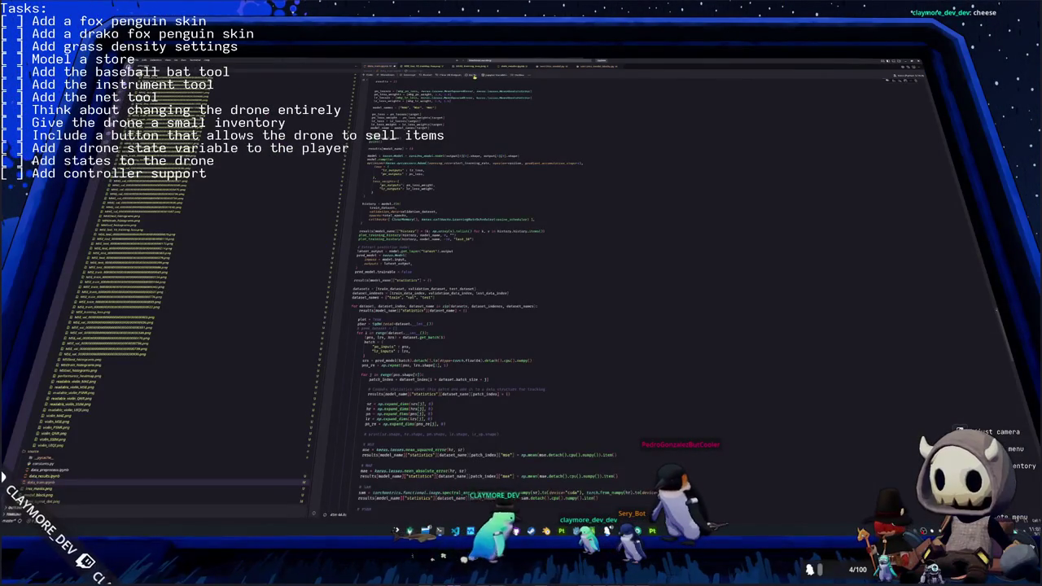
- Scroll the VS Code notebook down to the per-epoch loss and learning-rate output
{"action": "scroll", "coordinate": [468, 179], "scroll_direction": "down", "scroll_amount": 3}
{"action": "scroll", "coordinate": [474, 212], "scroll_direction": "down", "scroll_amount": 3}
{"action": "scroll", "coordinate": [481, 244], "scroll_direction": "down", "scroll_amount": 4}
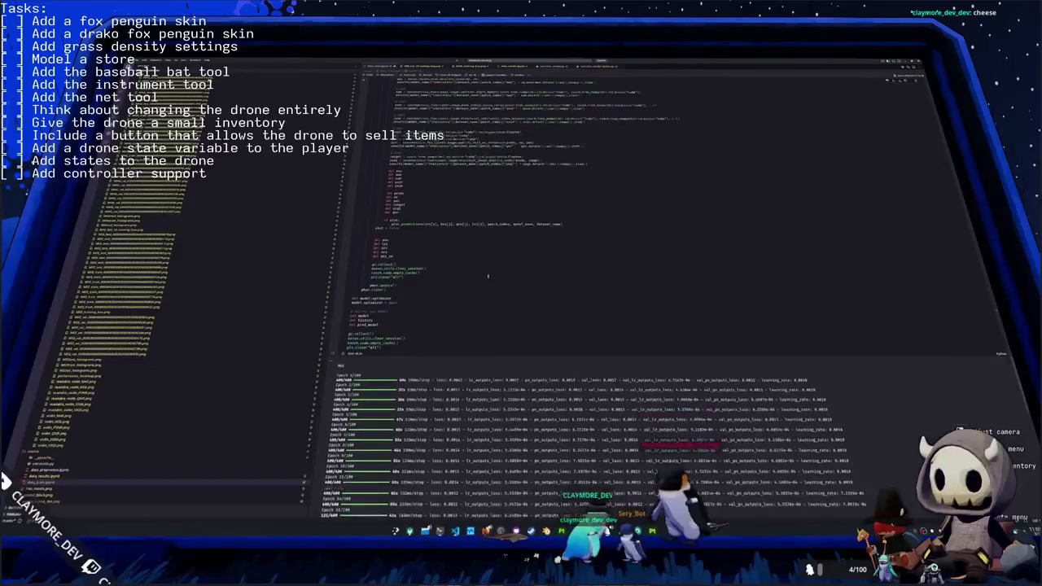
{"action": "scroll", "coordinate": [489, 280], "scroll_direction": "down", "scroll_amount": 4}
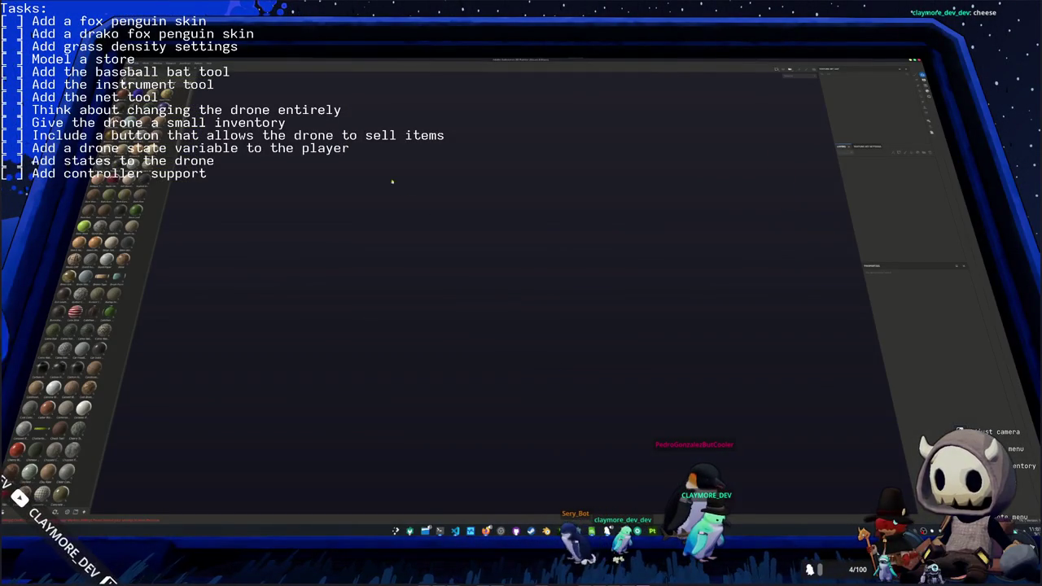
- Create a new project via File > New, picking the exported penguin mesh from its folder
{"action": "left_click", "coordinate": [129, 65]}
{"action": "left_click", "coordinate": [124, 75]}
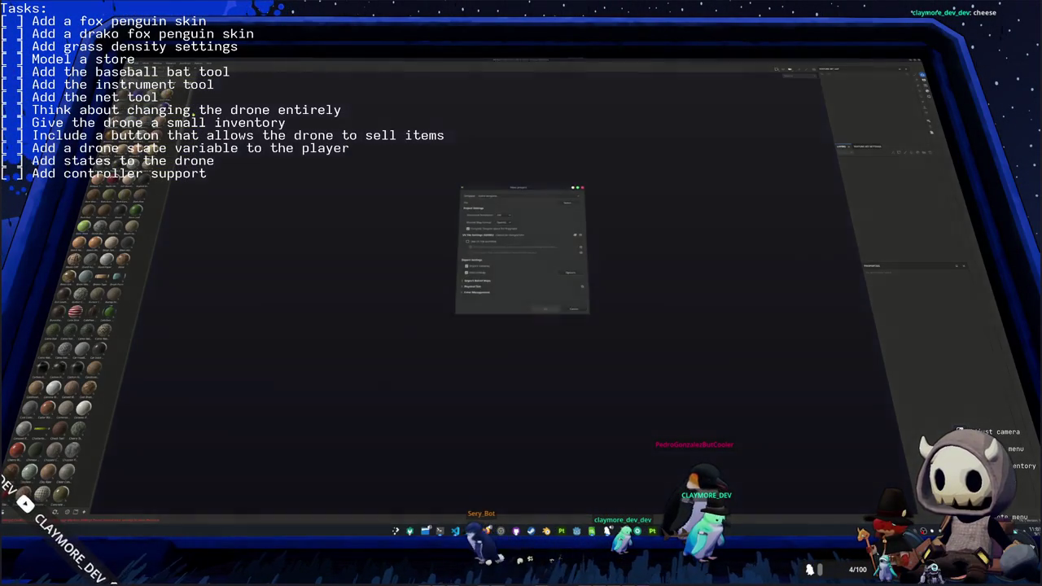
{"action": "left_click", "coordinate": [564, 203]}
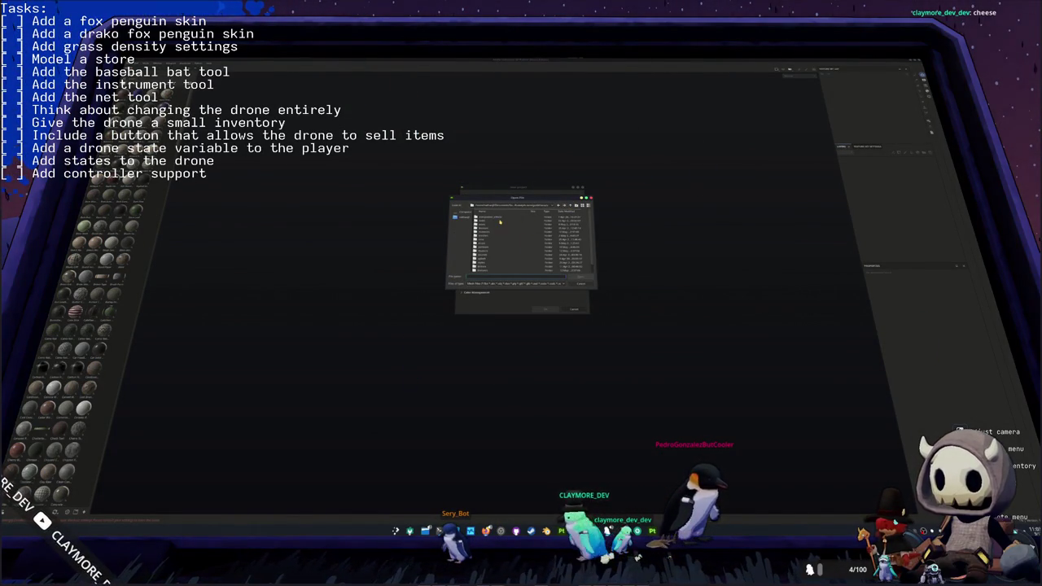
{"action": "double_click", "coordinate": [486, 237]}
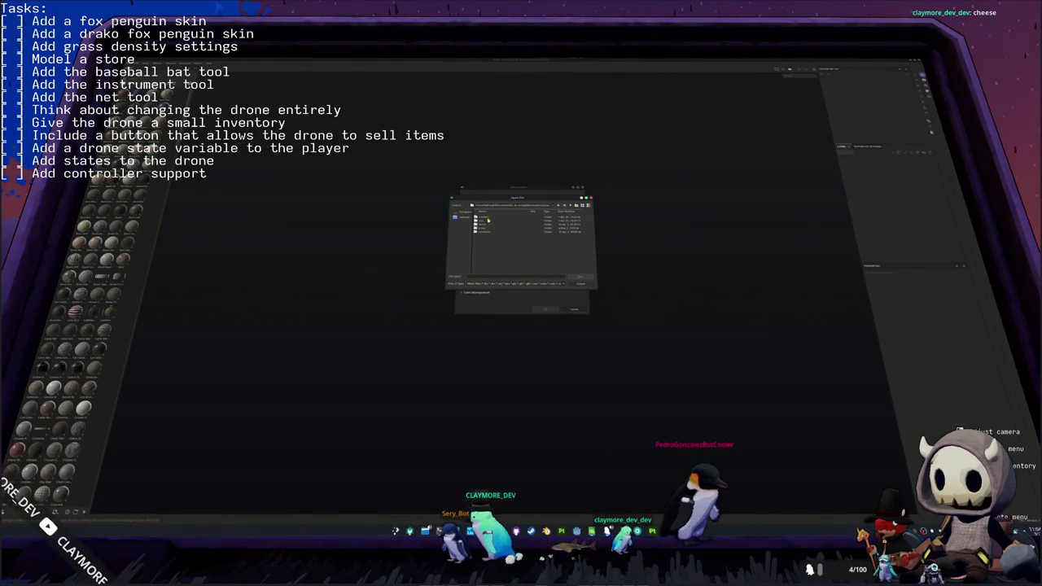
{"action": "double_click", "coordinate": [487, 227]}
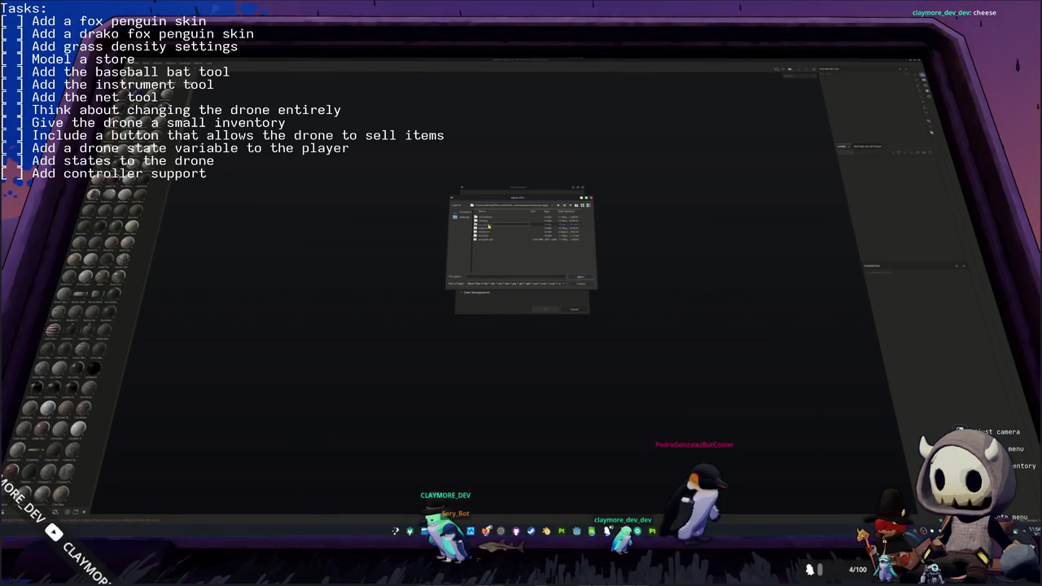
{"action": "double_click", "coordinate": [485, 240]}
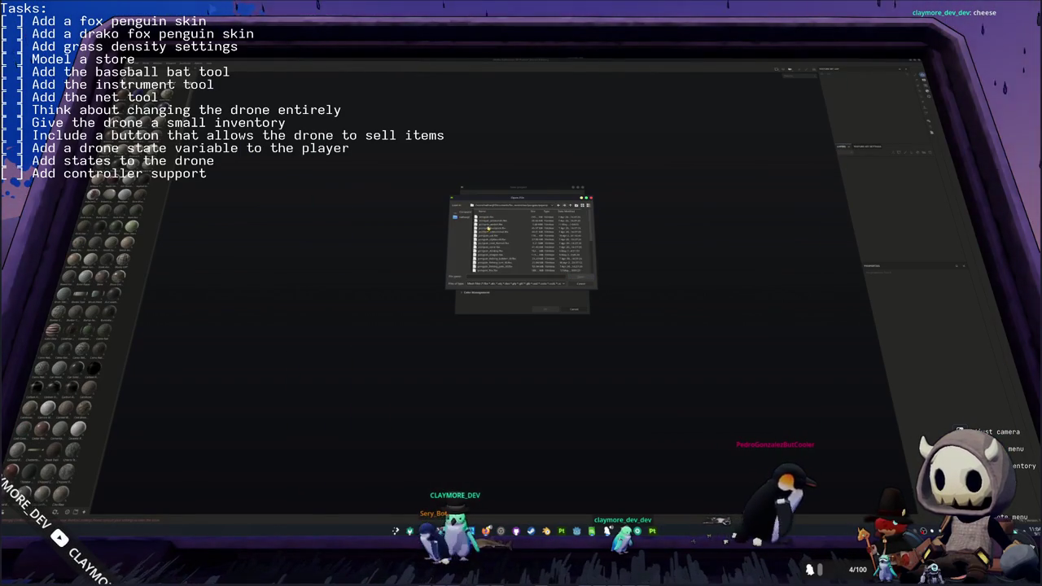
{"action": "double_click", "coordinate": [498, 256]}
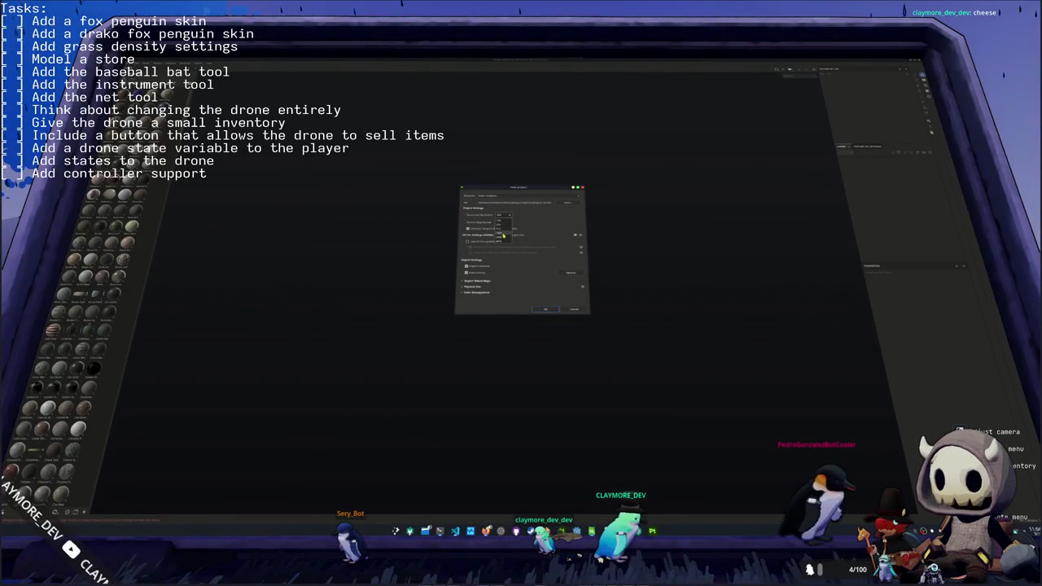
{"action": "left_click", "coordinate": [541, 309]}
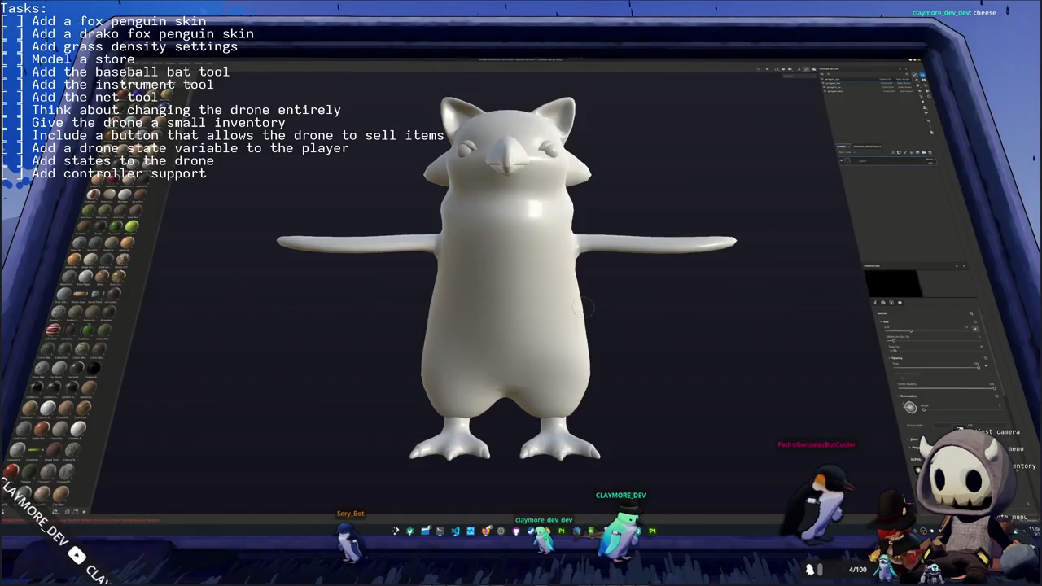
- In Bake Mesh Maps (Ctrl+Shift+B), select Ambient occlusion and bake the selected textures
{"action": "mouse_move", "coordinate": [636, 275]}
{"action": "left_mouse_down", "text": "alt"}
{"action": "mouse_move", "coordinate": [541, 302]}
{"action": "mouse_move", "coordinate": [493, 281]}
{"action": "left_mouse_up", "text": "alt"}
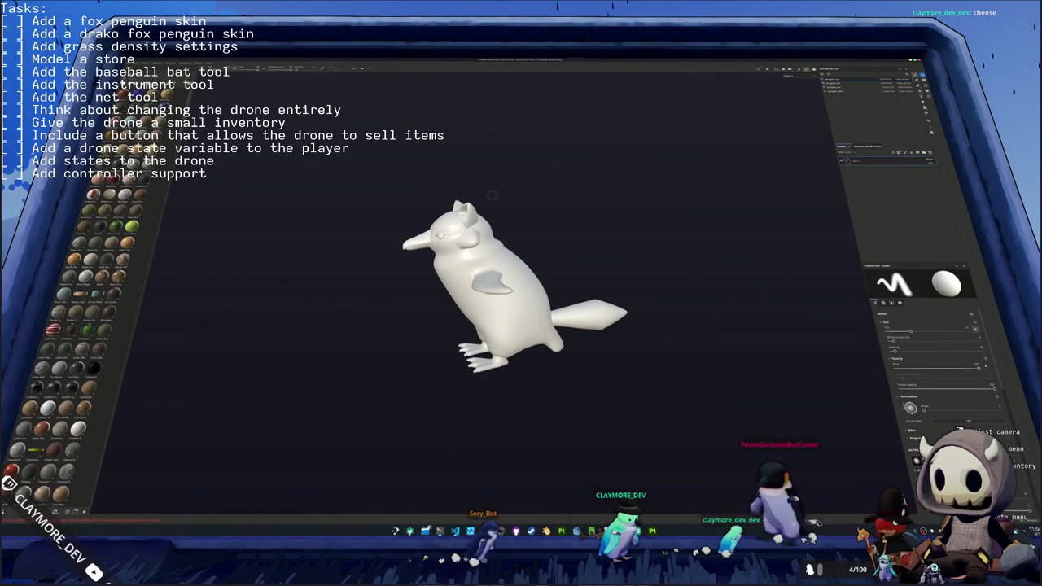
{"action": "key", "text": "ctrl+shift+b"}
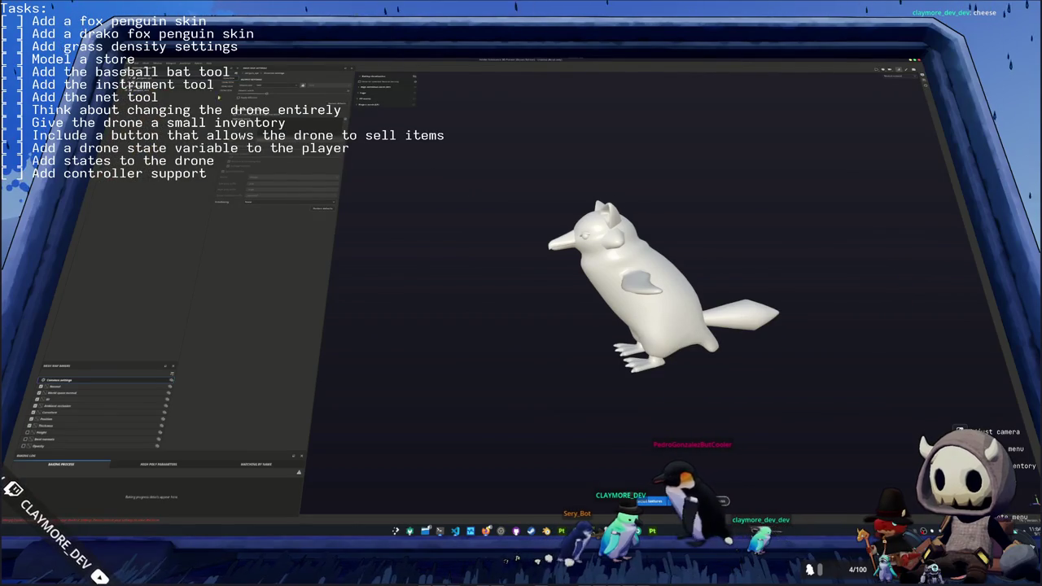
{"action": "left_click", "coordinate": [81, 405]}
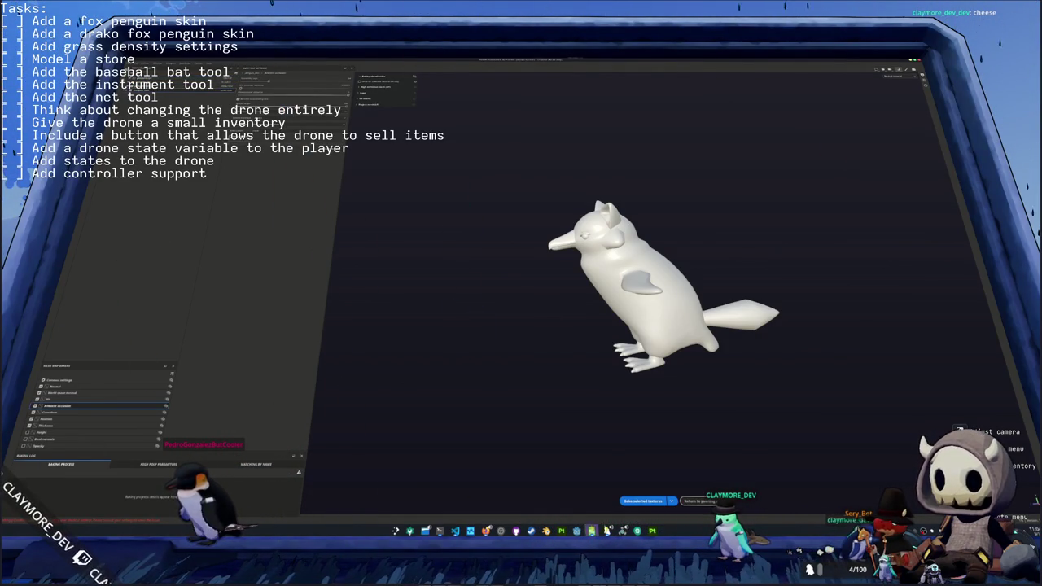
{"action": "left_click", "coordinate": [642, 501]}
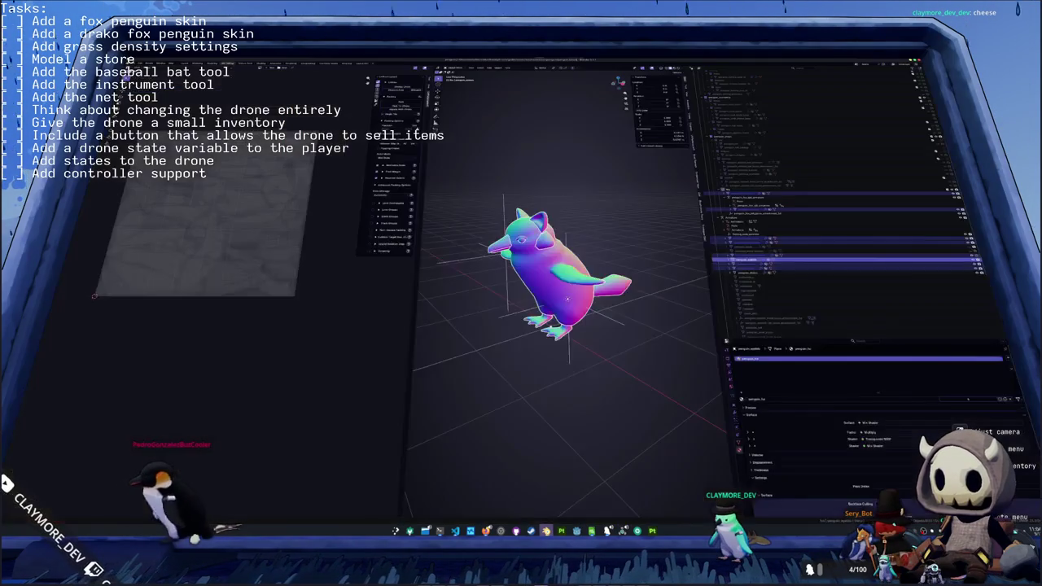
- Select the fox penguin's tail mesh in Blender's solid shading view, then return to Bake Mesh Maps
{"action": "mouse_move", "coordinate": [488, 383]}
{"action": "middle_mouse_down"}
{"action": "mouse_move", "coordinate": [510, 409]}
{"action": "mouse_move", "coordinate": [635, 359]}
{"action": "mouse_move", "coordinate": [646, 311]}
{"action": "middle_mouse_up"}
{"action": "left_click", "coordinate": [651, 350]}
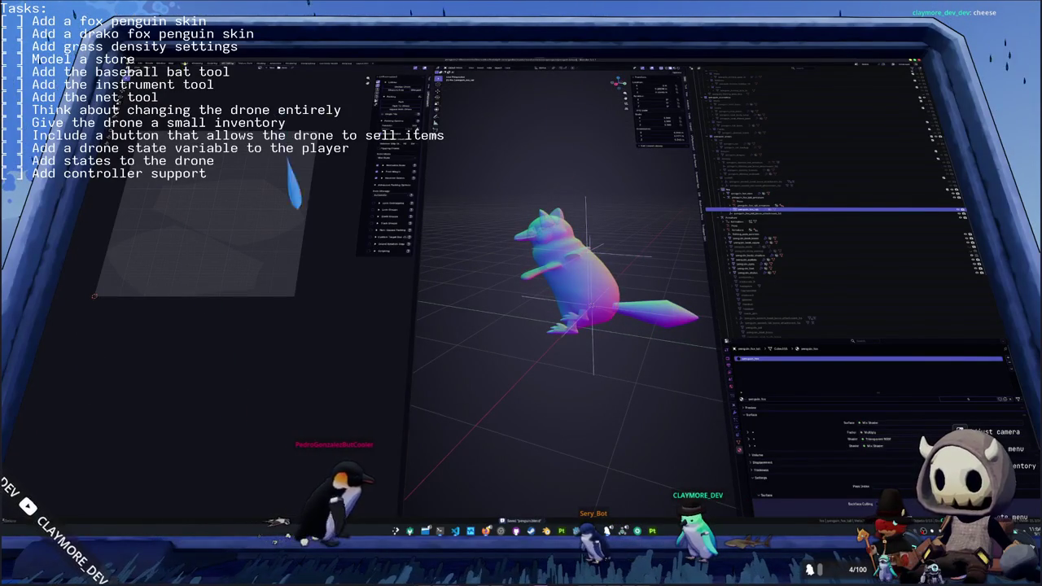
{"action": "key", "text": "alt+Tab"}
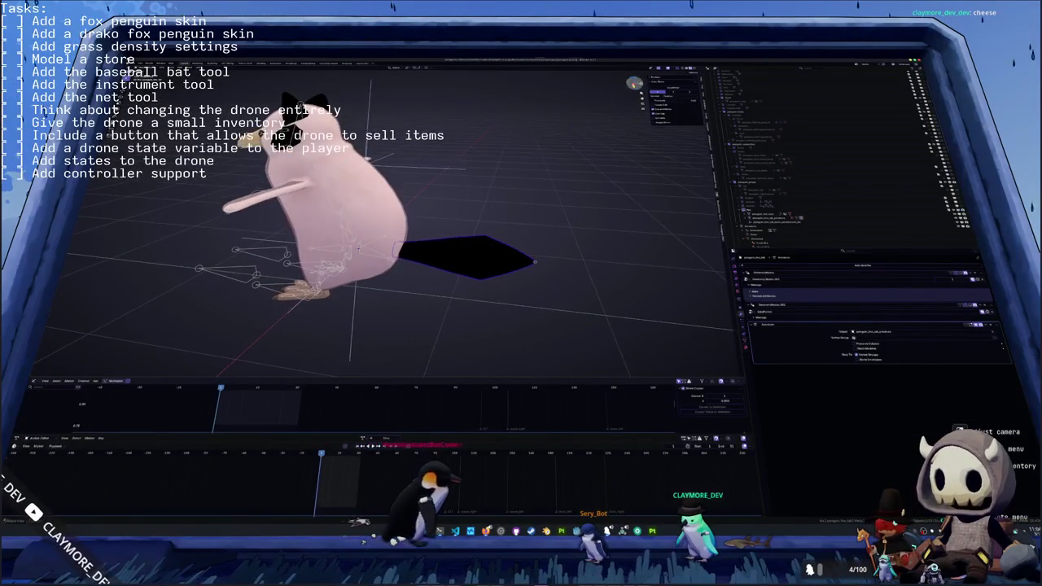
{"action": "key", "text": "z"}
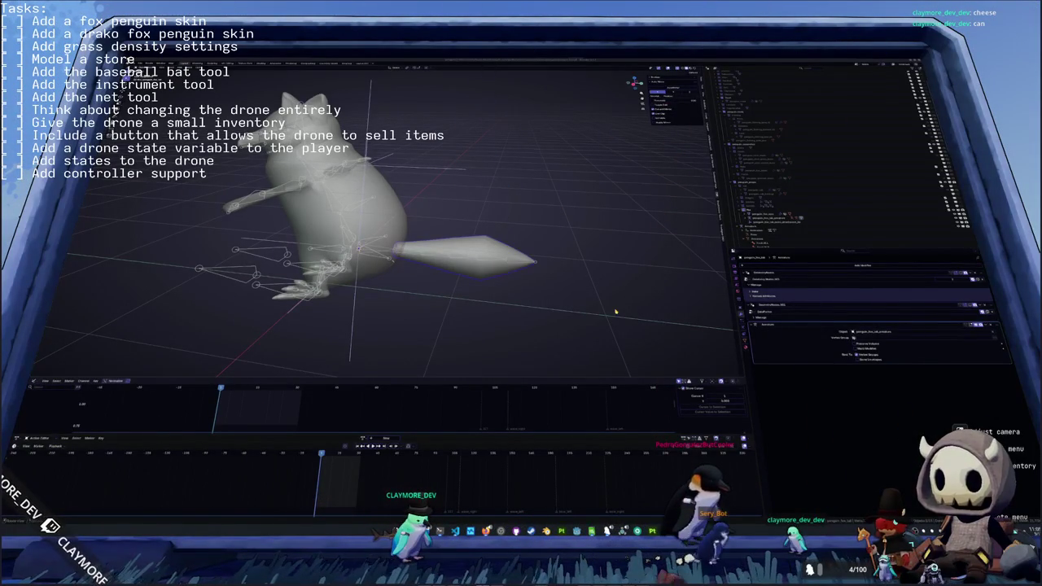
{"action": "left_click", "coordinate": [773, 218]}
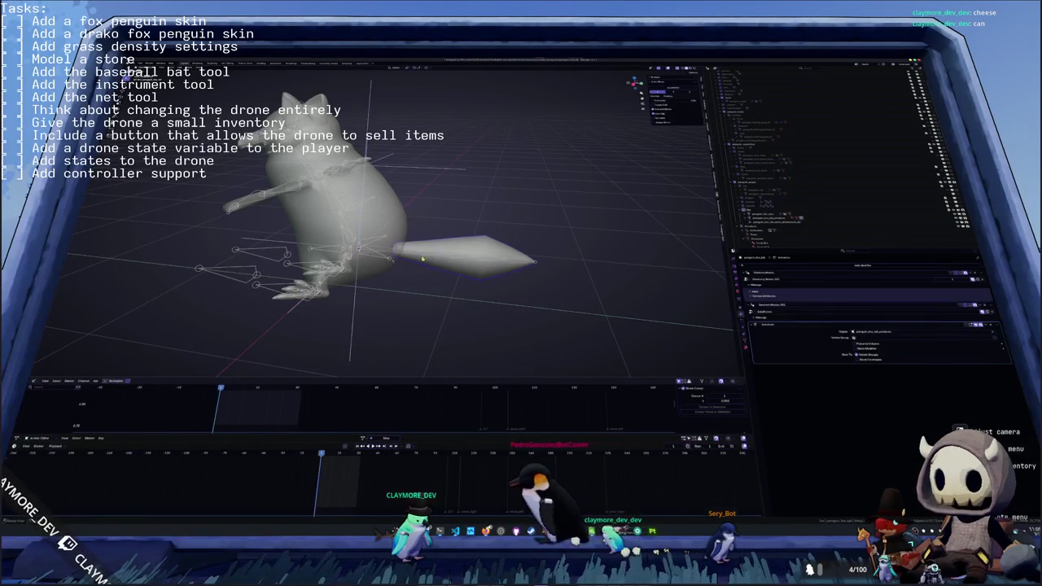
{"action": "left_click", "coordinate": [423, 256]}
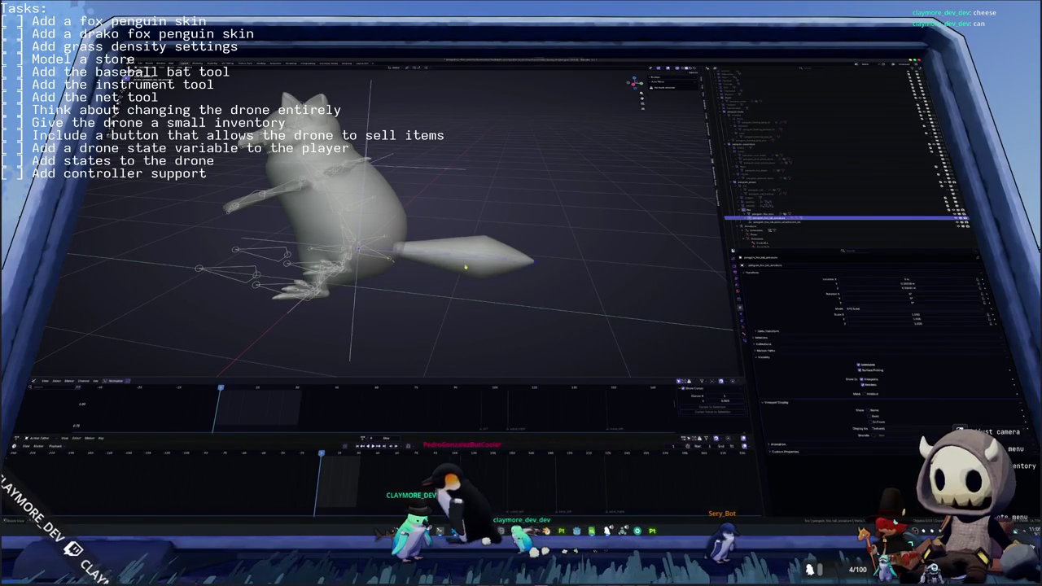
{"action": "key", "text": "alt+Tab"}
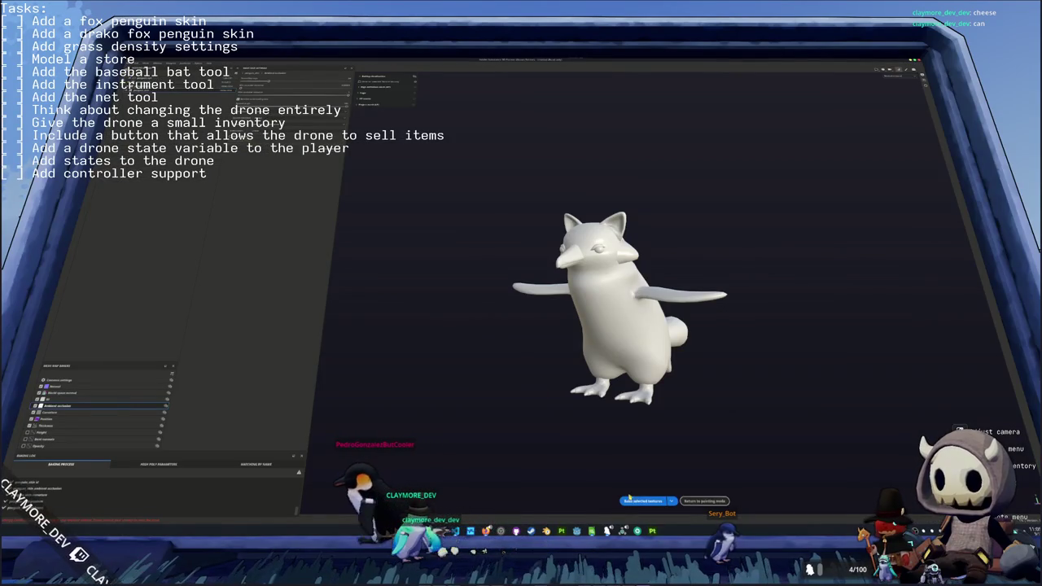
- Bake the selected textures, return to painting mode, and undo to restore the eared, tailed mesh
{"action": "left_click", "coordinate": [629, 499]}
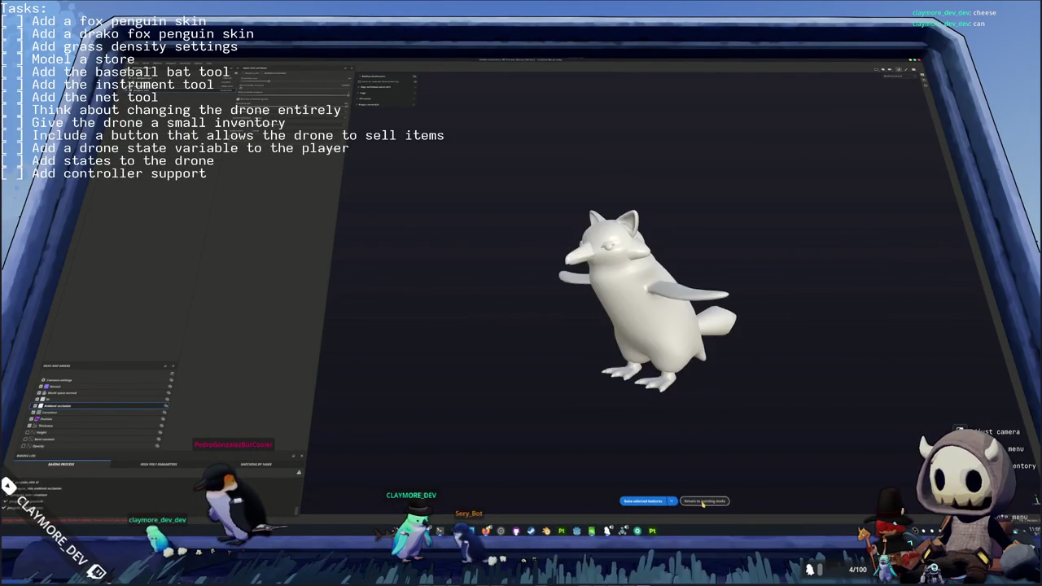
{"action": "left_click", "coordinate": [703, 501]}
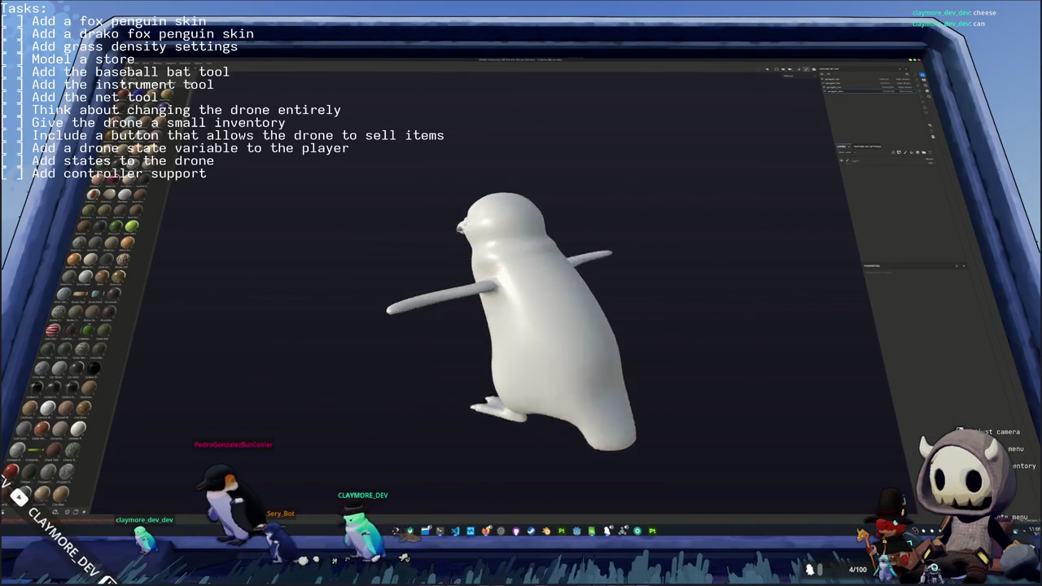
{"action": "mouse_move", "coordinate": [391, 225]}
{"action": "middle_mouse_down"}
{"action": "mouse_move", "coordinate": [700, 208]}
{"action": "mouse_move", "coordinate": [604, 175]}
{"action": "mouse_move", "coordinate": [686, 173]}
{"action": "middle_mouse_up"}
{"action": "key", "text": "ctrl+z"}
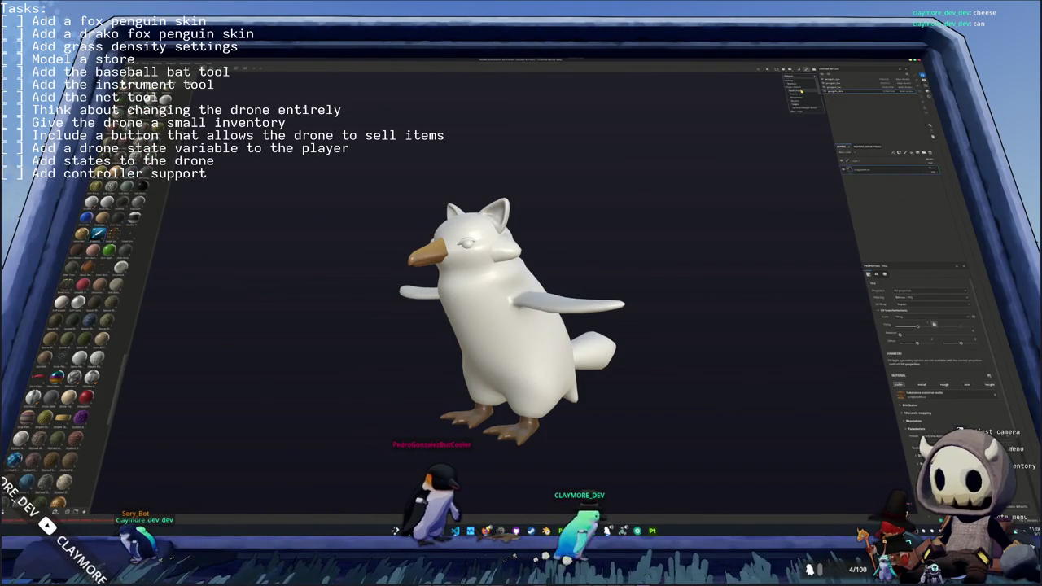
{"action": "key", "text": "1"}
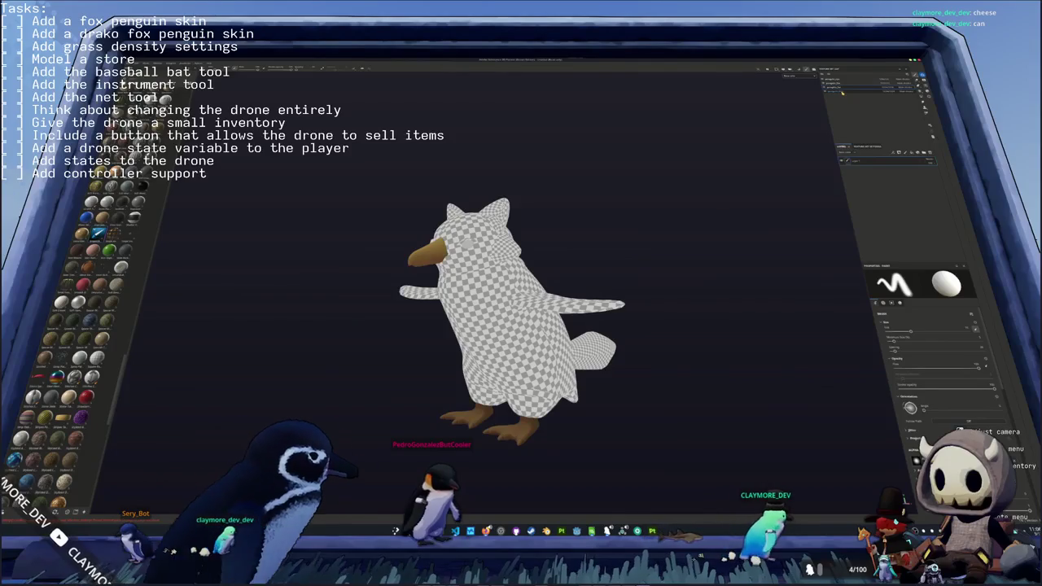
- Delete the beak/feet layer and add a fill layer turning the whole fox penguin golden-tan
{"action": "left_click", "coordinate": [873, 171]}
{"action": "key", "text": "Delete"}
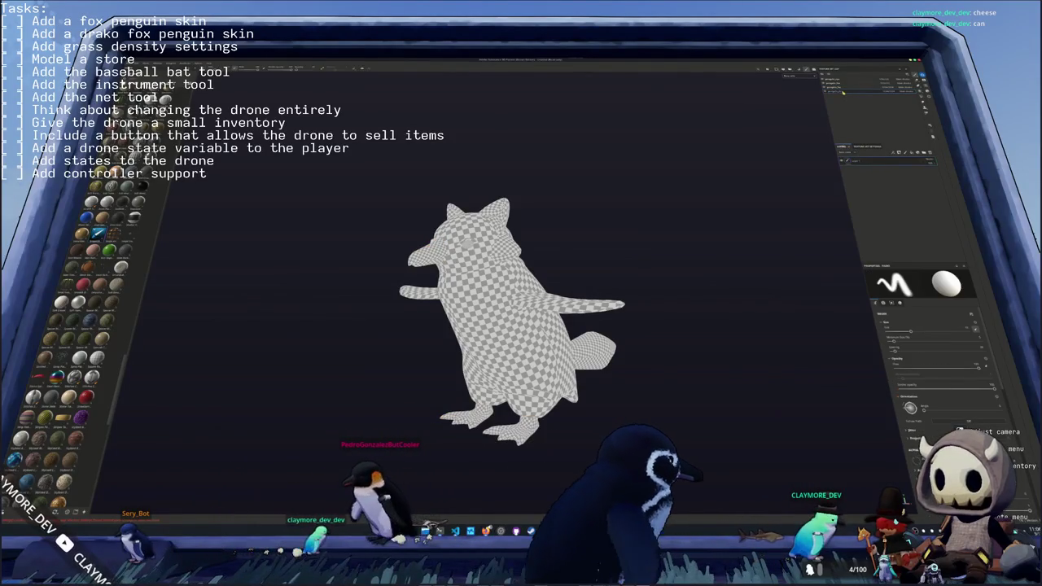
{"action": "left_click", "coordinate": [870, 163]}
{"action": "right_click", "coordinate": [869, 162]}
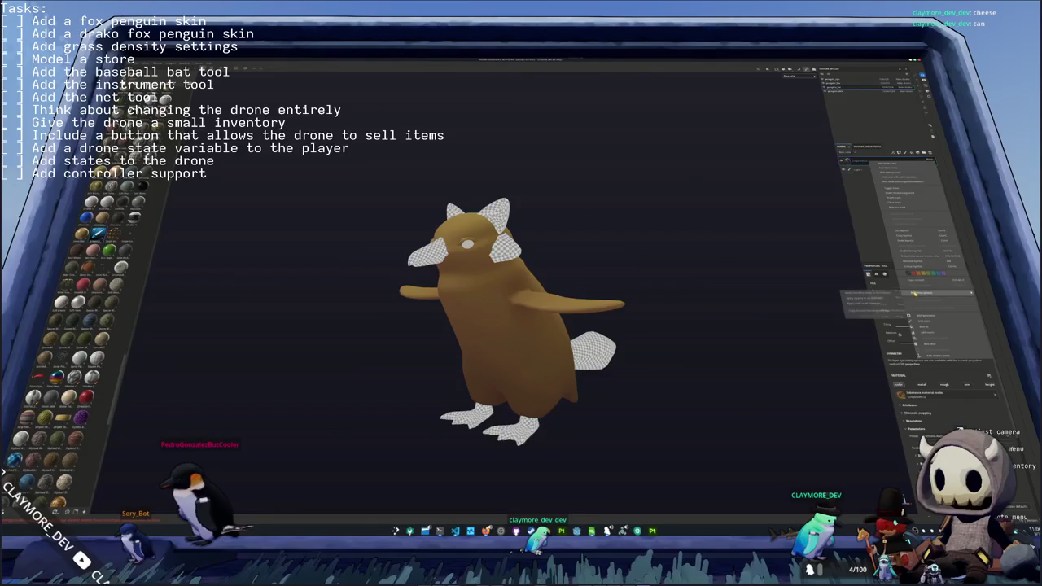
{"action": "left_click", "coordinate": [910, 259]}
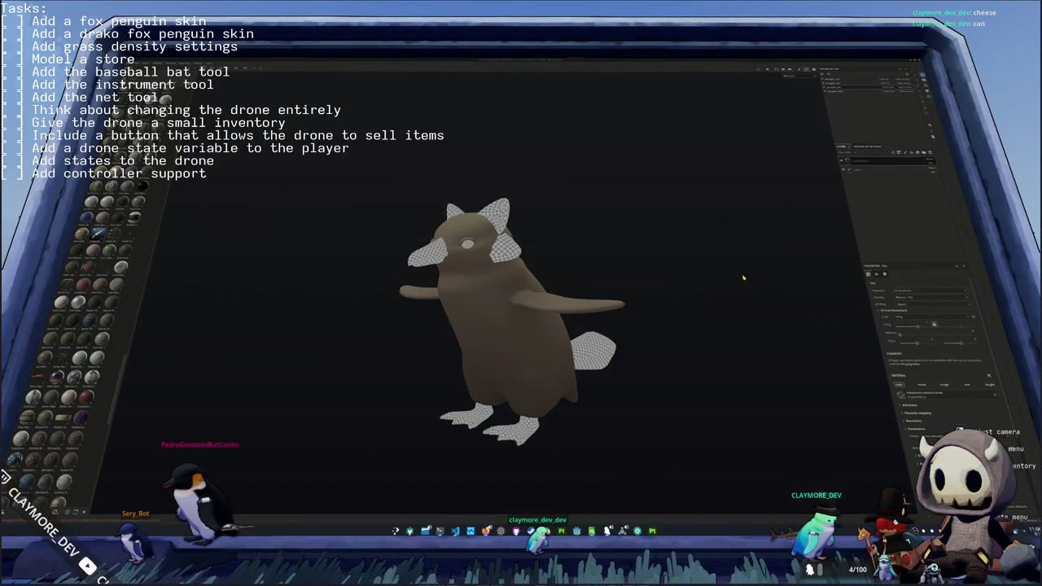
{"action": "left_click", "coordinate": [504, 284]}
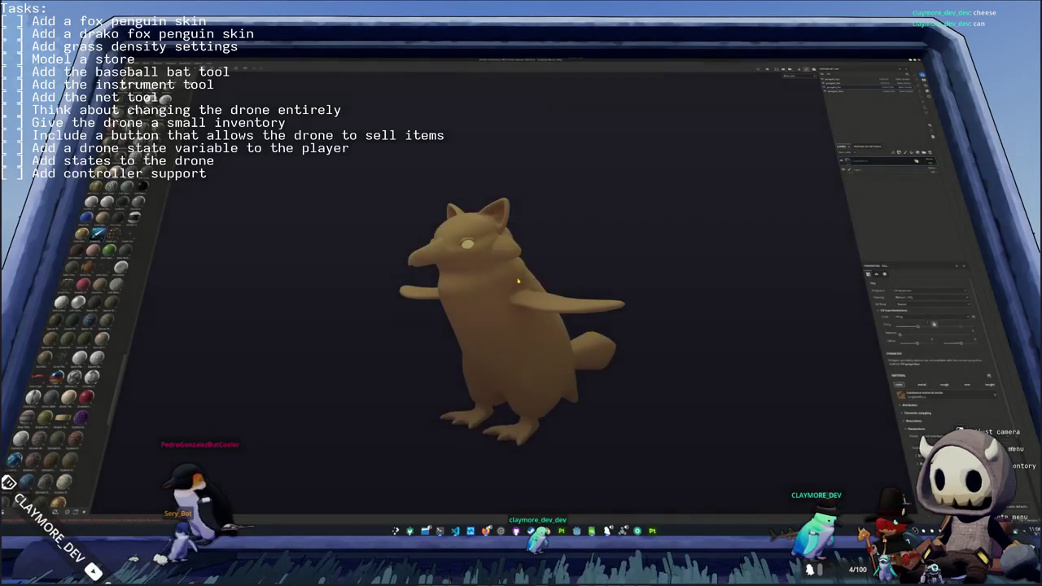
{"action": "mouse_move", "coordinate": [615, 255]}
{"action": "left_mouse_down", "text": "alt"}
{"action": "mouse_move", "coordinate": [396, 288]}
{"action": "mouse_move", "coordinate": [595, 268]}
{"action": "left_mouse_up", "text": "alt"}
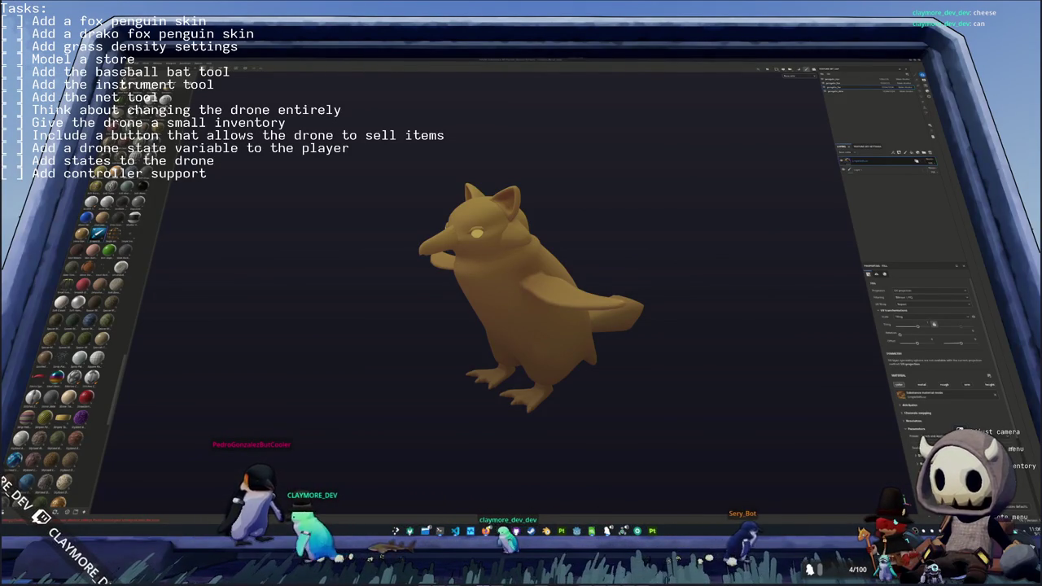
- Shrink the fox reference photo into the corner and sample its orange with a colour picker
{"action": "key", "text": "alt+Tab"}
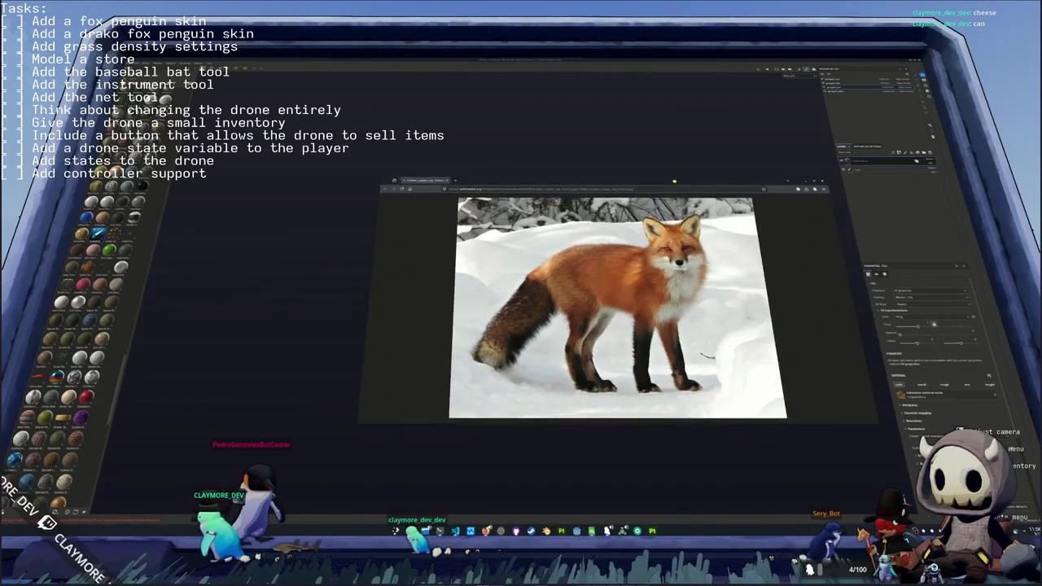
{"action": "left_click_drag", "start_coordinate": [635, 298], "coordinate": [373, 193]}
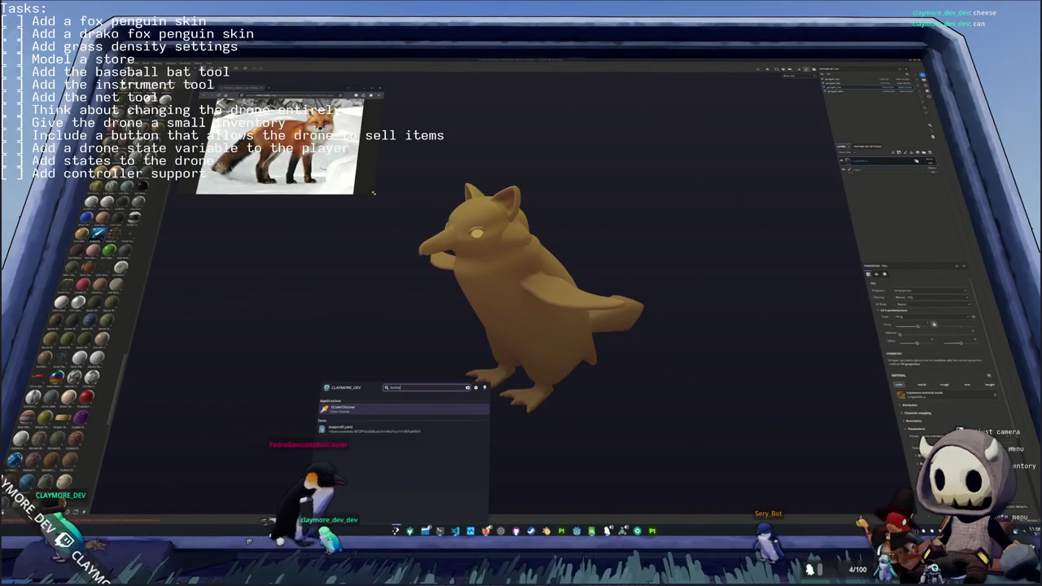
{"action": "key", "text": "Return"}
{"action": "left_click_drag", "start_coordinate": [488, 207], "coordinate": [416, 88]}
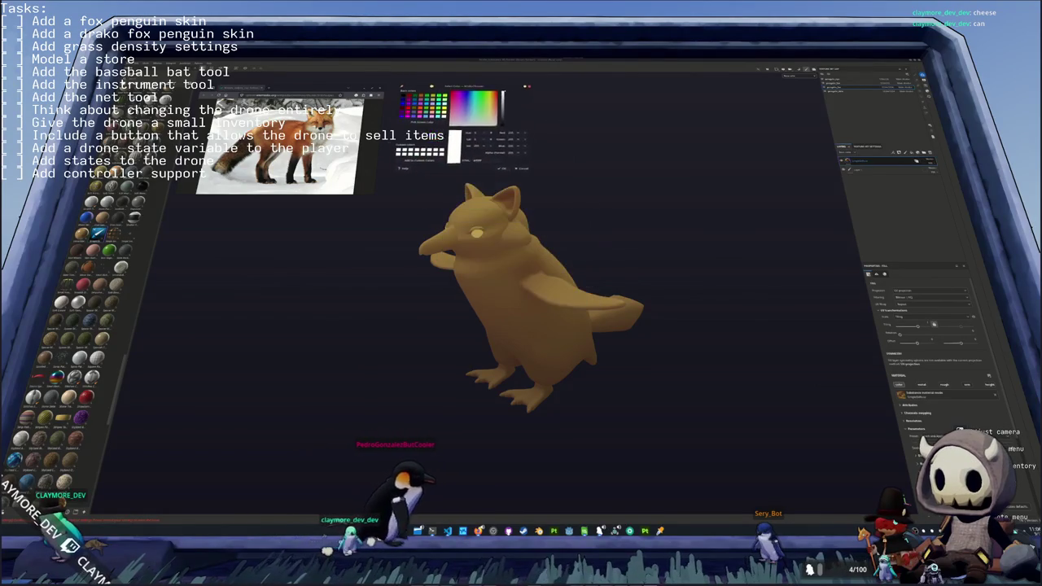
{"action": "left_click", "coordinate": [407, 122]}
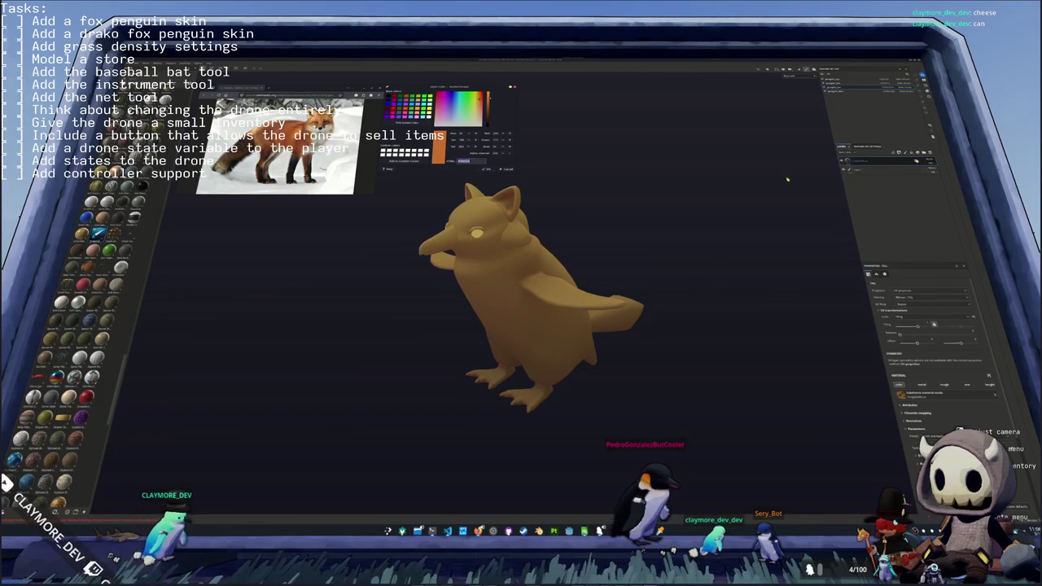
{"action": "scroll", "coordinate": [936, 350], "scroll_direction": "down", "scroll_amount": 3}
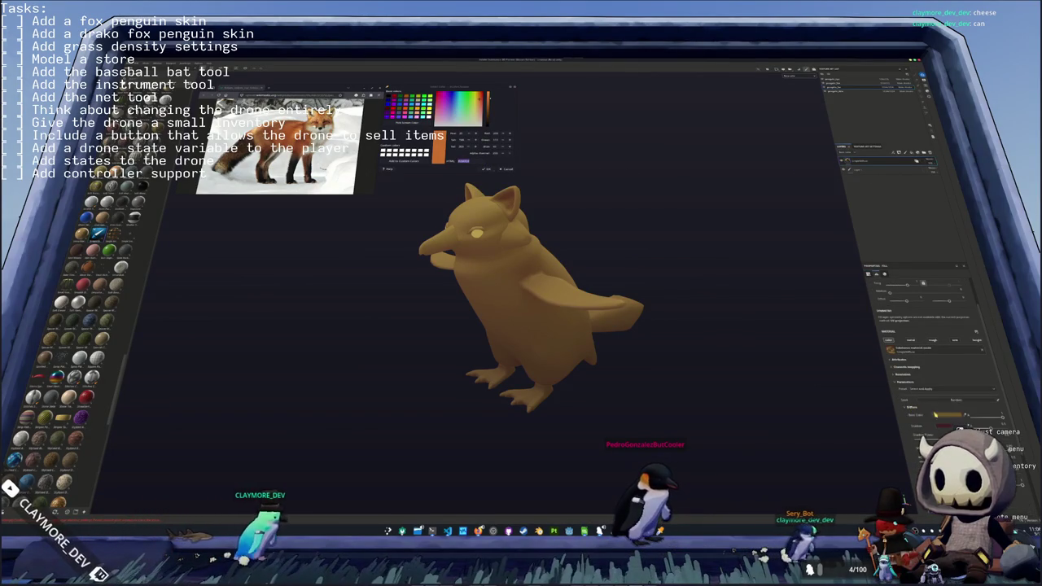
- Set the fill's Base Color to a bright fox orange, then sample the fox's pale chest colour
{"action": "left_click", "coordinate": [948, 413]}
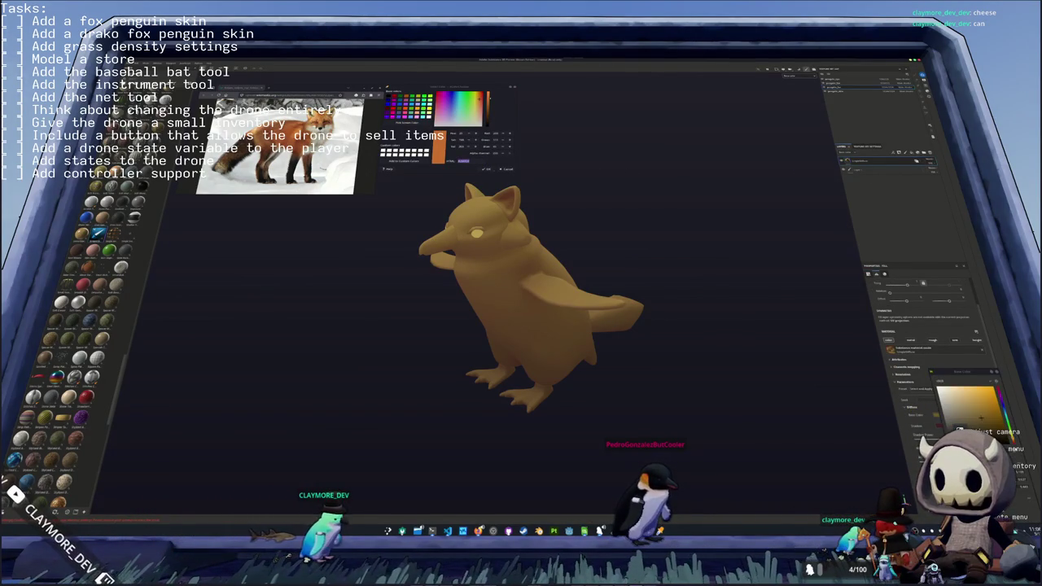
{"action": "left_click", "coordinate": [983, 398]}
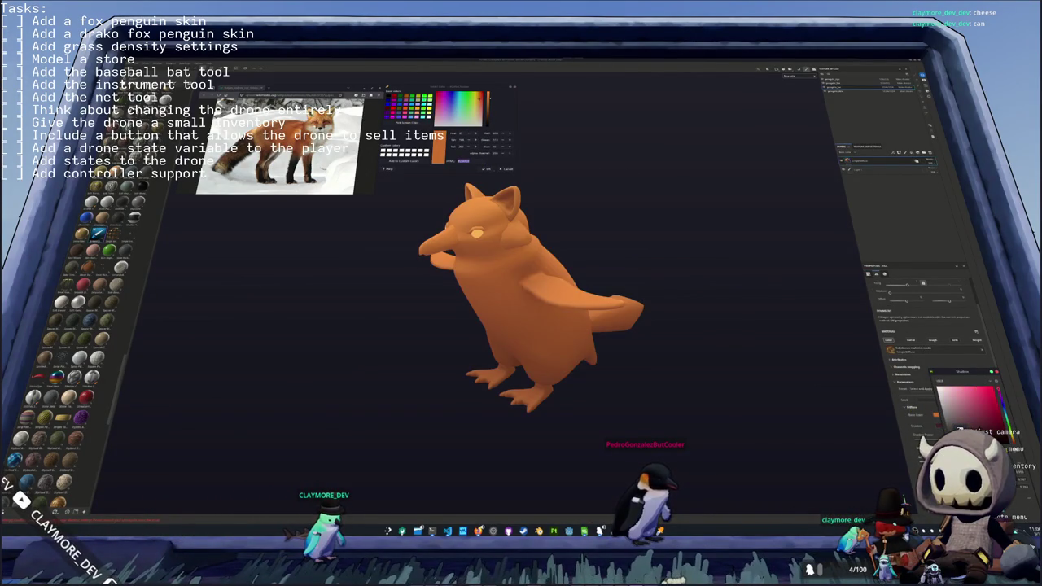
{"action": "left_click", "coordinate": [983, 405]}
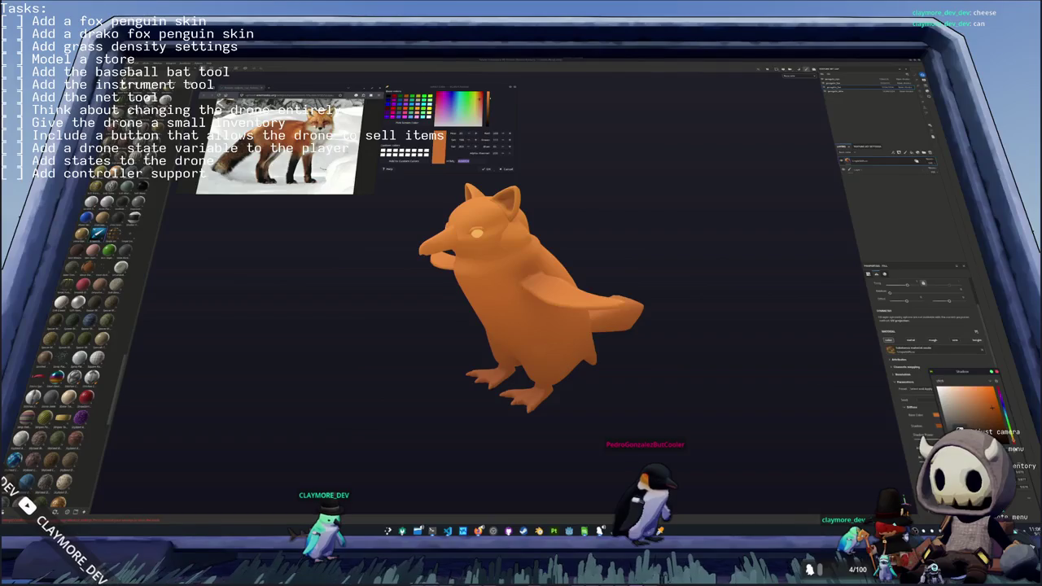
{"action": "left_click", "coordinate": [992, 411]}
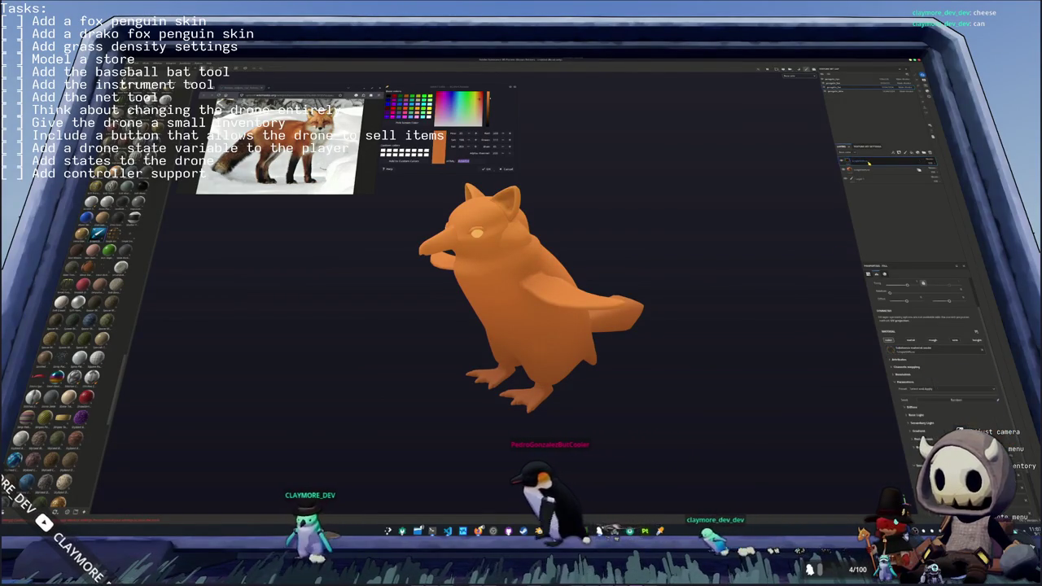
{"action": "left_click", "coordinate": [482, 255]}
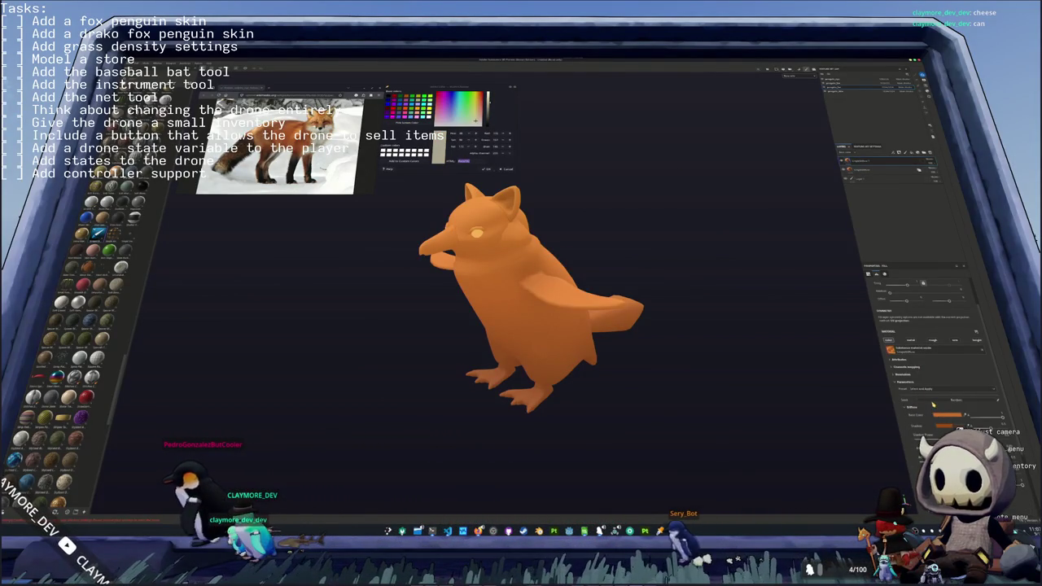
{"action": "left_click", "coordinate": [944, 414]}
- Paste the sampled beige as the new layer's Base Color and brighten it to pale cream
{"action": "key", "text": "ctrl+v"}
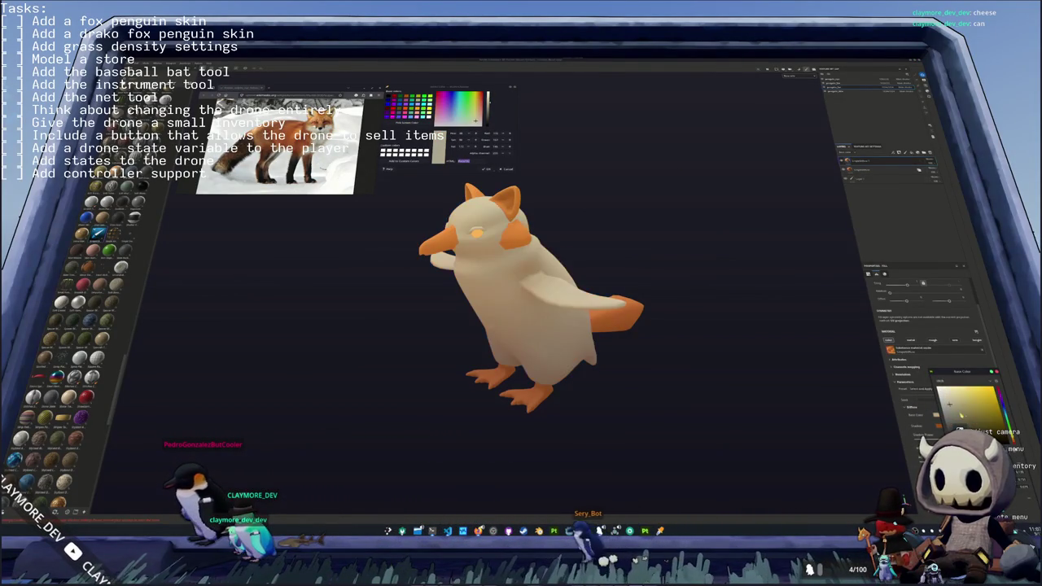
{"action": "left_click_drag", "start_coordinate": [950, 403], "coordinate": [947, 396]}
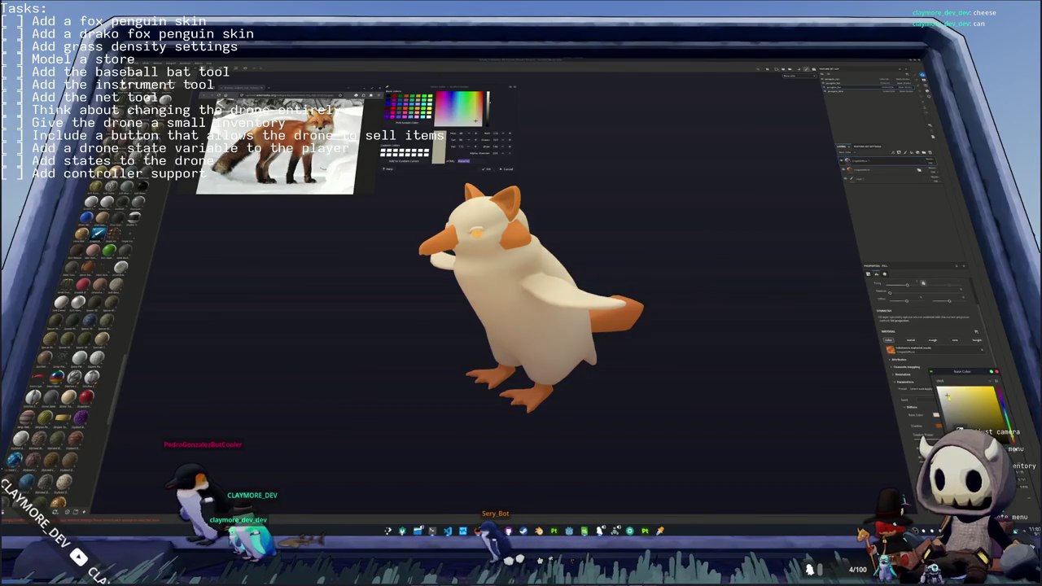
{"action": "left_click", "coordinate": [949, 404]}
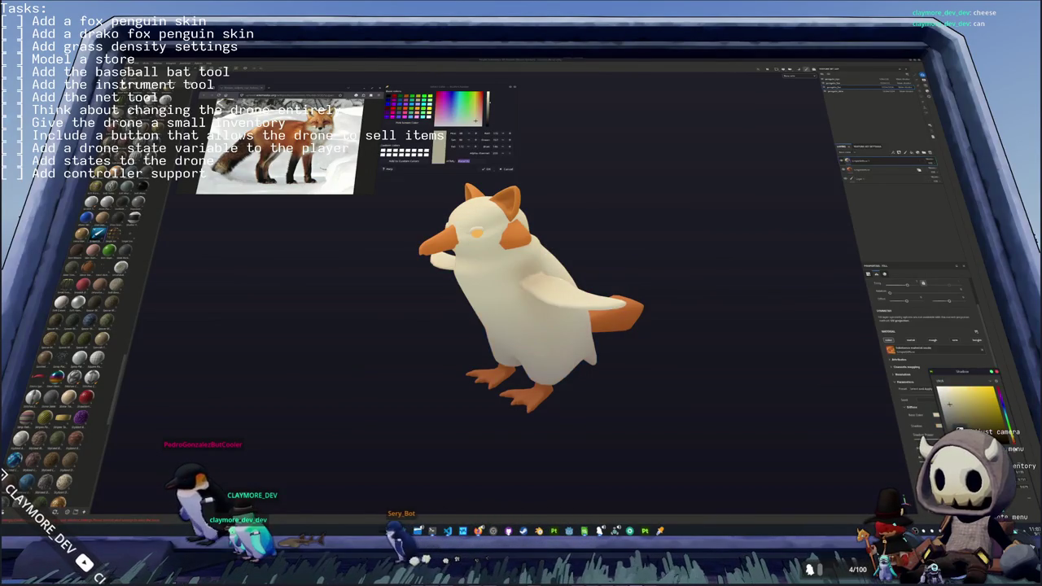
{"action": "left_click", "coordinate": [949, 404]}
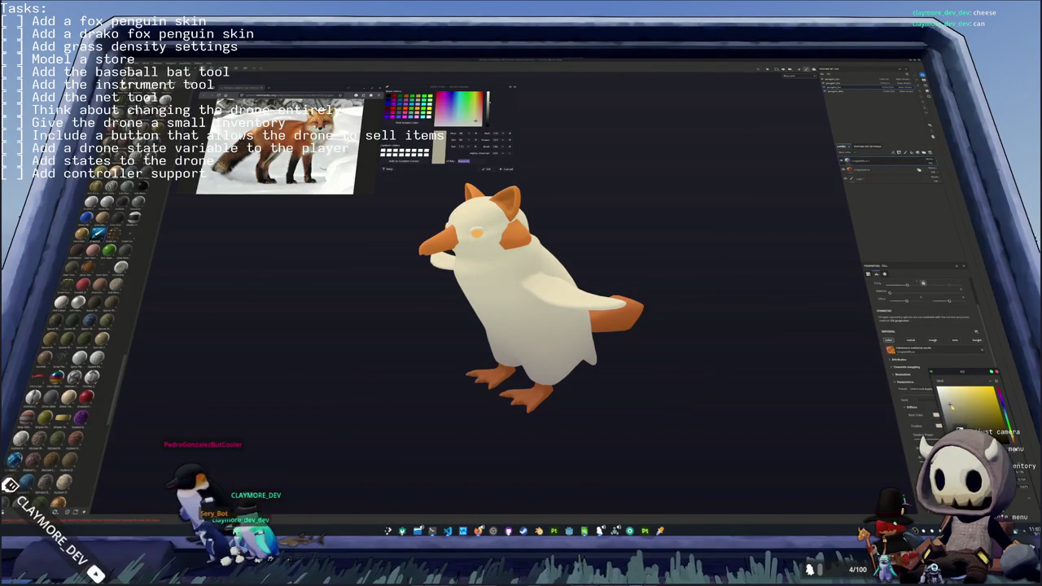
- Apply a command from the cream layer's right-click menu, then hide the layer so orange shows
{"action": "right_click", "coordinate": [867, 162]}
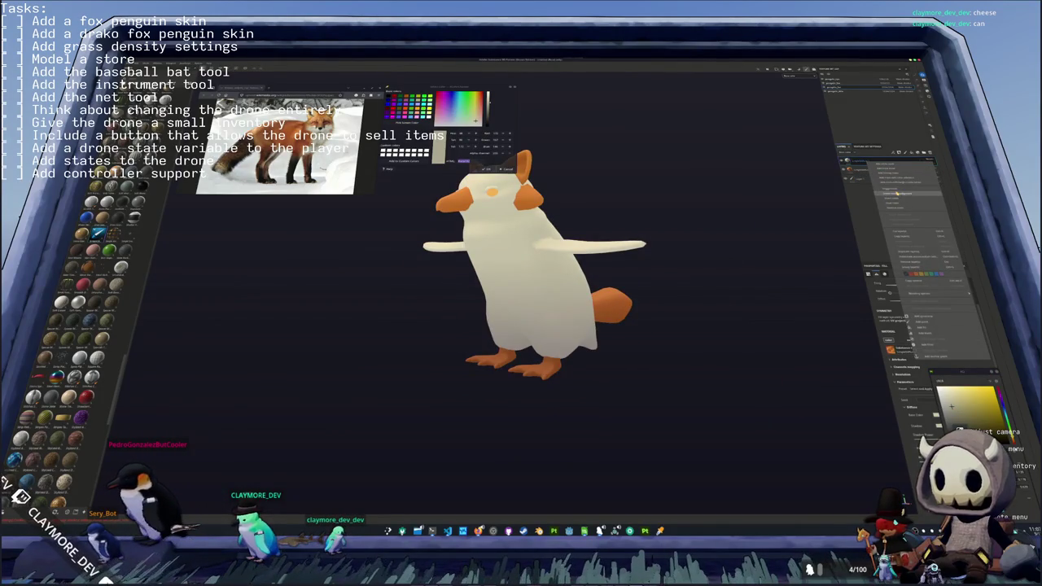
{"action": "left_click", "coordinate": [910, 257]}
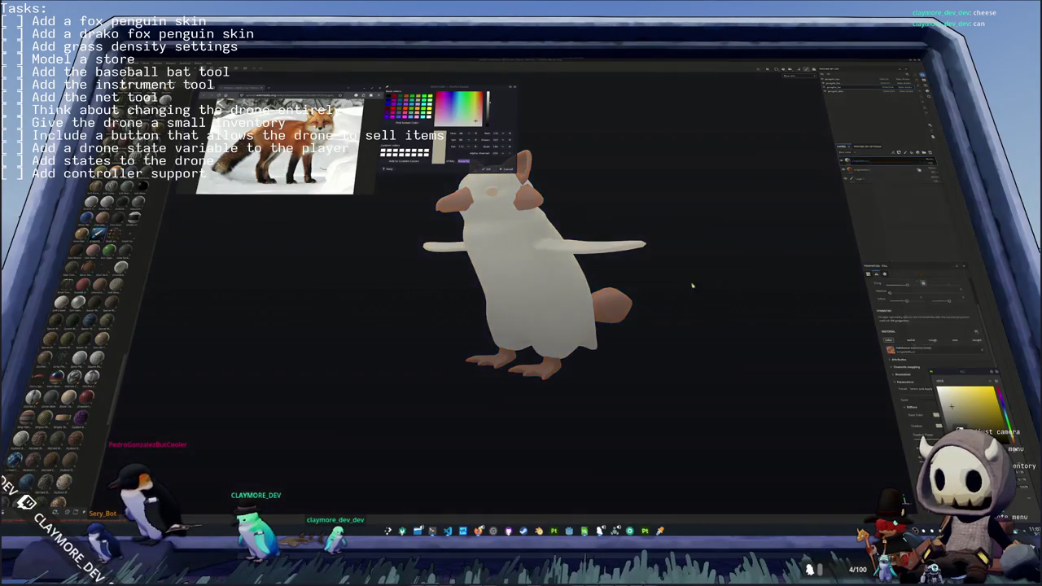
{"action": "right_click", "coordinate": [552, 306]}
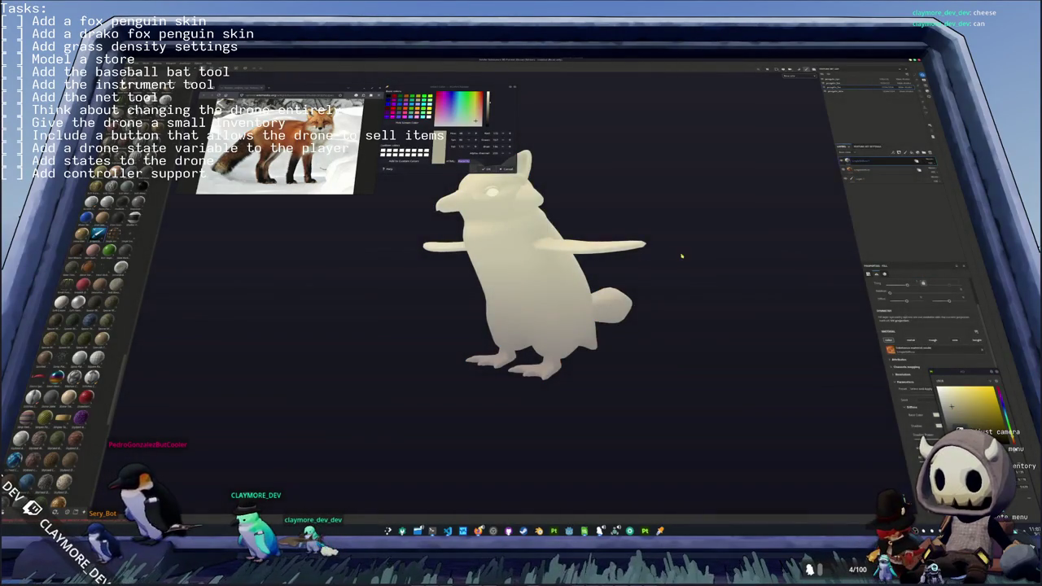
{"action": "left_click", "coordinate": [867, 169]}
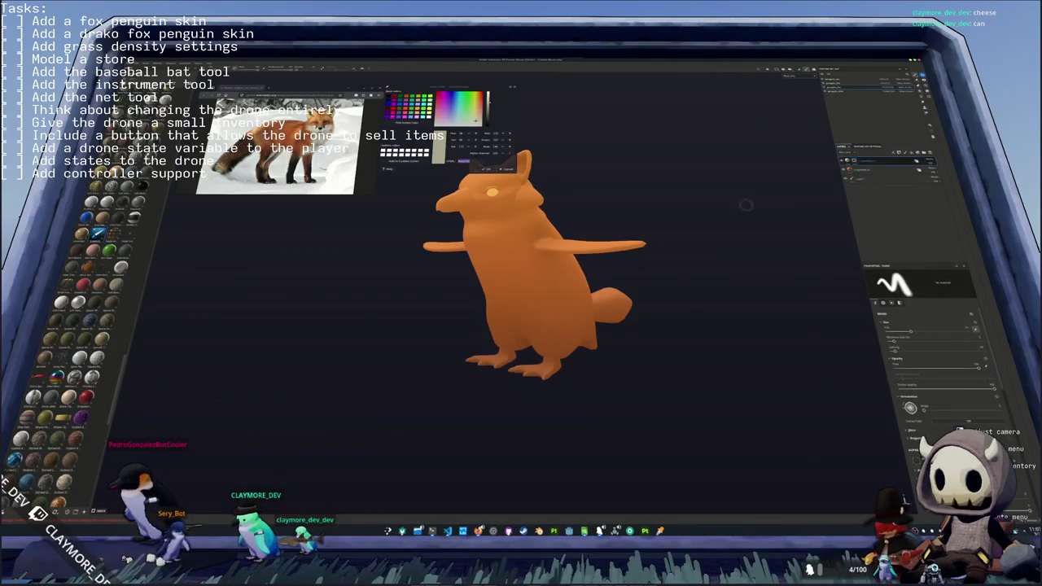
- Orbit and zoom in on the fox-penguin's head from a three-quarter, upward-looking angle
{"action": "left_click_drag", "start_coordinate": [721, 182], "coordinate": [723, 307], "text": "alt"}
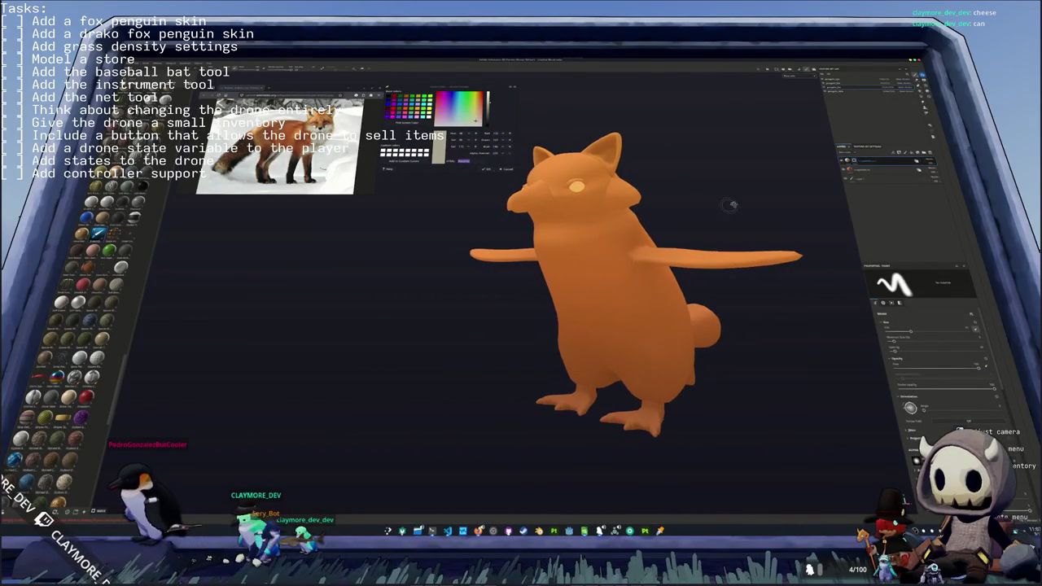
{"action": "scroll", "coordinate": [722, 307], "scroll_direction": "up", "scroll_amount": 2}
{"action": "scroll", "coordinate": [78, 362], "scroll_direction": "down", "scroll_amount": 3}
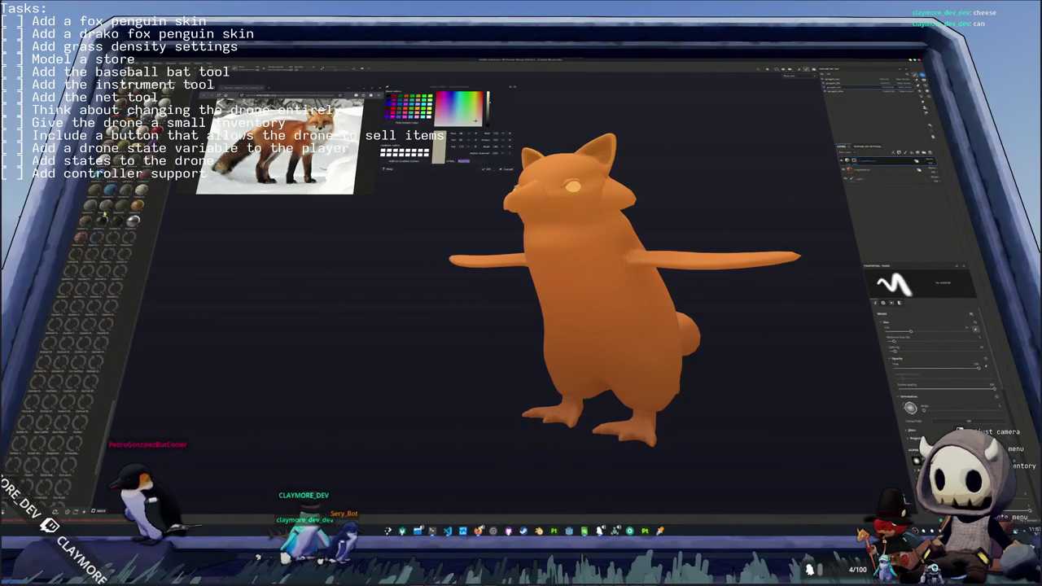
{"action": "mouse_move", "coordinate": [458, 256]}
{"action": "left_mouse_down", "text": "alt"}
{"action": "mouse_move", "coordinate": [595, 195]}
{"action": "mouse_move", "coordinate": [521, 204]}
{"action": "left_mouse_up", "text": "alt"}
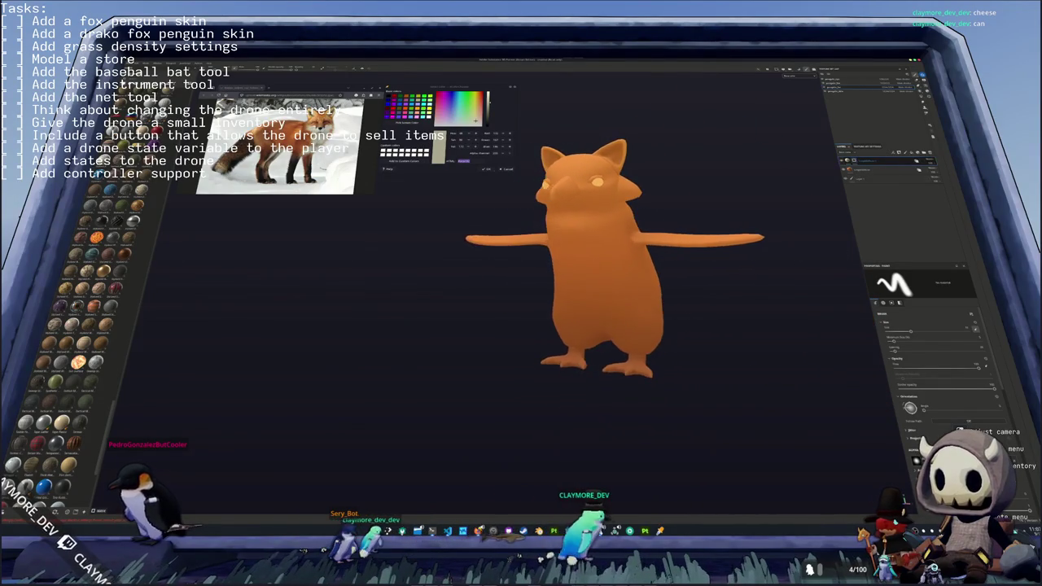
{"action": "scroll", "coordinate": [590, 299], "scroll_direction": "up", "scroll_amount": 5}
{"action": "mouse_move", "coordinate": [521, 203]}
{"action": "left_mouse_down", "text": "alt"}
{"action": "mouse_move", "coordinate": [590, 299]}
{"action": "mouse_move", "coordinate": [508, 242]}
{"action": "left_mouse_up", "text": "alt"}
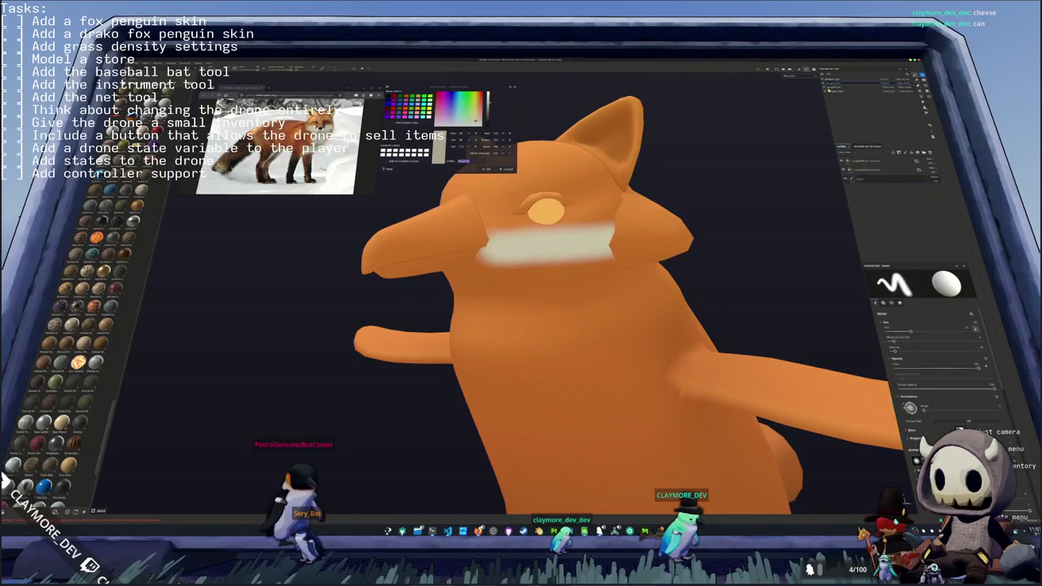
{"action": "left_click_drag", "start_coordinate": [509, 242], "coordinate": [562, 242], "text": "alt"}
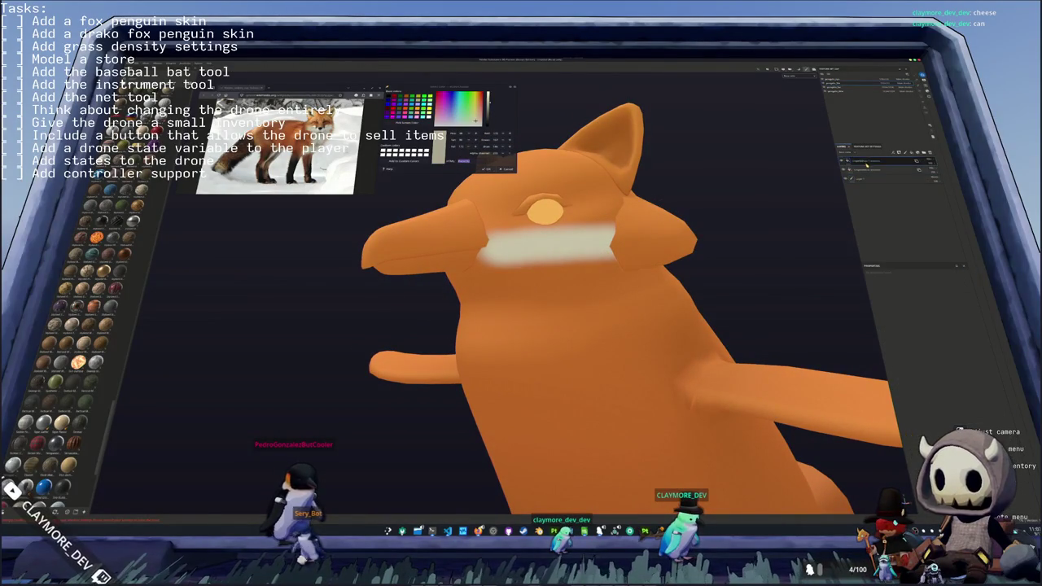
- Select the top layers in the stack and show the top fill layer's settings
{"action": "left_click", "coordinate": [868, 161]}
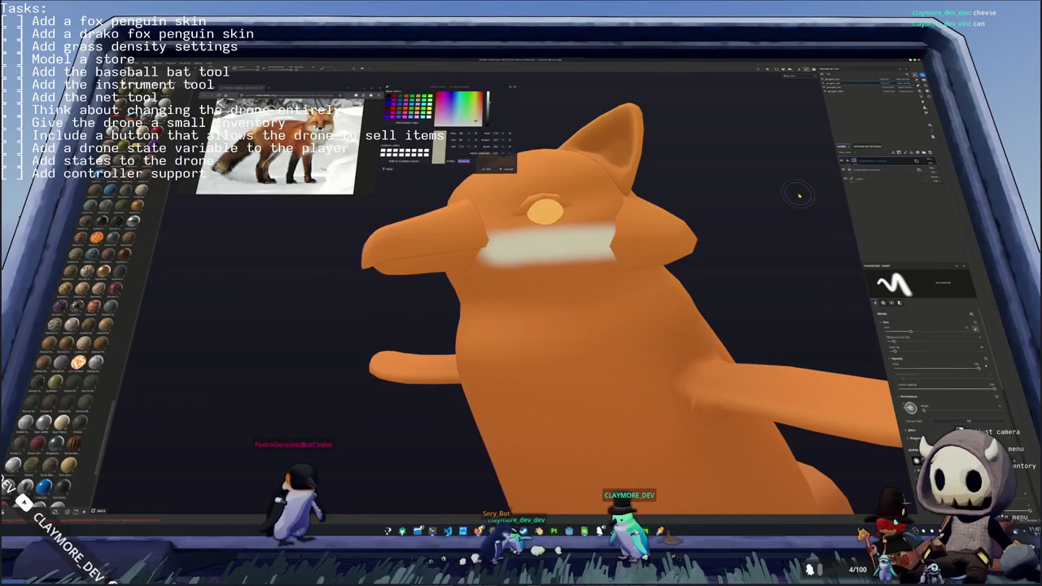
{"action": "left_click", "coordinate": [865, 168]}
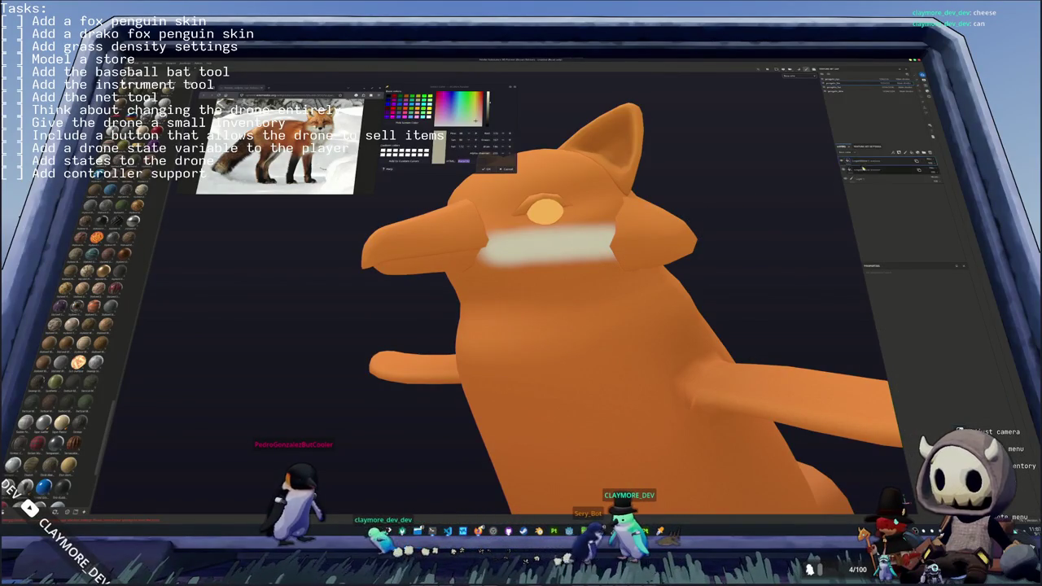
{"action": "left_click", "coordinate": [840, 86]}
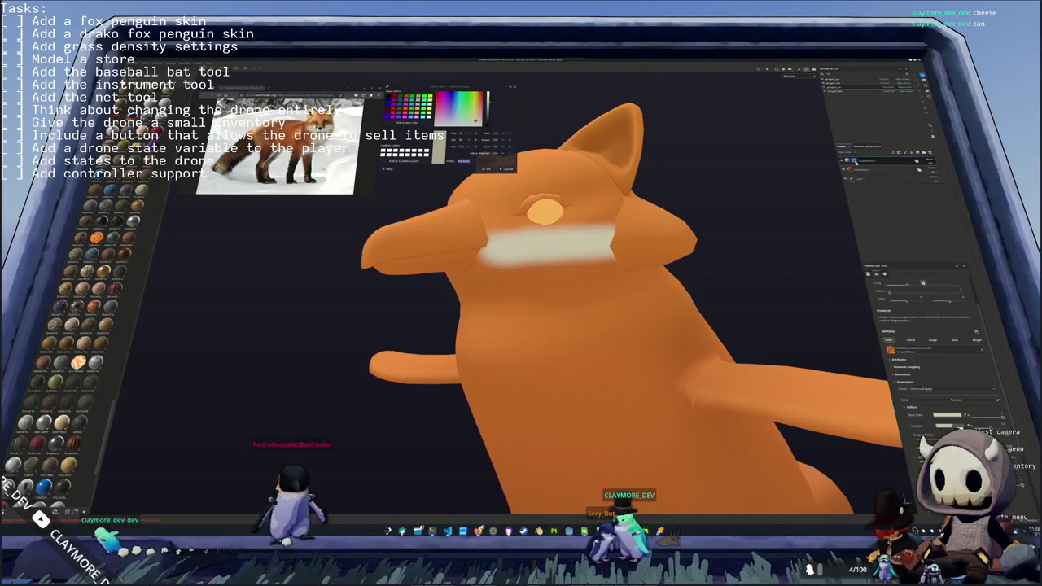
- Delete the muzzle-stripe layer and add a new layer at the top of the stack
{"action": "right_click", "coordinate": [855, 163]}
{"action": "left_click", "coordinate": [882, 201]}
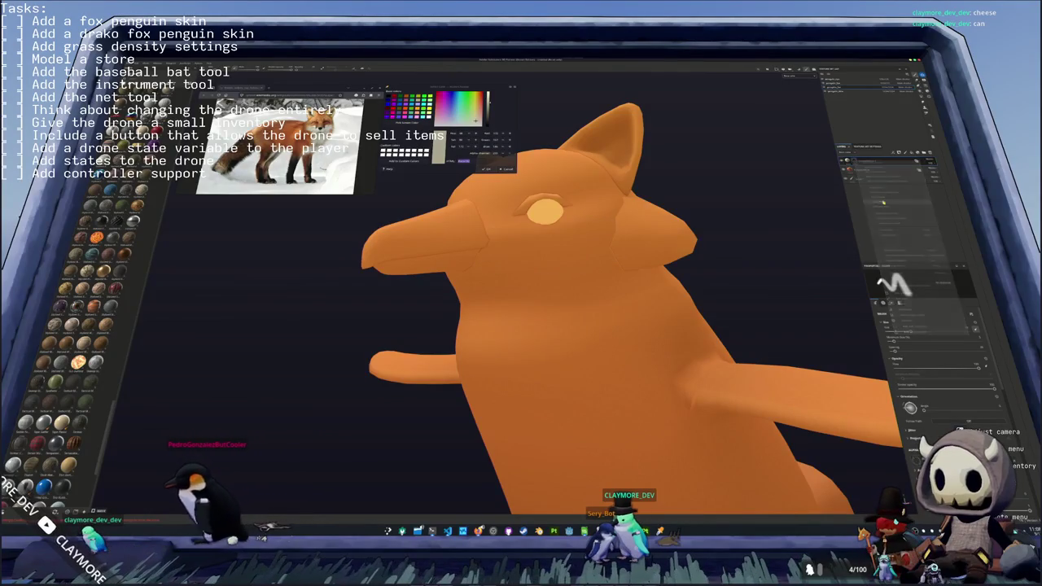
{"action": "left_click", "coordinate": [874, 163]}
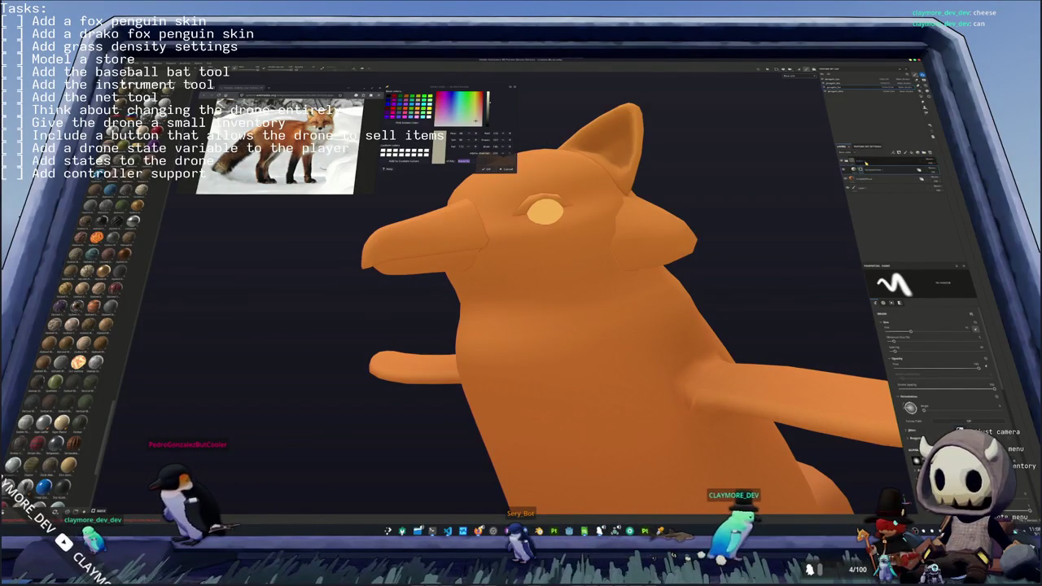
- Add a cream fill layer over the model from the layer menu
{"action": "right_click", "coordinate": [866, 162]}
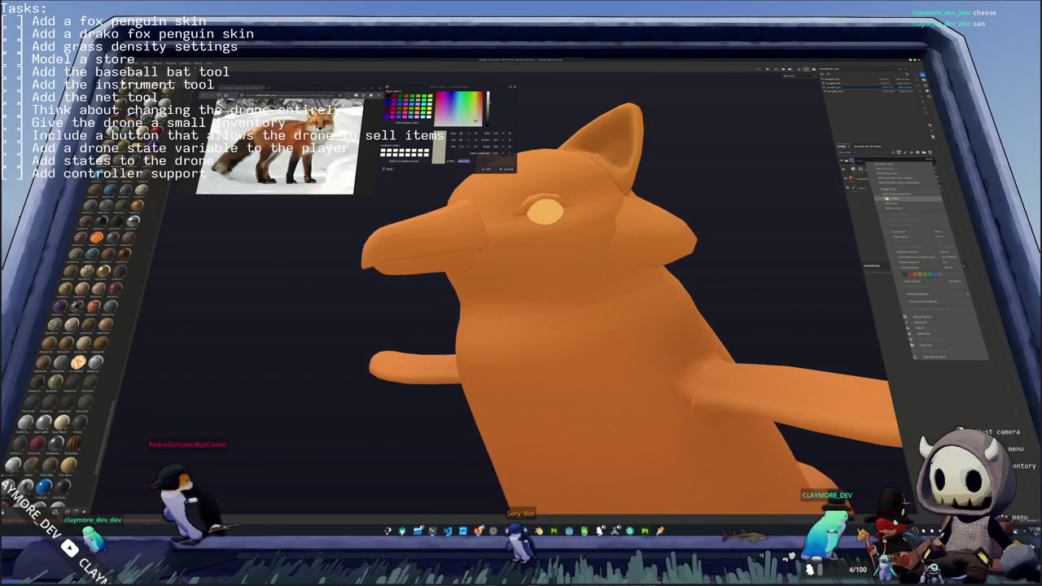
{"action": "left_click", "coordinate": [870, 242]}
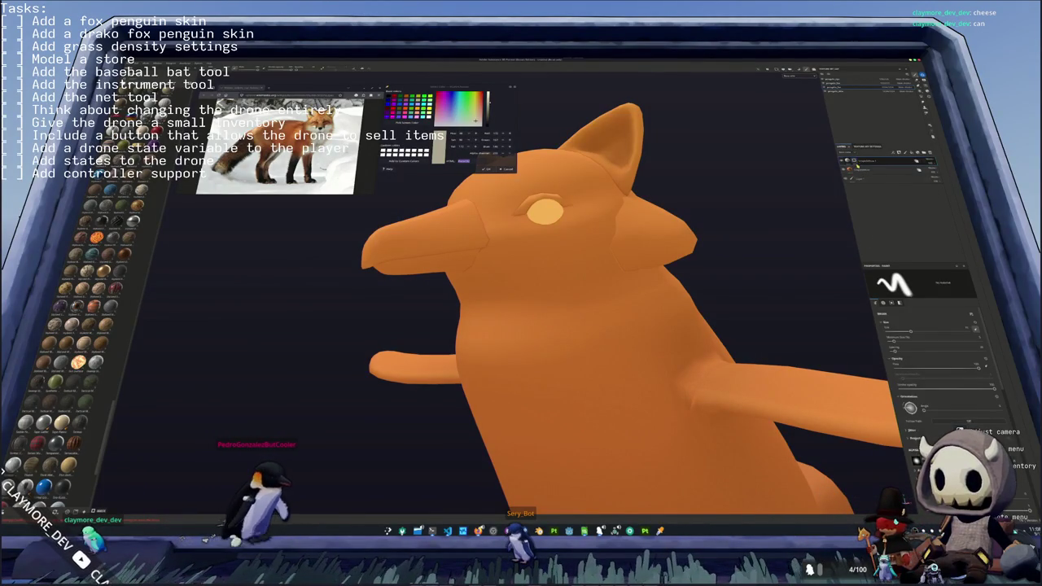
{"action": "right_click", "coordinate": [860, 173]}
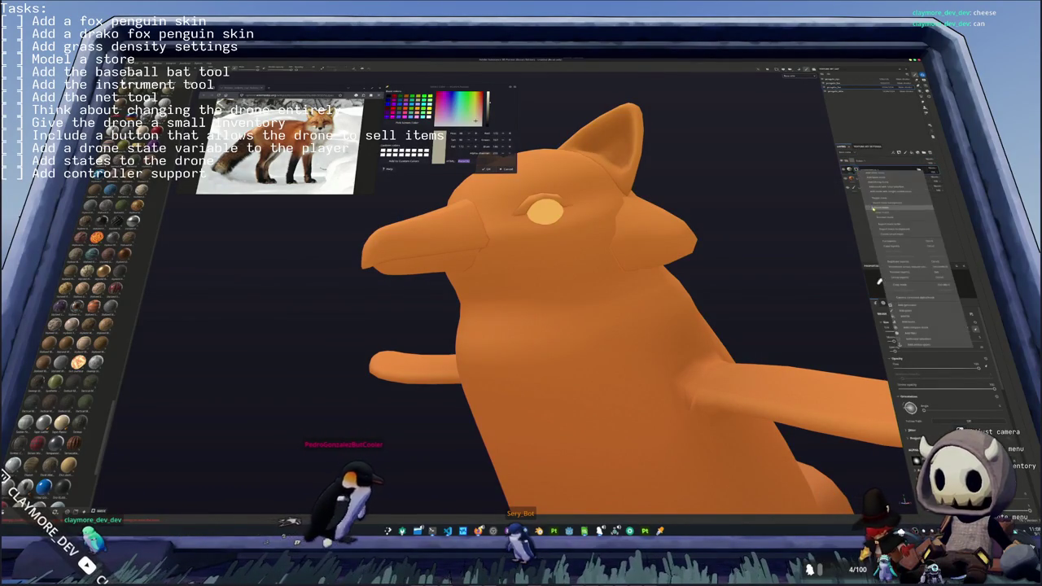
{"action": "left_click", "coordinate": [883, 216]}
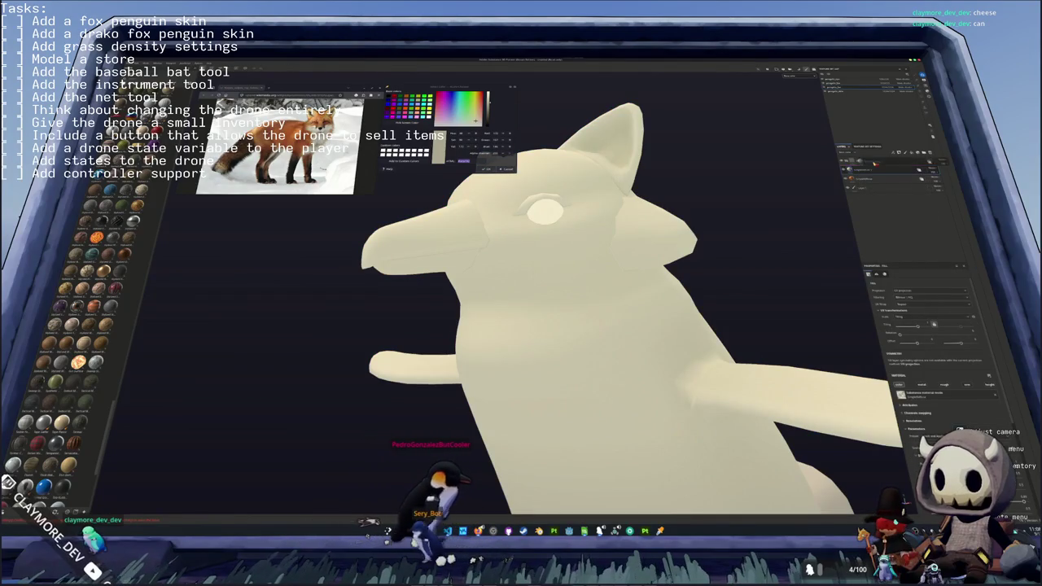
- Give the cream fill layer a black mask and expand its mask entries
{"action": "right_click", "coordinate": [863, 160]}
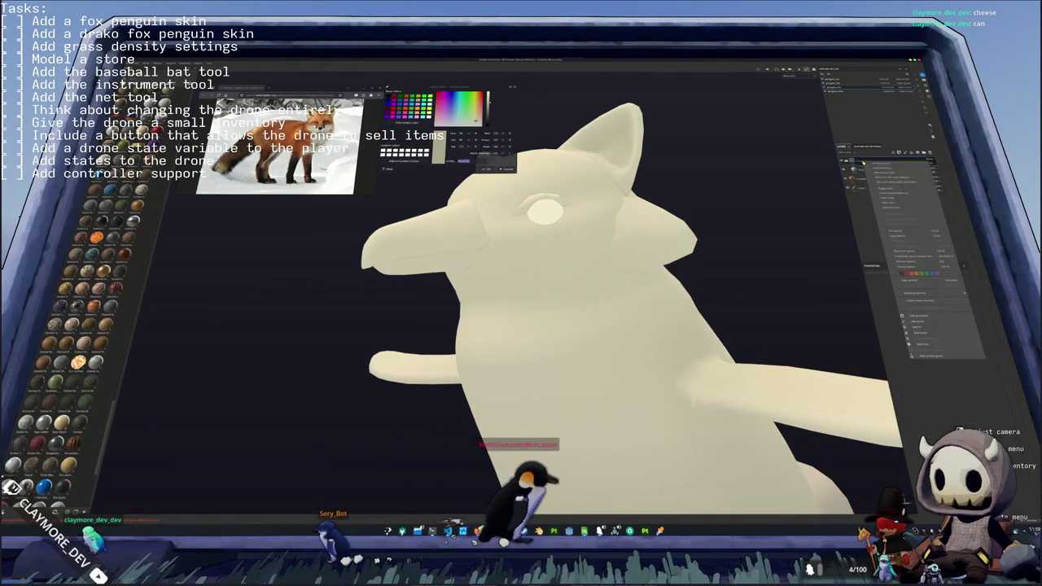
{"action": "left_click", "coordinate": [878, 169]}
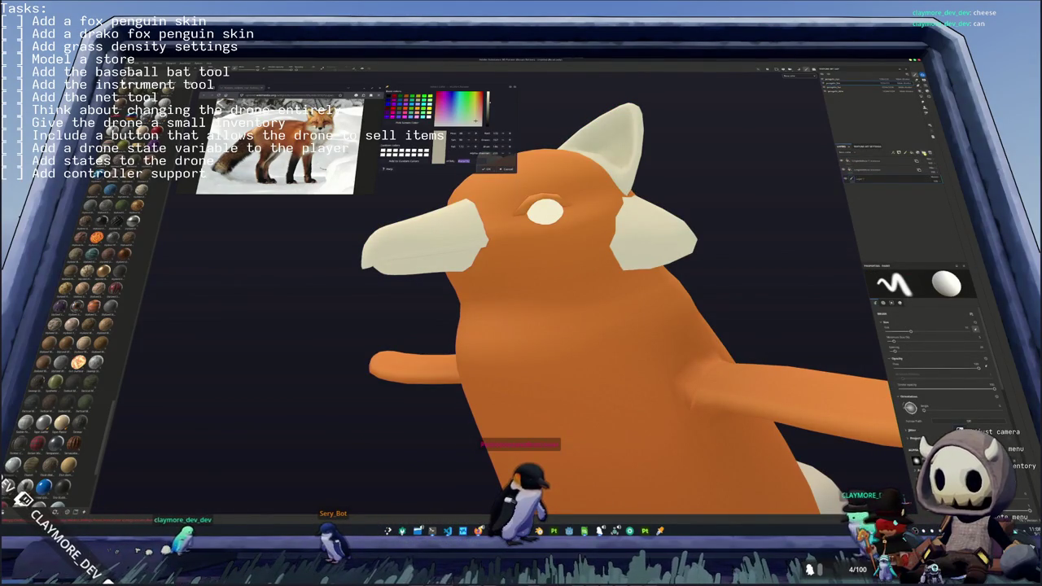
{"action": "left_click", "coordinate": [860, 171]}
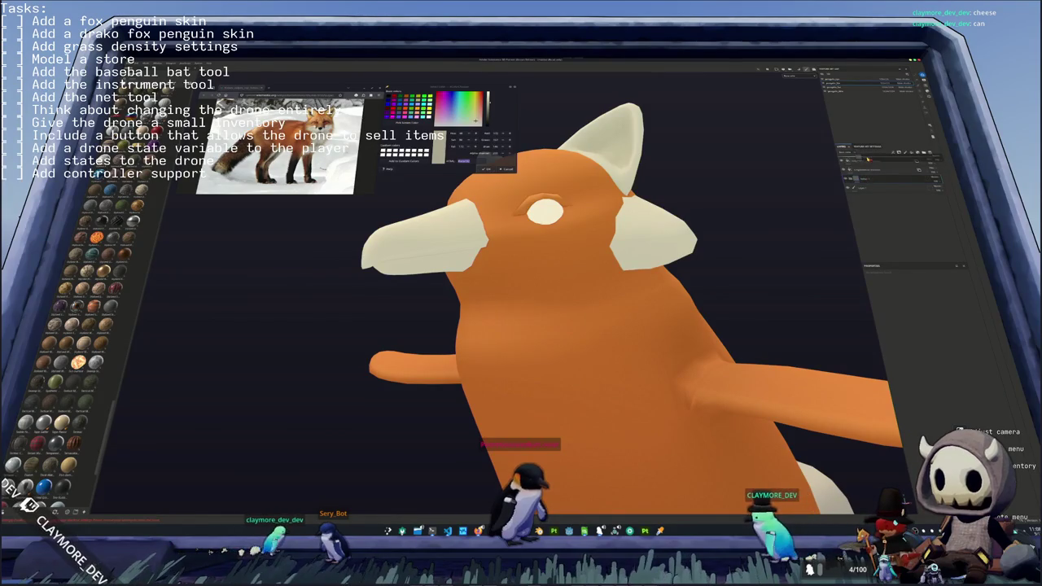
- Add a paint layer to the cream layer's mask and centre the fox's head in view
{"action": "right_click", "coordinate": [874, 166]}
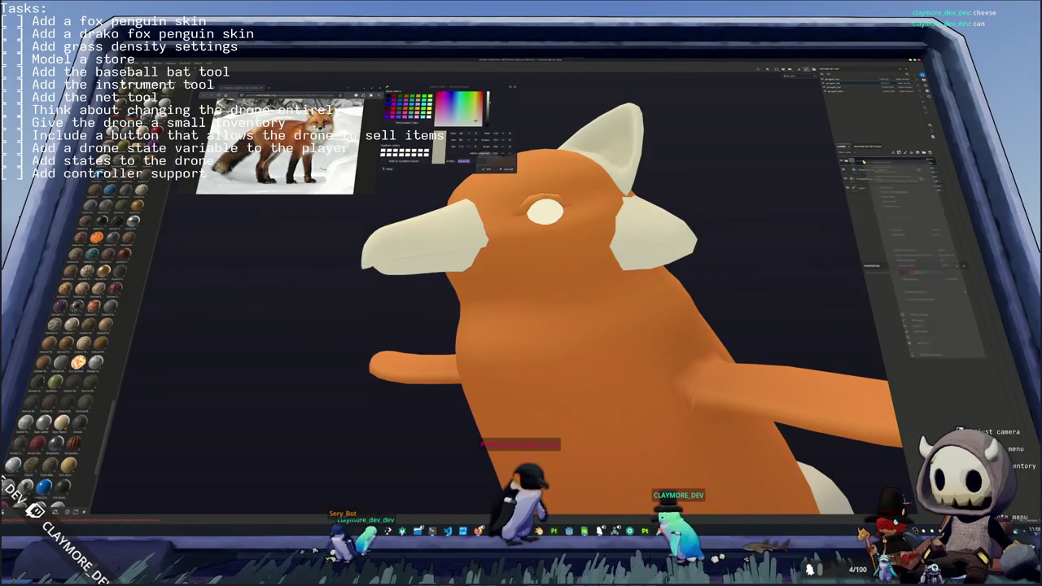
{"action": "left_click", "coordinate": [876, 168]}
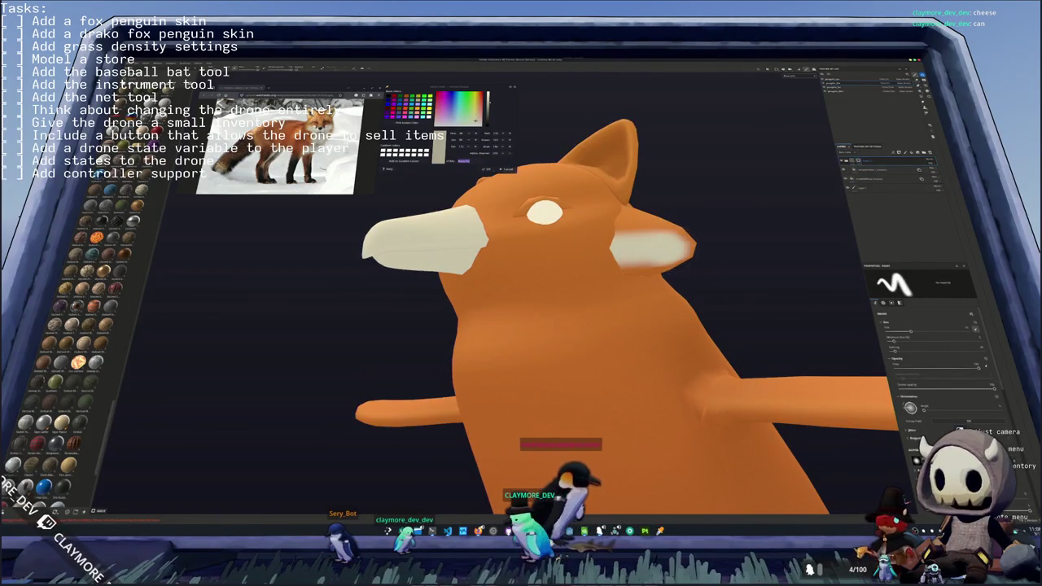
{"action": "left_click_drag", "start_coordinate": [586, 268], "coordinate": [651, 269], "text": "alt"}
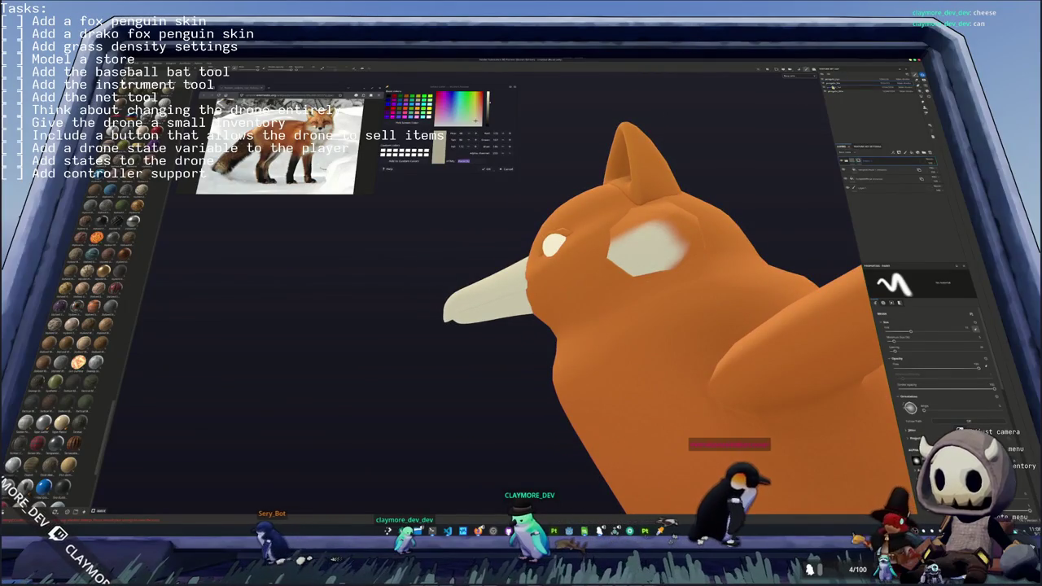
{"action": "left_click_drag", "start_coordinate": [651, 269], "coordinate": [617, 260], "text": "alt"}
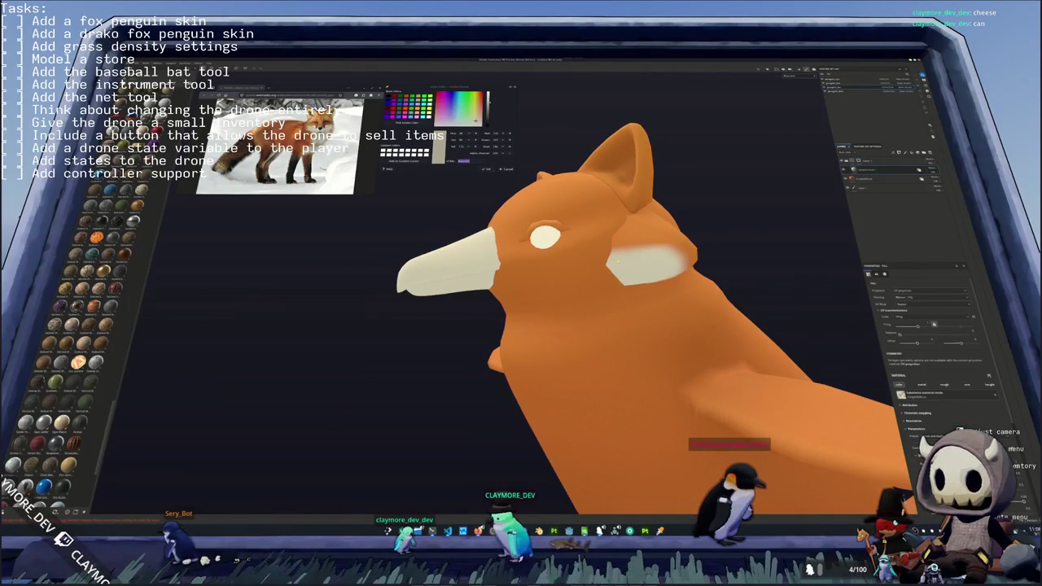
{"action": "middle_click_drag", "start_coordinate": [618, 261], "coordinate": [661, 238], "text": "alt"}
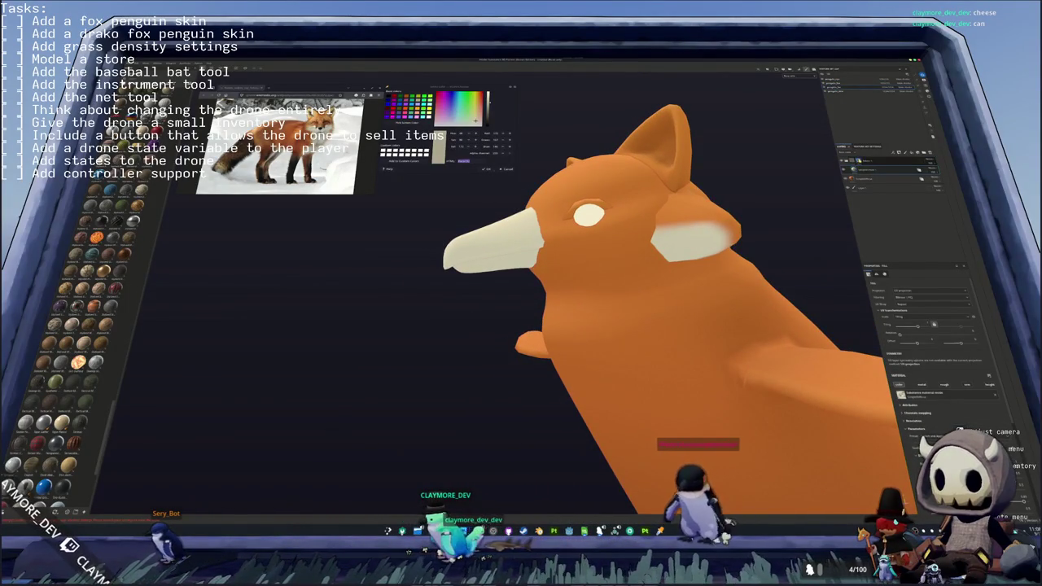
- Paint a cream stripe across the fox's face, redoing the first stroke
{"action": "mouse_move", "coordinate": [661, 238]}
{"action": "left_mouse_down", "text": "alt"}
{"action": "mouse_move", "coordinate": [529, 254]}
{"action": "mouse_move", "coordinate": [570, 244]}
{"action": "left_mouse_up", "text": "alt"}
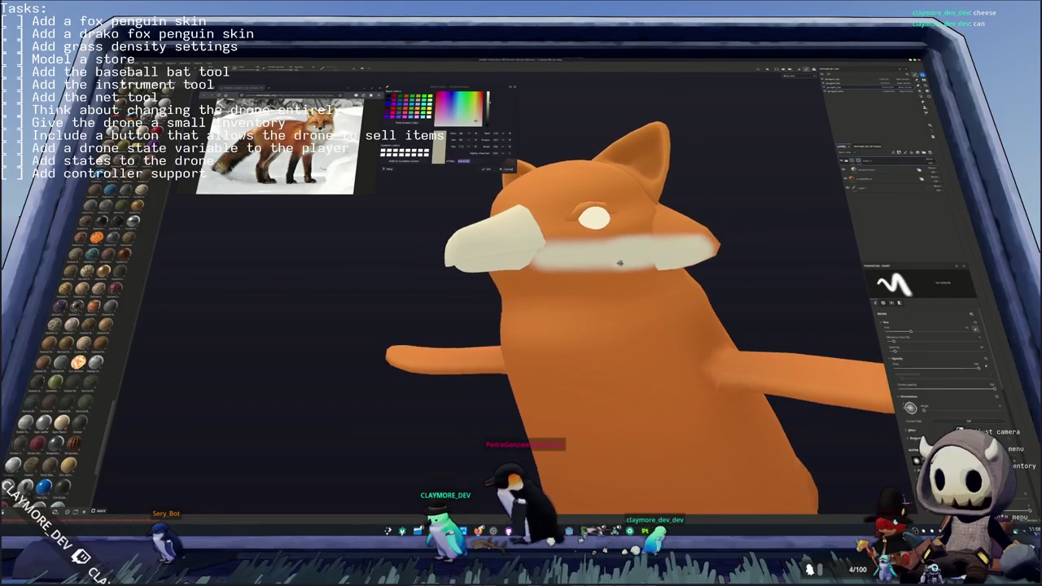
{"action": "key", "text": "ctrl+z"}
{"action": "left_click_drag", "start_coordinate": [655, 245], "coordinate": [554, 250]}
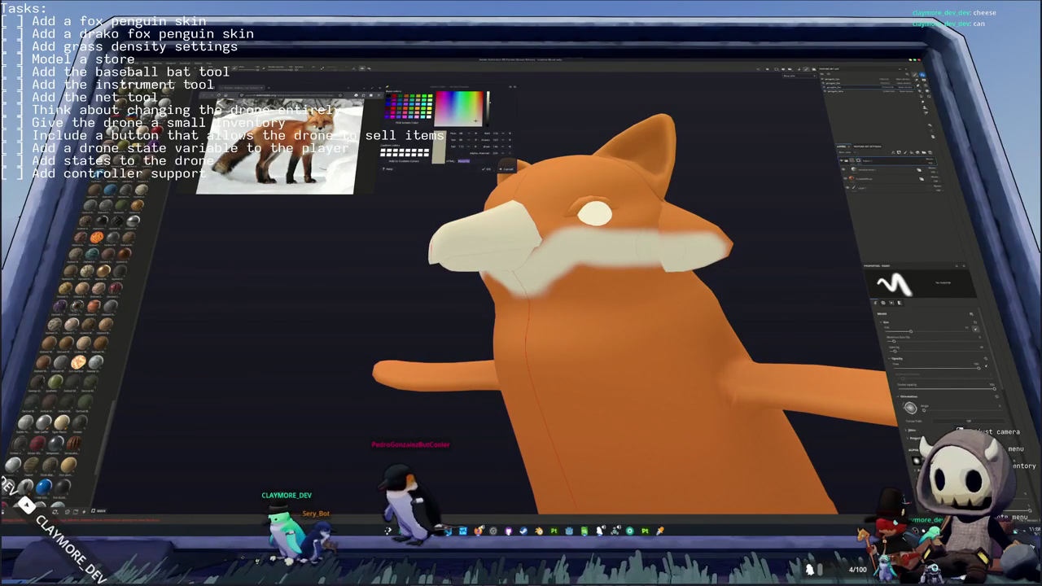
{"action": "scroll", "coordinate": [638, 235], "scroll_direction": "up", "scroll_amount": 3}
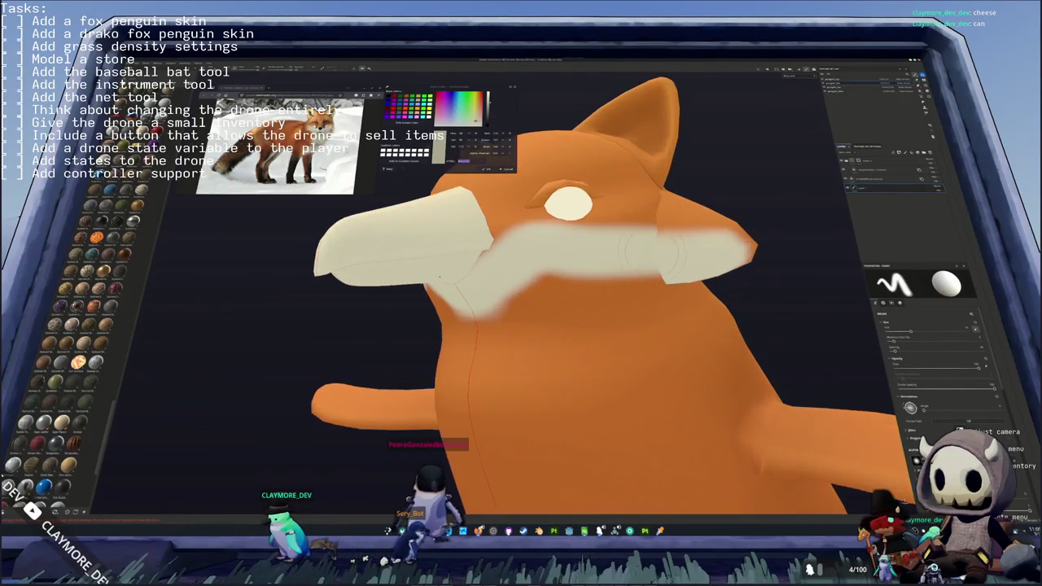
{"action": "scroll", "coordinate": [638, 234], "scroll_direction": "up", "scroll_amount": 2}
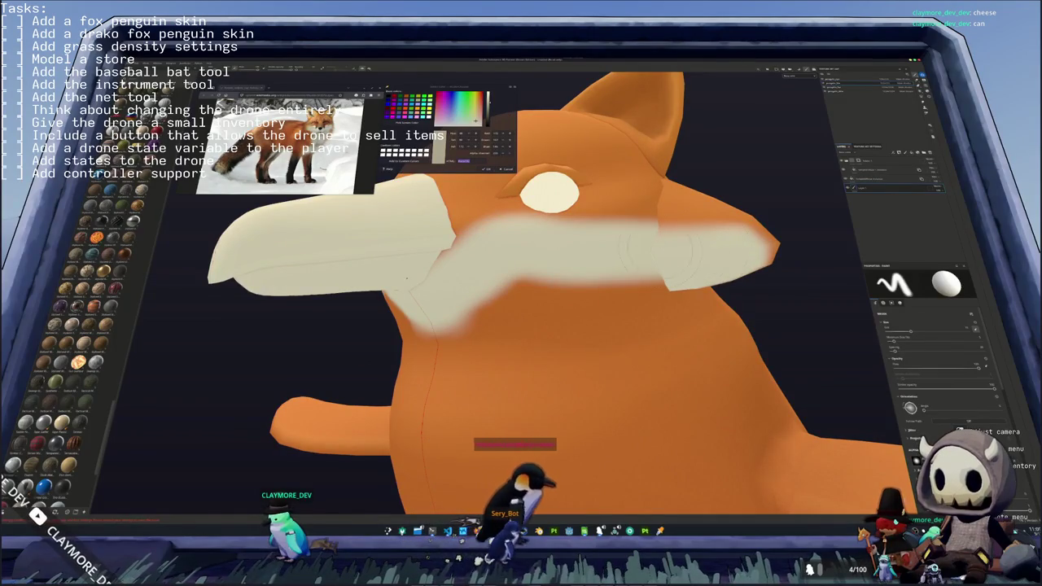
- Select the top paint layer and paint a cream stroke down the fox's chest
{"action": "left_click", "coordinate": [879, 160]}
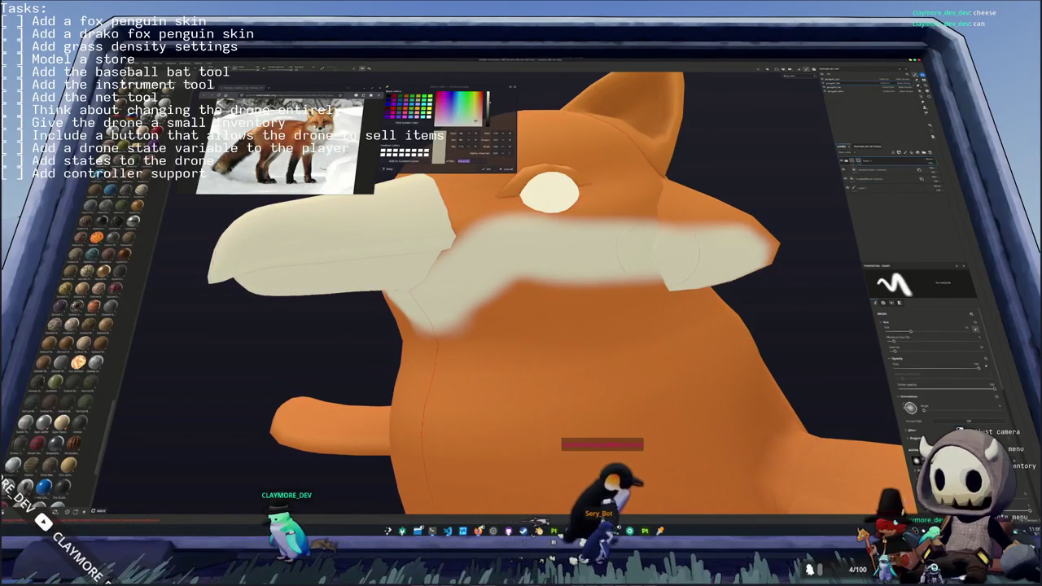
{"action": "mouse_move", "coordinate": [761, 269]}
{"action": "left_mouse_down", "text": "alt"}
{"action": "mouse_move", "coordinate": [625, 342]}
{"action": "mouse_move", "coordinate": [647, 144]}
{"action": "left_mouse_up", "text": "alt"}
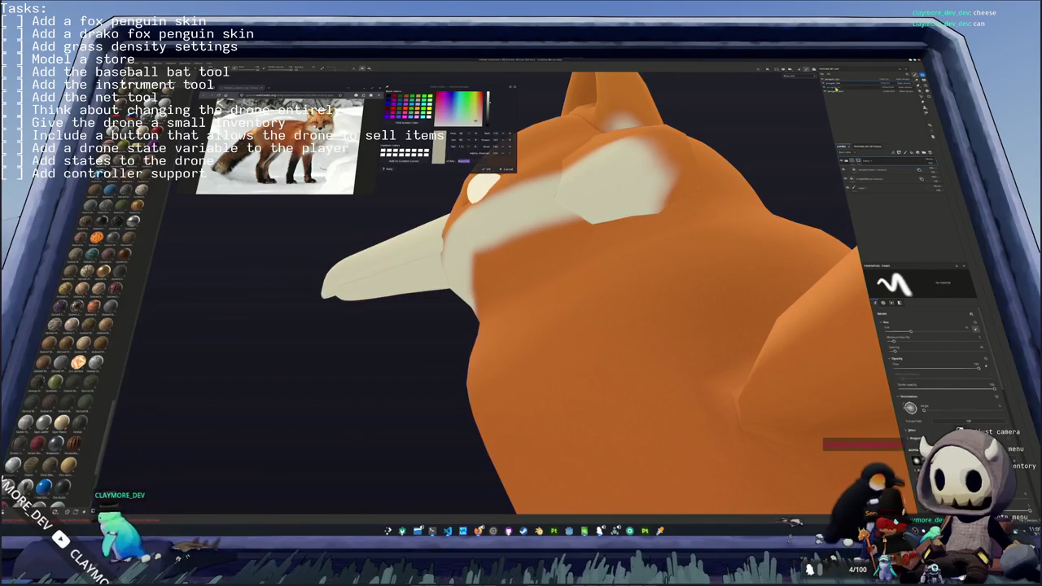
{"action": "left_click", "coordinate": [630, 239]}
{"action": "left_click", "coordinate": [863, 161]}
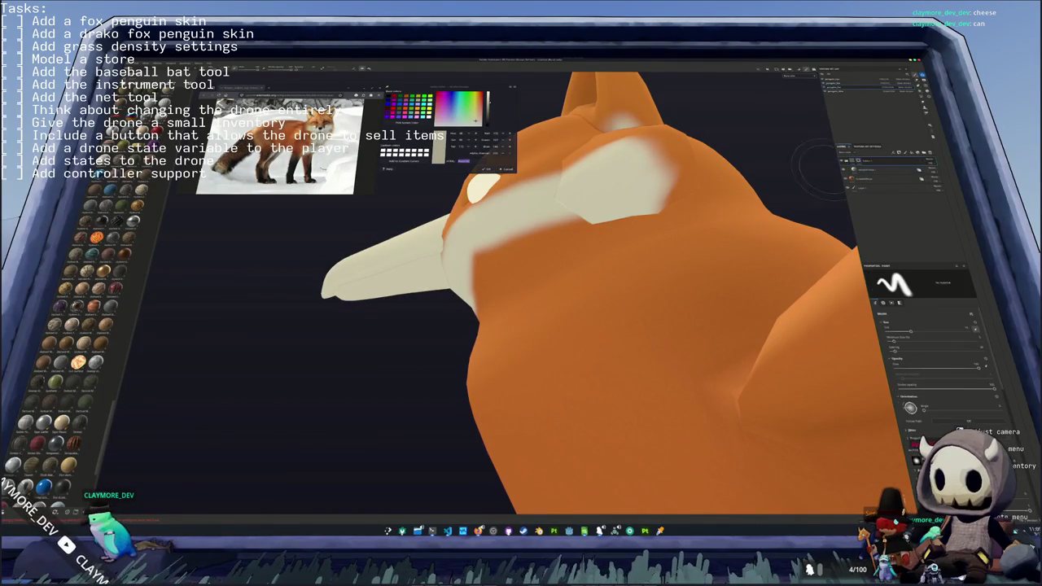
{"action": "left_click_drag", "start_coordinate": [661, 220], "coordinate": [610, 285]}
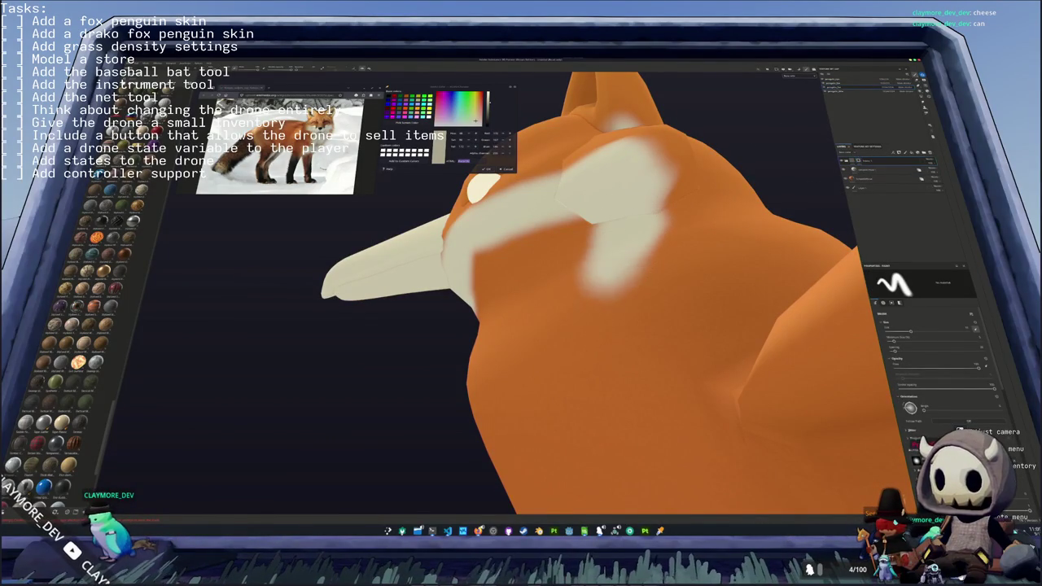
- Widen the cream belly stripe and extend it up toward the chest
{"action": "left_click_drag", "start_coordinate": [598, 353], "coordinate": [541, 277], "text": "alt"}
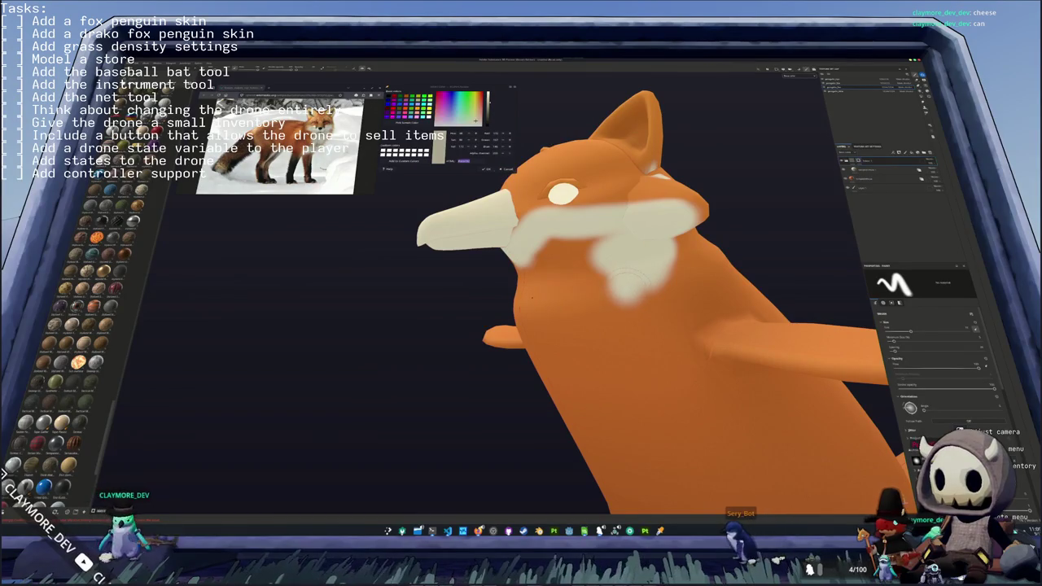
{"action": "mouse_move", "coordinate": [624, 293]}
{"action": "left_mouse_down", "text": "alt"}
{"action": "mouse_move", "coordinate": [652, 192]}
{"action": "mouse_move", "coordinate": [620, 289]}
{"action": "mouse_move", "coordinate": [628, 187]}
{"action": "mouse_move", "coordinate": [598, 249]}
{"action": "mouse_move", "coordinate": [639, 342]}
{"action": "left_mouse_up", "text": "alt"}
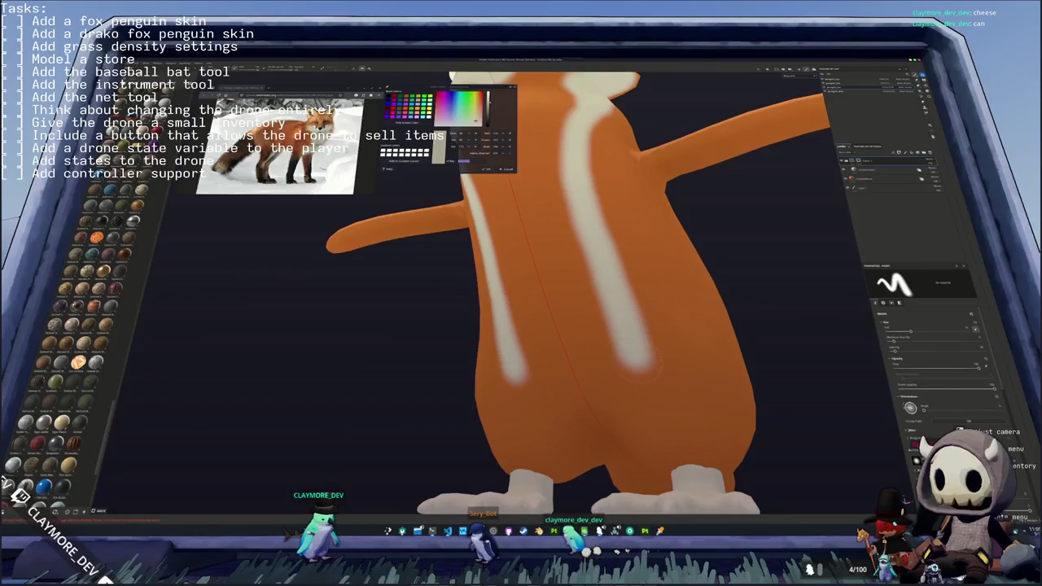
{"action": "mouse_move", "coordinate": [648, 388]}
{"action": "left_mouse_down", "text": "alt"}
{"action": "mouse_move", "coordinate": [771, 263]}
{"action": "mouse_move", "coordinate": [671, 295]}
{"action": "mouse_move", "coordinate": [610, 340]}
{"action": "mouse_move", "coordinate": [544, 303]}
{"action": "mouse_move", "coordinate": [561, 342]}
{"action": "mouse_move", "coordinate": [545, 333]}
{"action": "mouse_move", "coordinate": [586, 309]}
{"action": "left_mouse_up", "text": "alt"}
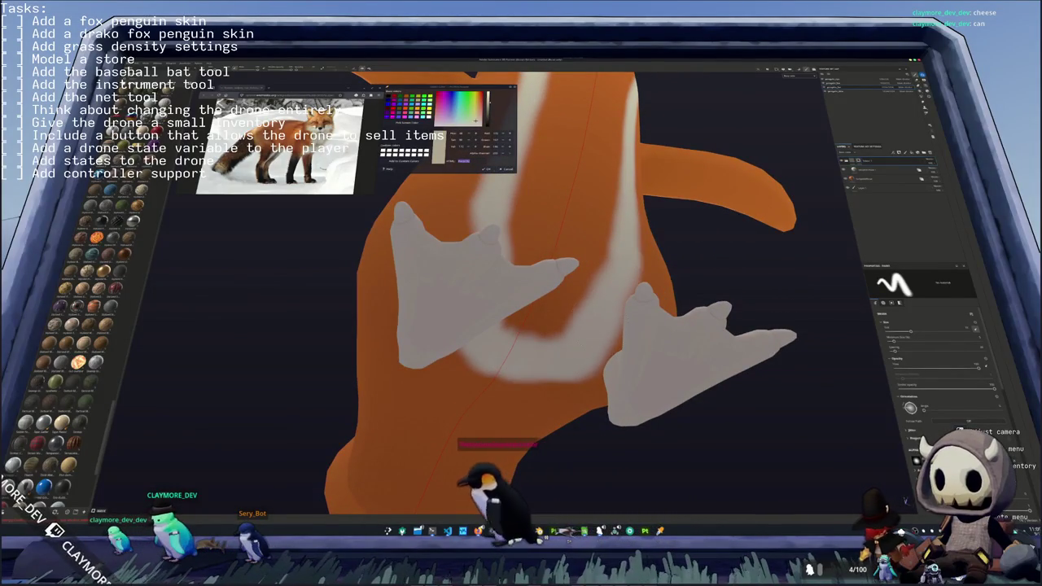
{"action": "mouse_move", "coordinate": [584, 291]}
{"action": "left_mouse_down", "text": "alt"}
{"action": "mouse_move", "coordinate": [497, 298]}
{"action": "mouse_move", "coordinate": [586, 280]}
{"action": "mouse_move", "coordinate": [521, 317]}
{"action": "left_mouse_up", "text": "alt"}
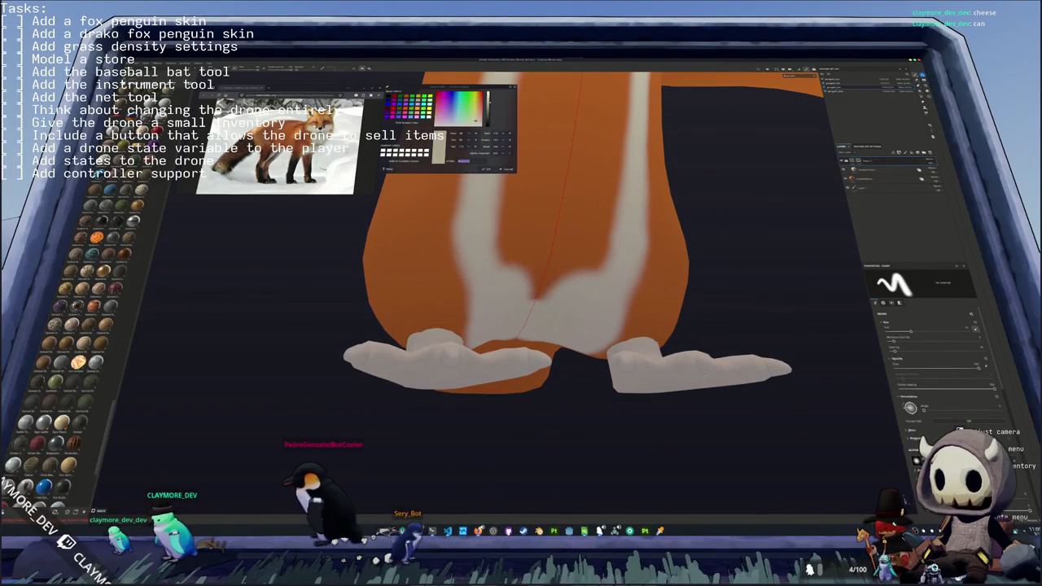
{"action": "mouse_move", "coordinate": [501, 269]}
{"action": "left_mouse_down"}
{"action": "mouse_move", "coordinate": [602, 244]}
{"action": "mouse_move", "coordinate": [513, 236]}
{"action": "mouse_move", "coordinate": [521, 204]}
{"action": "left_mouse_up"}
{"action": "left_click_drag", "start_coordinate": [594, 256], "coordinate": [602, 212]}
{"action": "left_click_drag", "start_coordinate": [521, 215], "coordinate": [529, 146]}
{"action": "mouse_move", "coordinate": [602, 220]}
{"action": "left_mouse_down"}
{"action": "mouse_move", "coordinate": [611, 155]}
{"action": "mouse_move", "coordinate": [562, 232]}
{"action": "left_mouse_up"}
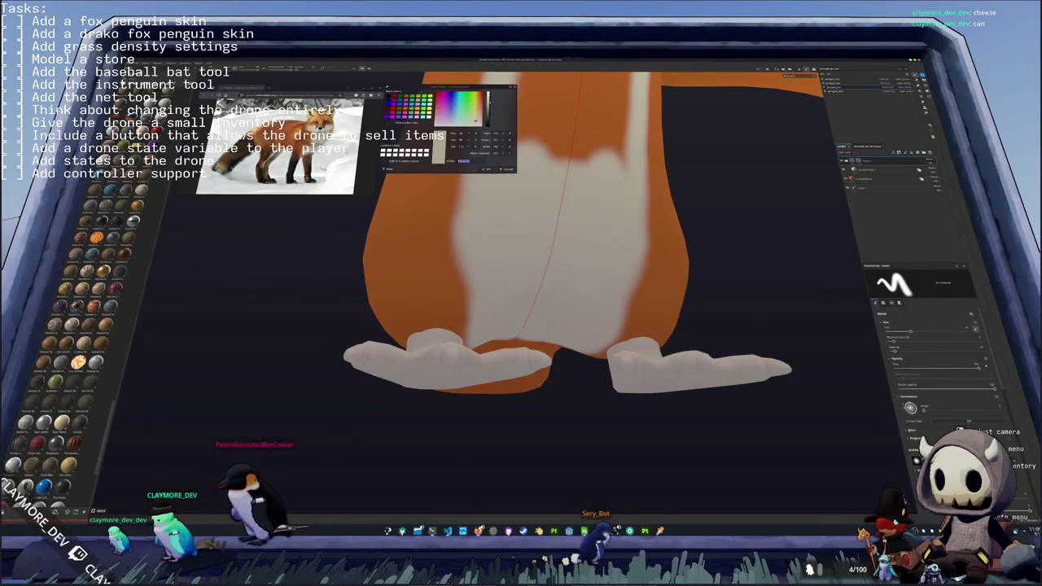
{"action": "left_click_drag", "start_coordinate": [541, 150], "coordinate": [599, 130]}
- Frame the fox, repaint over the belly stripe to smooth it, and check it from below
{"action": "key", "text": "f"}
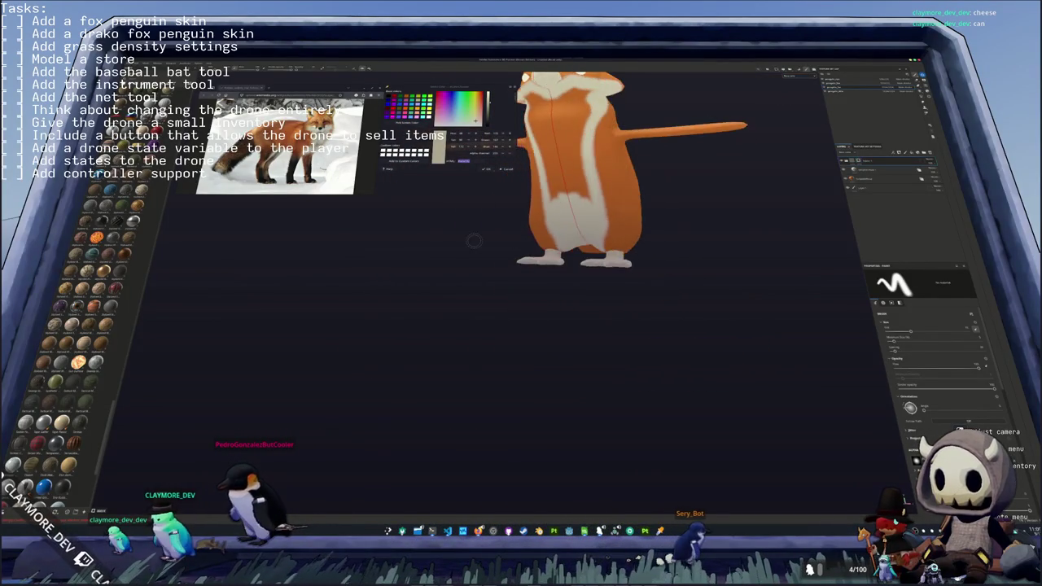
{"action": "scroll", "coordinate": [537, 322], "scroll_direction": "up", "scroll_amount": 2}
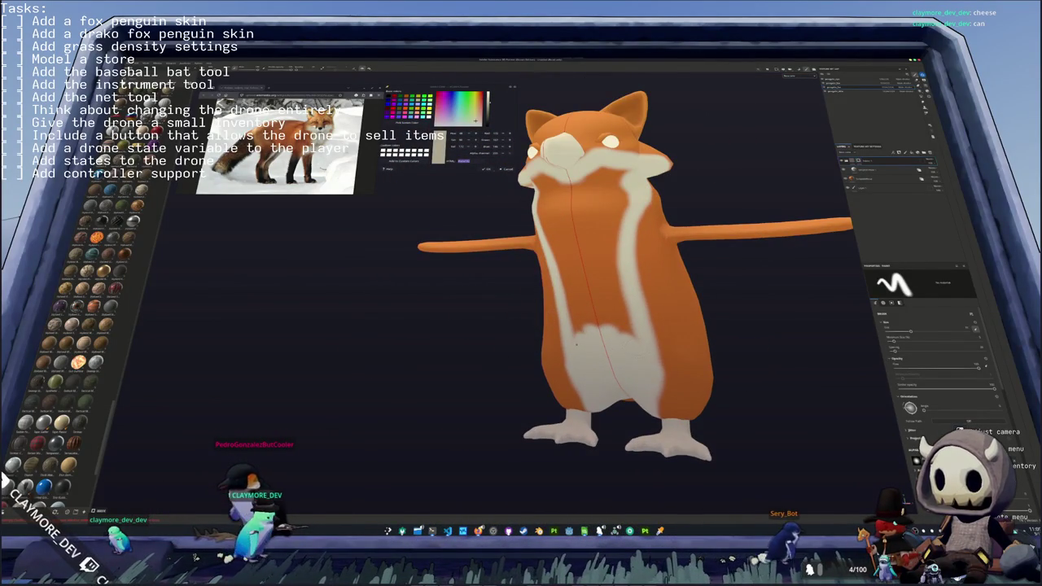
{"action": "left_click_drag", "start_coordinate": [618, 269], "coordinate": [619, 334]}
{"action": "mouse_move", "coordinate": [606, 245]}
{"action": "left_mouse_down"}
{"action": "mouse_move", "coordinate": [611, 334]}
{"action": "mouse_move", "coordinate": [582, 297]}
{"action": "left_mouse_up"}
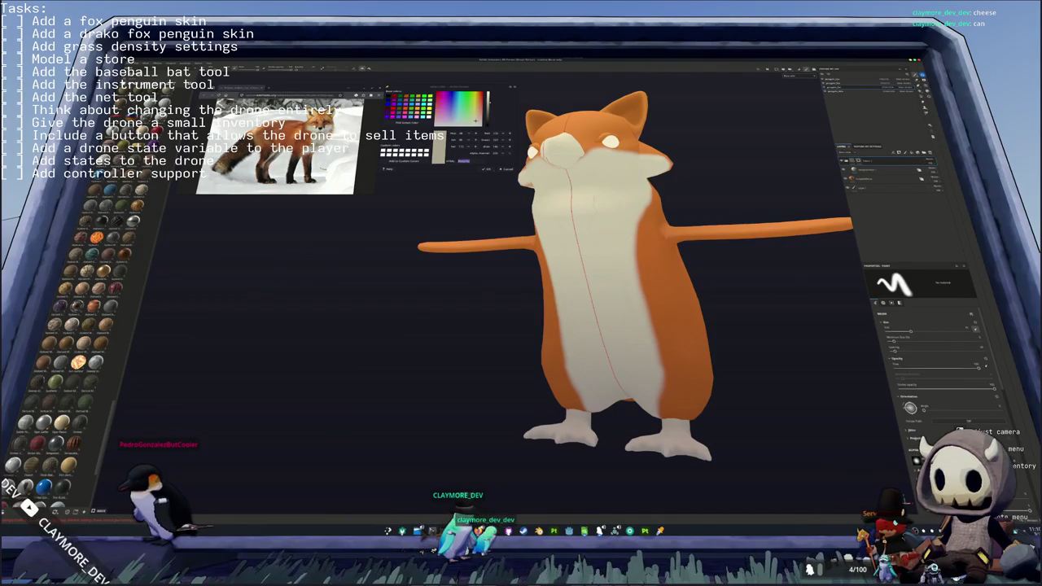
{"action": "middle_click_drag", "start_coordinate": [535, 222], "coordinate": [593, 279]}
{"action": "mouse_move", "coordinate": [570, 244]}
{"action": "middle_mouse_down"}
{"action": "mouse_move", "coordinate": [592, 231]}
{"action": "mouse_move", "coordinate": [583, 247]}
{"action": "mouse_move", "coordinate": [777, 374]}
{"action": "middle_mouse_up"}
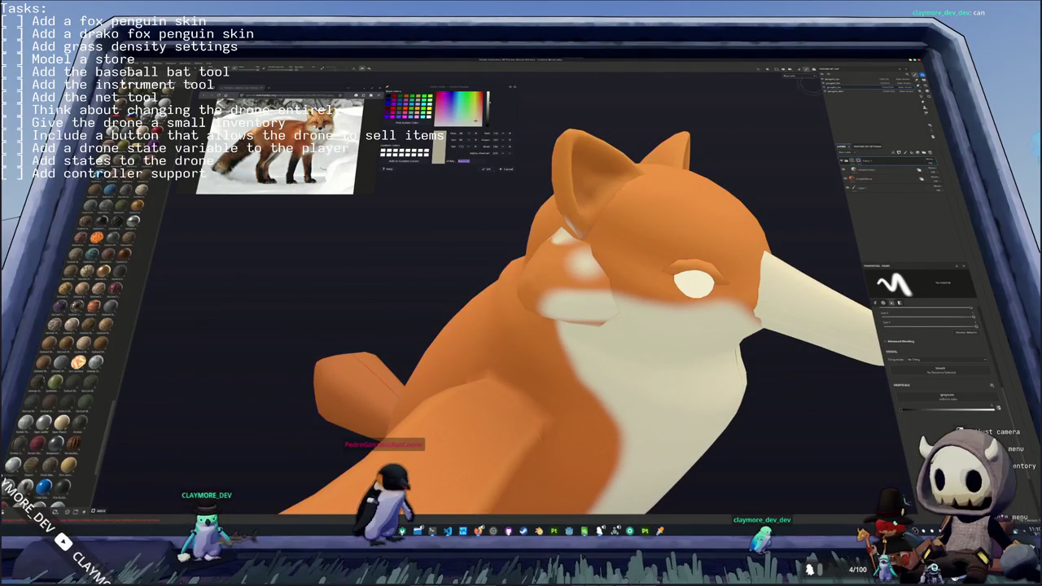
- Inspect the layers and undo the cream patches near the fox's eye and cheek
{"action": "left_click", "coordinate": [887, 163]}
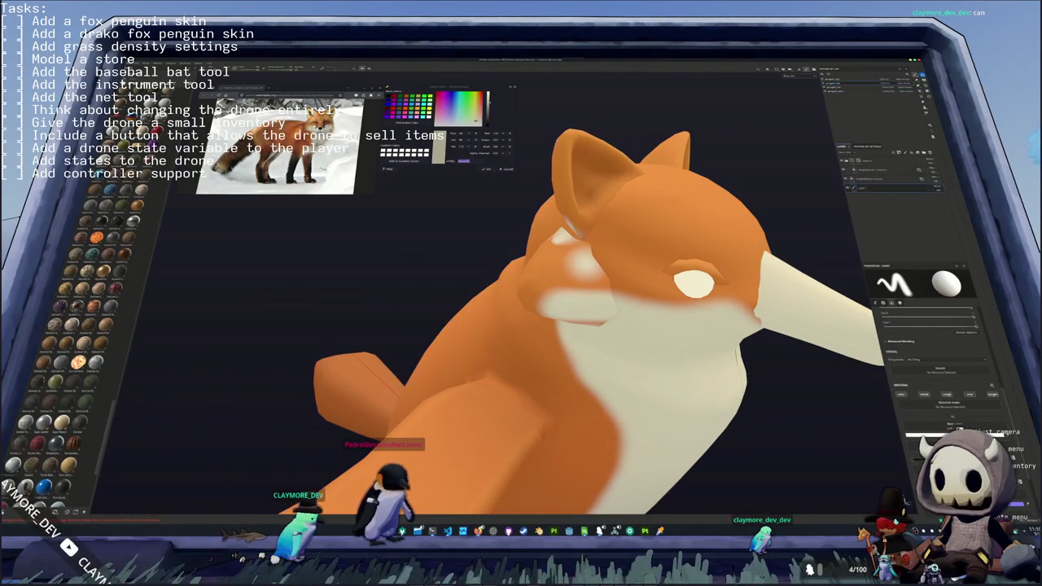
{"action": "middle_click_drag", "start_coordinate": [586, 326], "coordinate": [570, 325]}
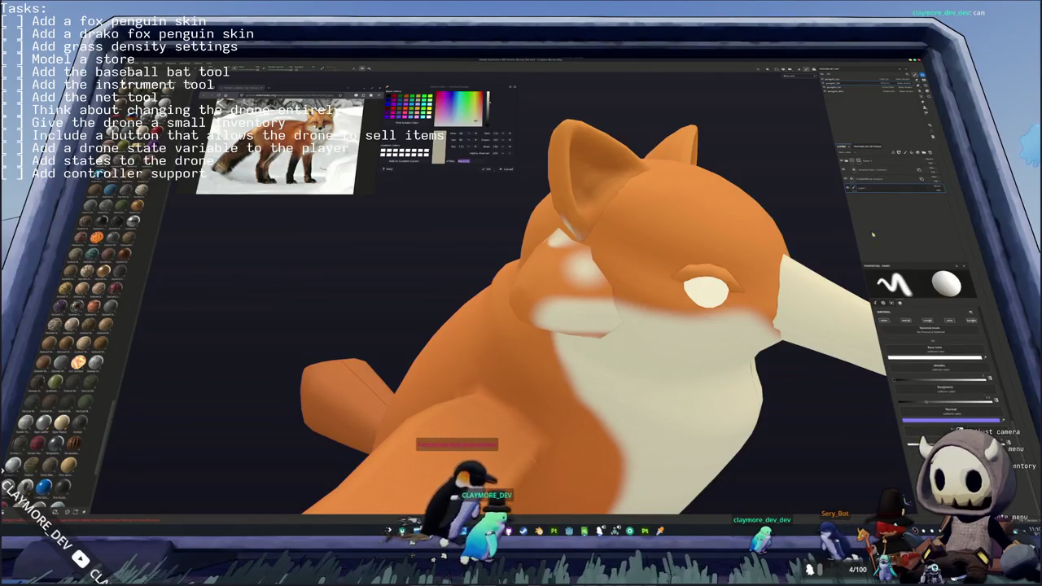
{"action": "left_click", "coordinate": [884, 168]}
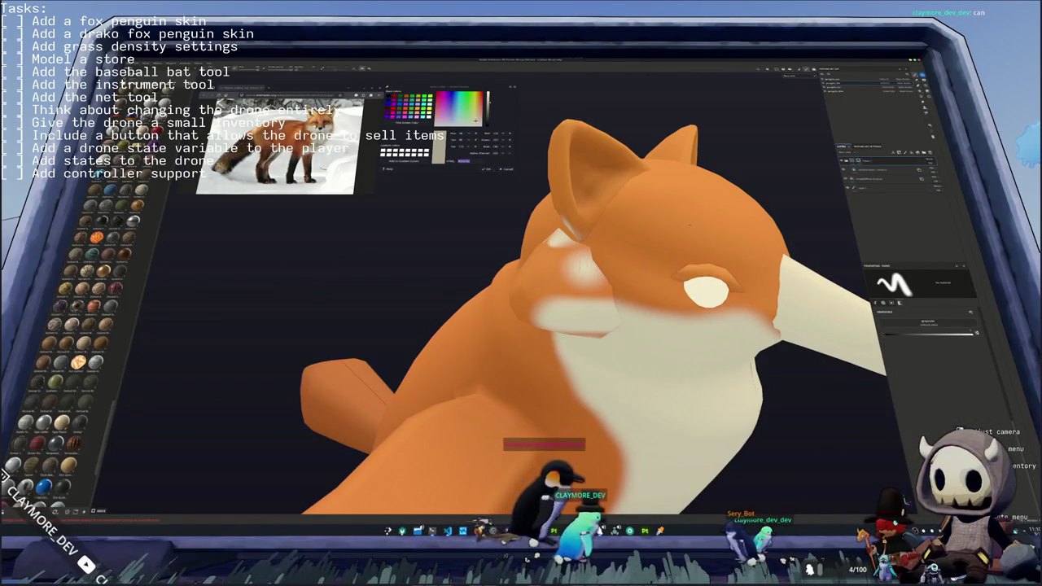
{"action": "key", "text": "ctrl+z"}
{"action": "key", "text": "ctrl+z"}
{"action": "key", "text": "ctrl+z"}
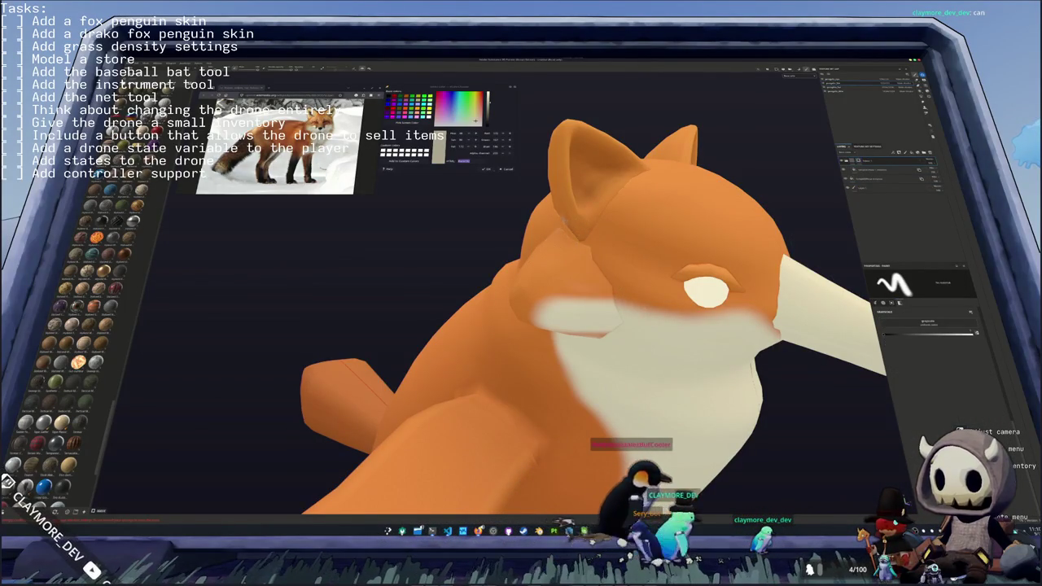
{"action": "mouse_move", "coordinate": [521, 325]}
{"action": "left_mouse_down", "text": "alt"}
{"action": "mouse_move", "coordinate": [569, 326]}
{"action": "mouse_move", "coordinate": [554, 317]}
{"action": "left_mouse_up", "text": "alt"}
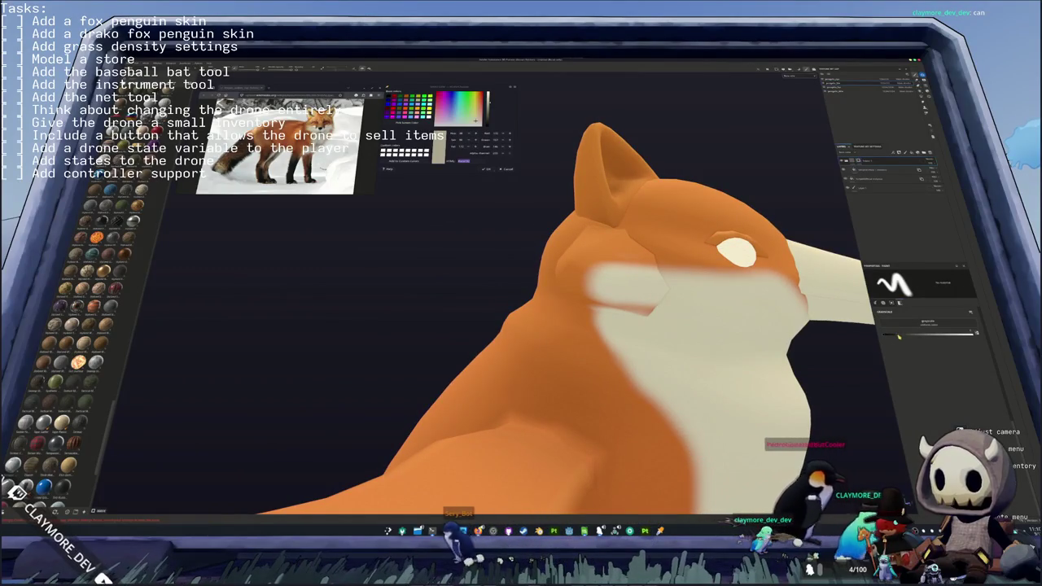
{"action": "left_click_drag", "start_coordinate": [899, 335], "coordinate": [789, 409], "text": "alt"}
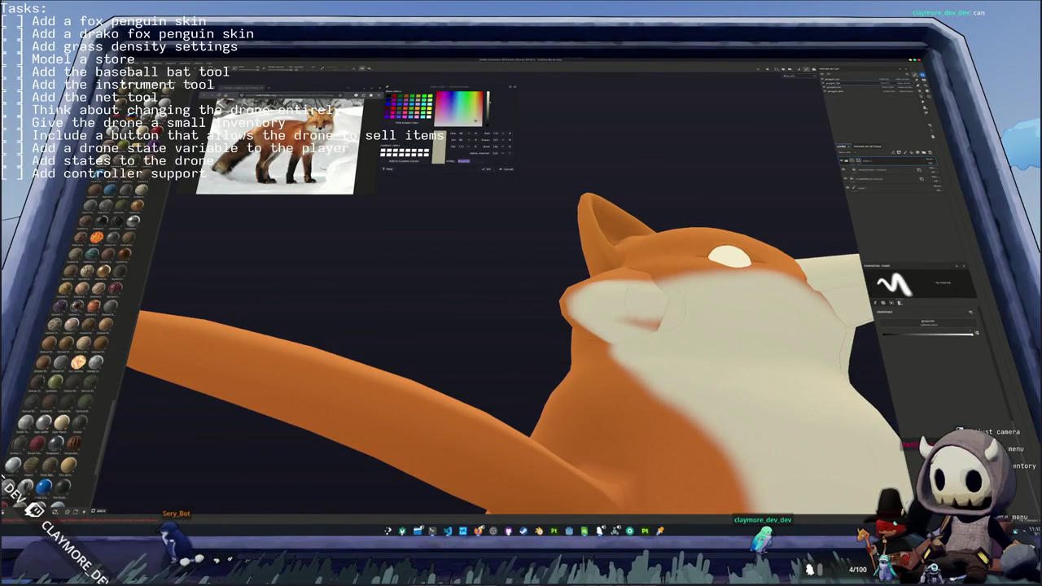
{"action": "mouse_move", "coordinate": [802, 392]}
{"action": "left_mouse_down", "text": "alt"}
{"action": "mouse_move", "coordinate": [662, 396]}
{"action": "mouse_move", "coordinate": [488, 361]}
{"action": "mouse_move", "coordinate": [588, 360]}
{"action": "mouse_move", "coordinate": [496, 343]}
{"action": "mouse_move", "coordinate": [532, 342]}
{"action": "mouse_move", "coordinate": [282, 359]}
{"action": "mouse_move", "coordinate": [412, 359]}
{"action": "mouse_move", "coordinate": [411, 301]}
{"action": "mouse_move", "coordinate": [437, 365]}
{"action": "mouse_move", "coordinate": [472, 367]}
{"action": "mouse_move", "coordinate": [463, 333]}
{"action": "mouse_move", "coordinate": [390, 365]}
{"action": "mouse_move", "coordinate": [251, 376]}
{"action": "mouse_move", "coordinate": [470, 353]}
{"action": "left_mouse_up", "text": "alt"}
{"action": "right_click_drag", "start_coordinate": [470, 353], "coordinate": [564, 352], "text": "alt"}
{"action": "left_click_drag", "start_coordinate": [564, 352], "coordinate": [566, 352], "text": "alt"}
{"action": "right_click_drag", "start_coordinate": [566, 352], "coordinate": [618, 352], "text": "alt"}
{"action": "mouse_move", "coordinate": [619, 351]}
{"action": "left_mouse_down", "text": "alt"}
{"action": "mouse_move", "coordinate": [602, 355]}
{"action": "mouse_move", "coordinate": [666, 379]}
{"action": "mouse_move", "coordinate": [607, 366]}
{"action": "left_mouse_up", "text": "alt"}
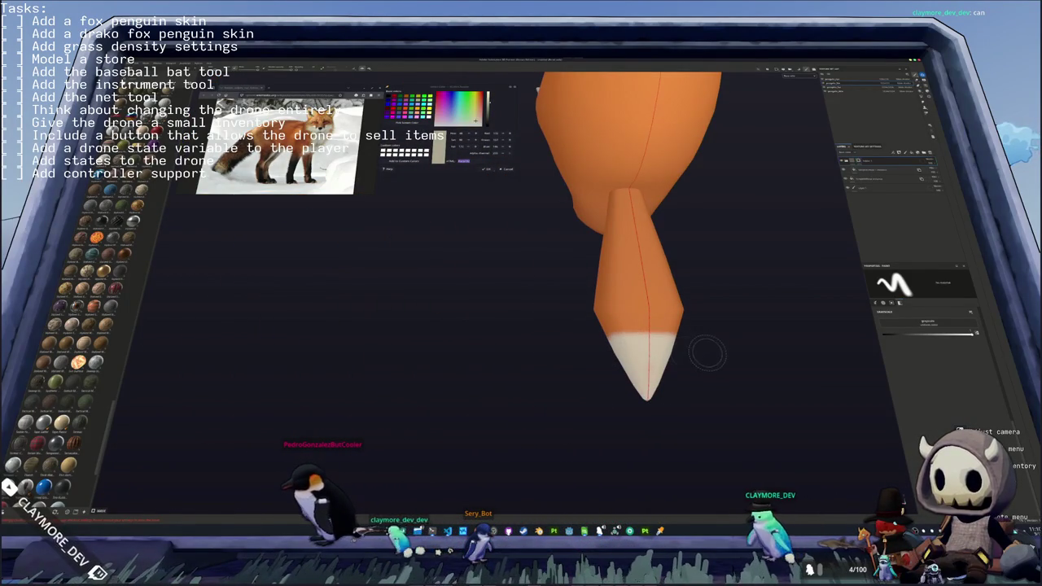
{"action": "left_click_drag", "start_coordinate": [553, 406], "coordinate": [488, 387], "text": "alt"}
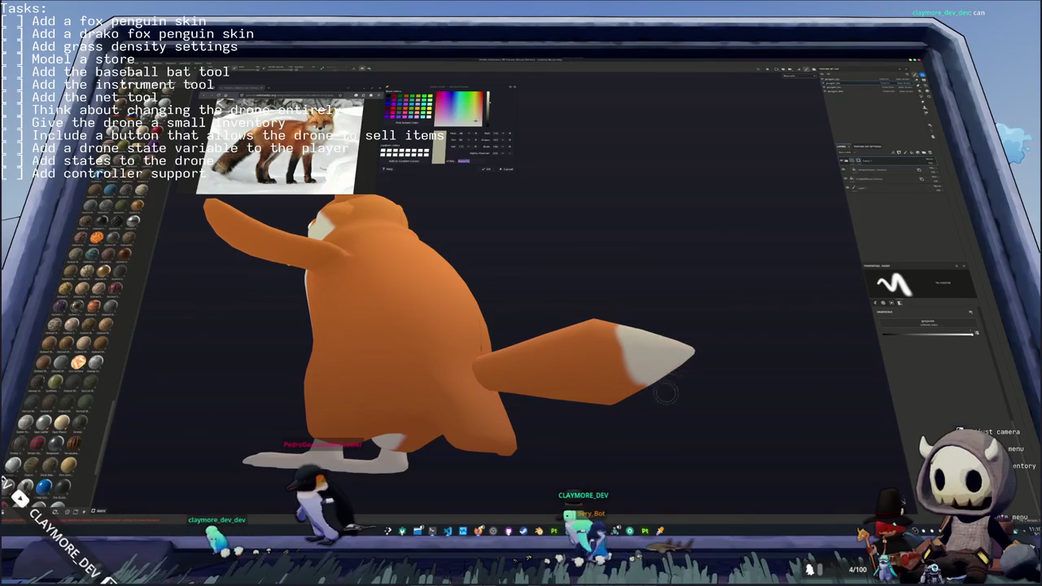
{"action": "left_click_drag", "start_coordinate": [665, 393], "coordinate": [673, 405], "text": "alt"}
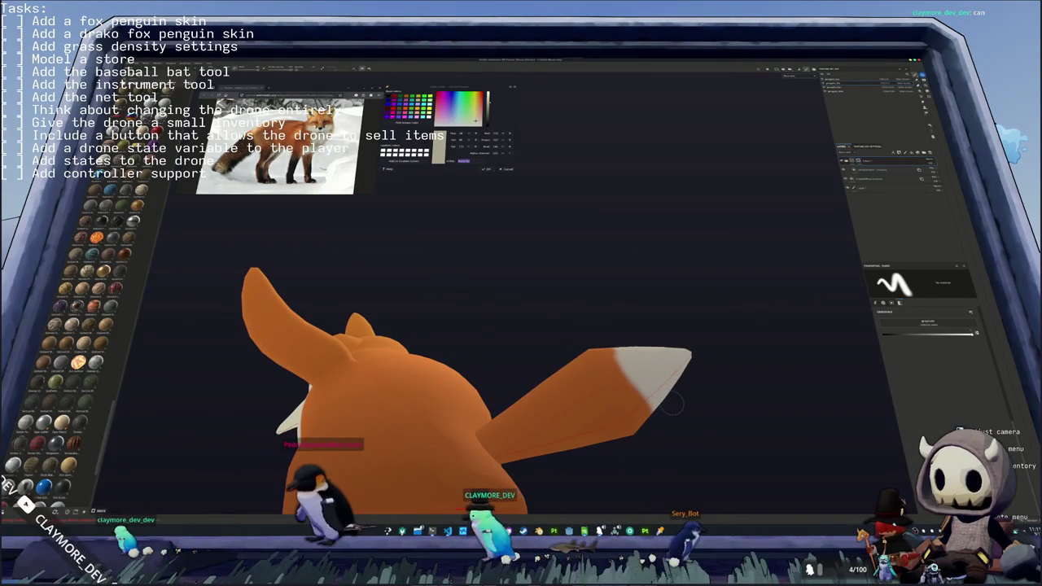
{"action": "mouse_move", "coordinate": [609, 332]}
{"action": "left_mouse_down", "text": "alt"}
{"action": "mouse_move", "coordinate": [656, 459]}
{"action": "mouse_move", "coordinate": [642, 412]}
{"action": "mouse_move", "coordinate": [529, 342]}
{"action": "left_mouse_up", "text": "alt"}
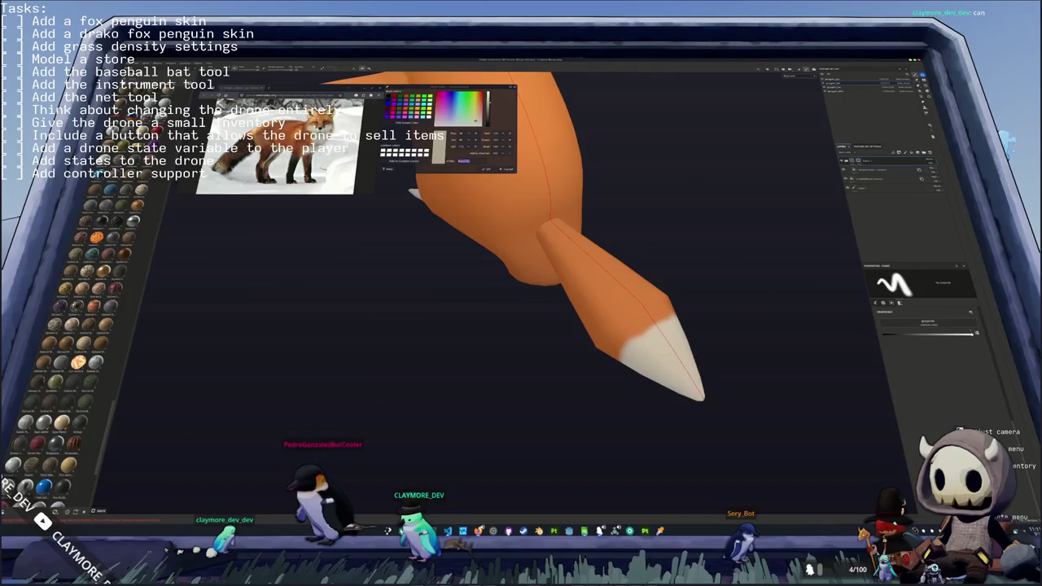
{"action": "left_click_drag", "start_coordinate": [667, 294], "coordinate": [634, 314], "text": "alt"}
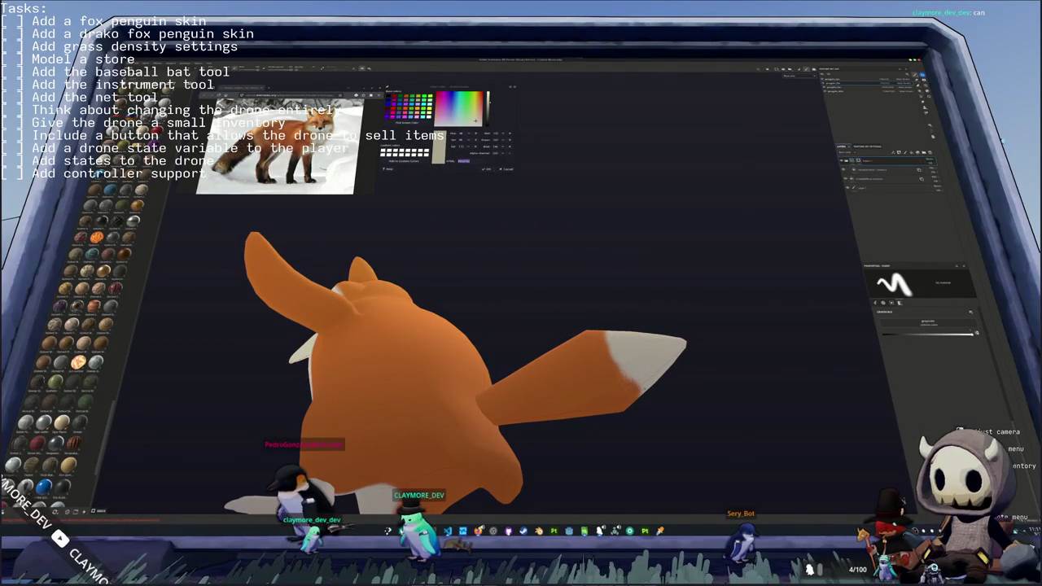
{"action": "left_click_drag", "start_coordinate": [651, 472], "coordinate": [672, 483], "text": "alt"}
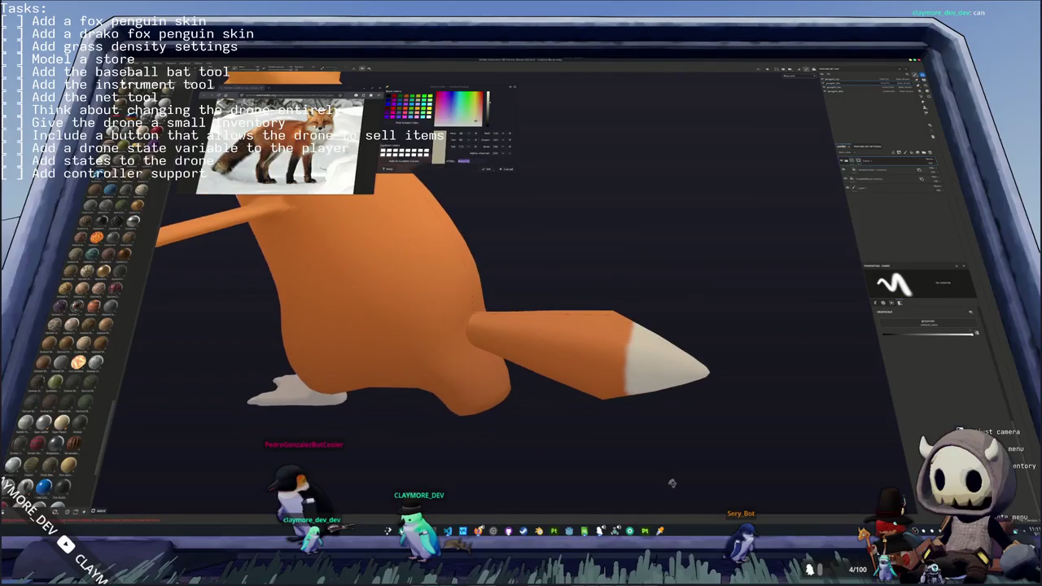
{"action": "key", "text": "f"}
{"action": "left_click_drag", "start_coordinate": [578, 379], "coordinate": [572, 347], "text": "alt"}
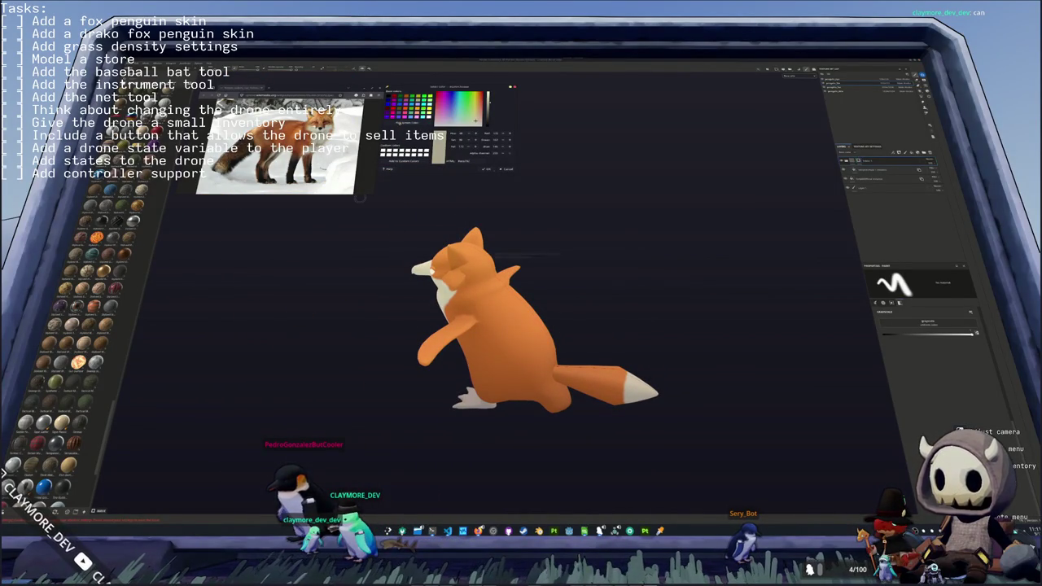
{"action": "left_click", "coordinate": [904, 152]}
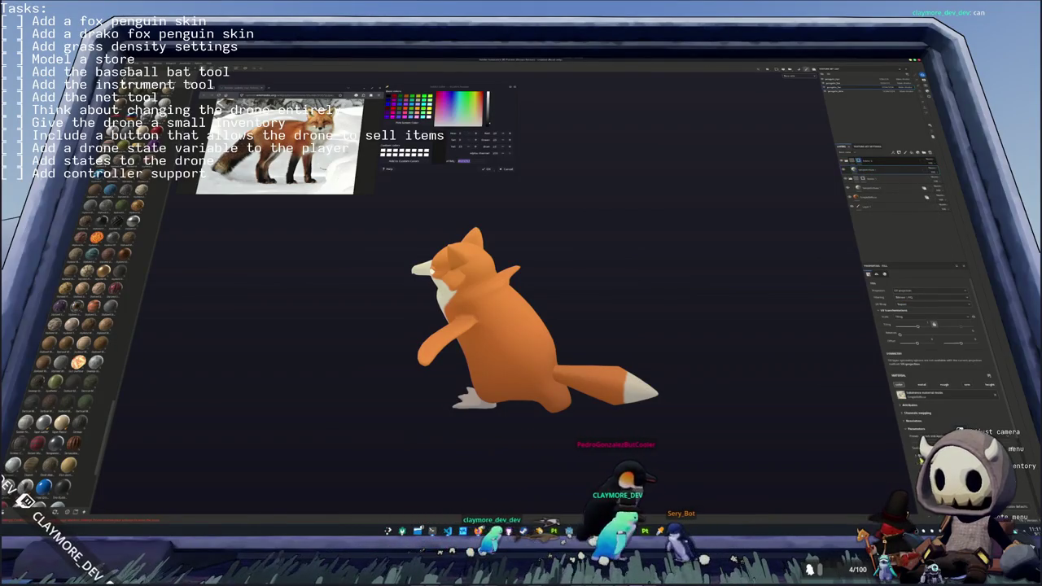
- Open the new fill layer's Base Color picker and close it without changes
{"action": "left_click", "coordinate": [900, 394]}
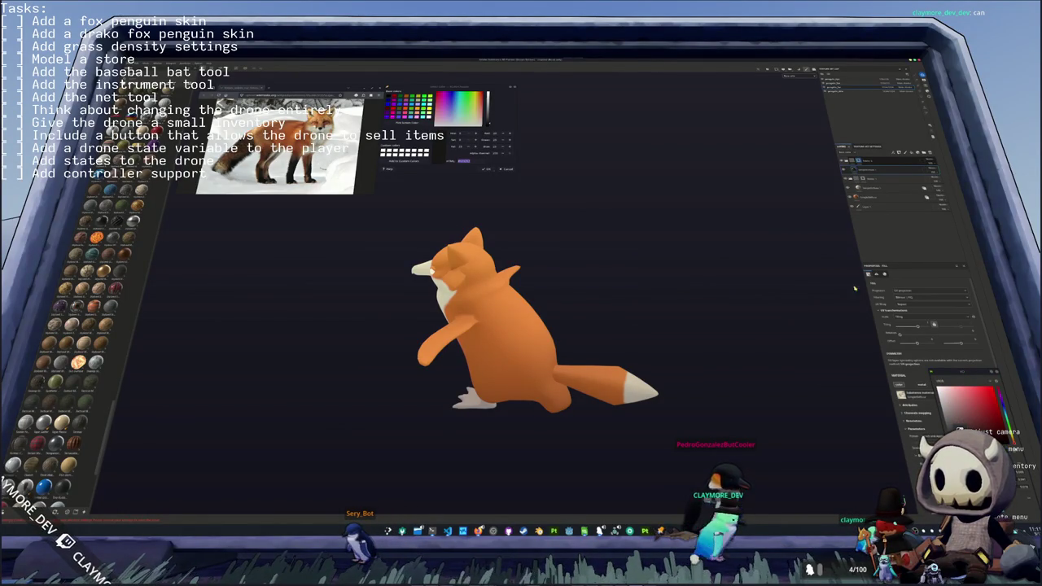
{"action": "left_click", "coordinate": [871, 236]}
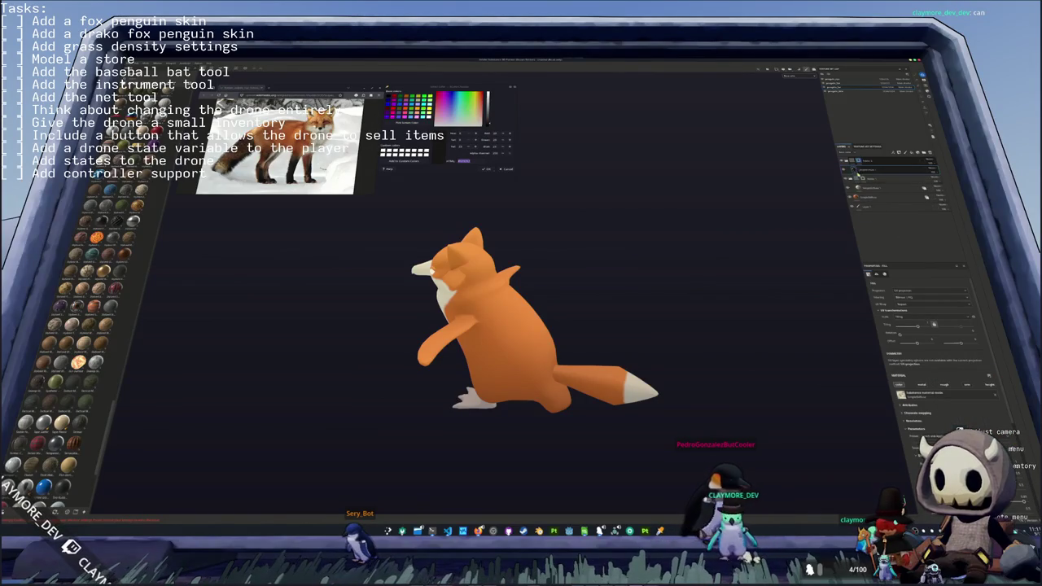
{"action": "left_click_drag", "start_coordinate": [521, 374], "coordinate": [581, 377], "text": "alt"}
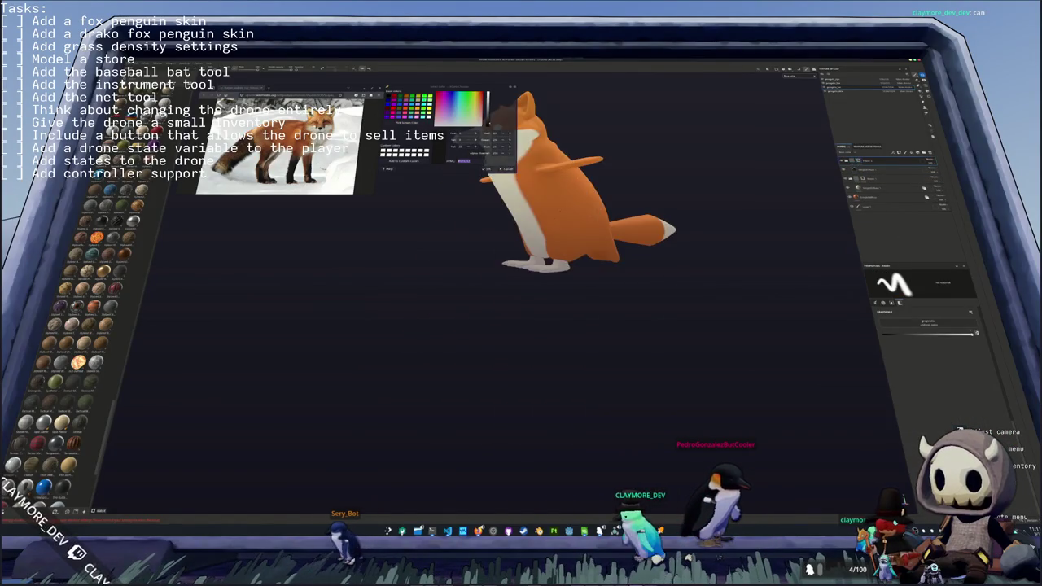
{"action": "middle_click_drag", "start_coordinate": [581, 377], "coordinate": [557, 281], "text": "alt"}
{"action": "scroll", "coordinate": [558, 281], "scroll_direction": "up", "scroll_amount": 2}
{"action": "scroll", "coordinate": [558, 281], "scroll_direction": "up", "scroll_amount": 2}
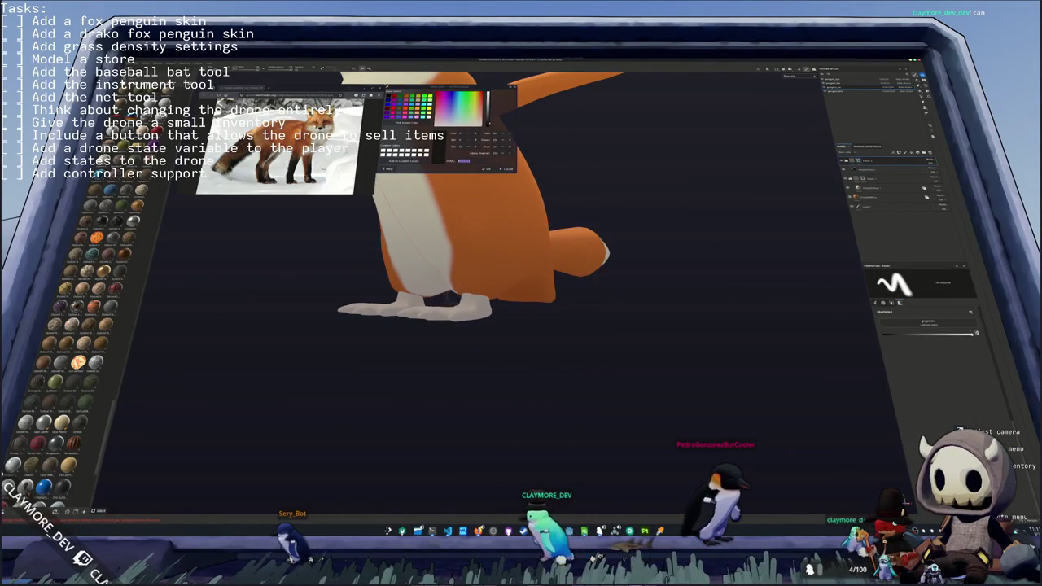
{"action": "left_click_drag", "start_coordinate": [521, 325], "coordinate": [456, 326], "text": "alt"}
{"action": "scroll", "coordinate": [342, 244], "scroll_direction": "up", "scroll_amount": 2}
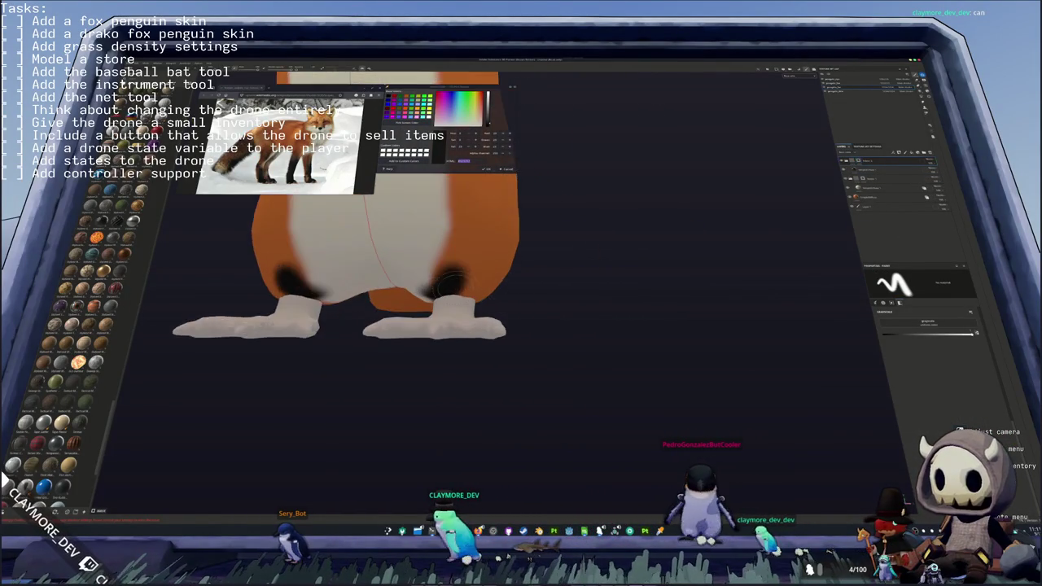
{"action": "scroll", "coordinate": [342, 244], "scroll_direction": "up", "scroll_amount": 2}
{"action": "scroll", "coordinate": [342, 245], "scroll_direction": "up", "scroll_amount": 2}
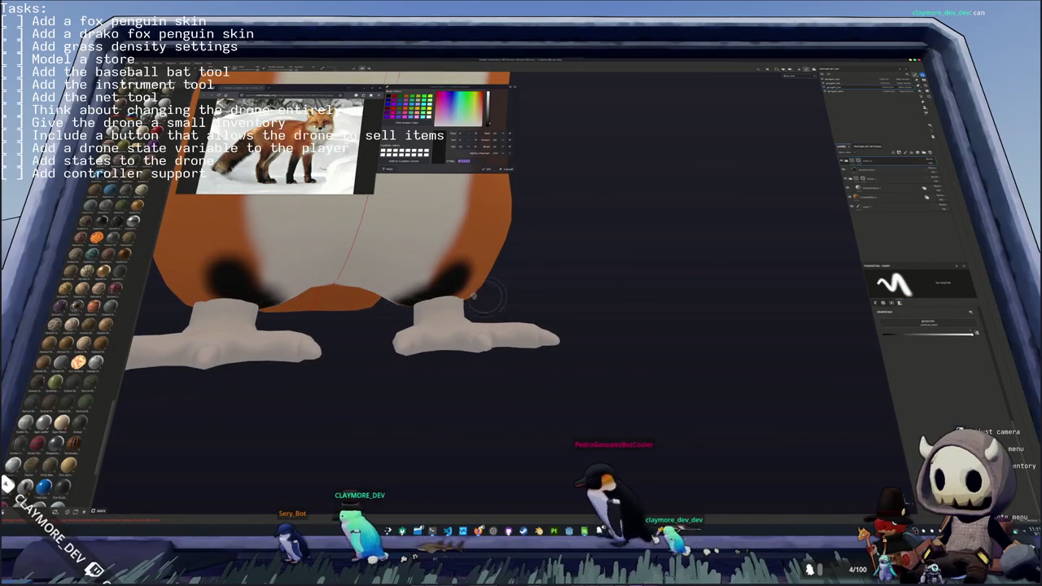
{"action": "left_click_drag", "start_coordinate": [407, 325], "coordinate": [456, 326], "text": "alt"}
{"action": "left_click_drag", "start_coordinate": [461, 281], "coordinate": [485, 290], "text": "alt"}
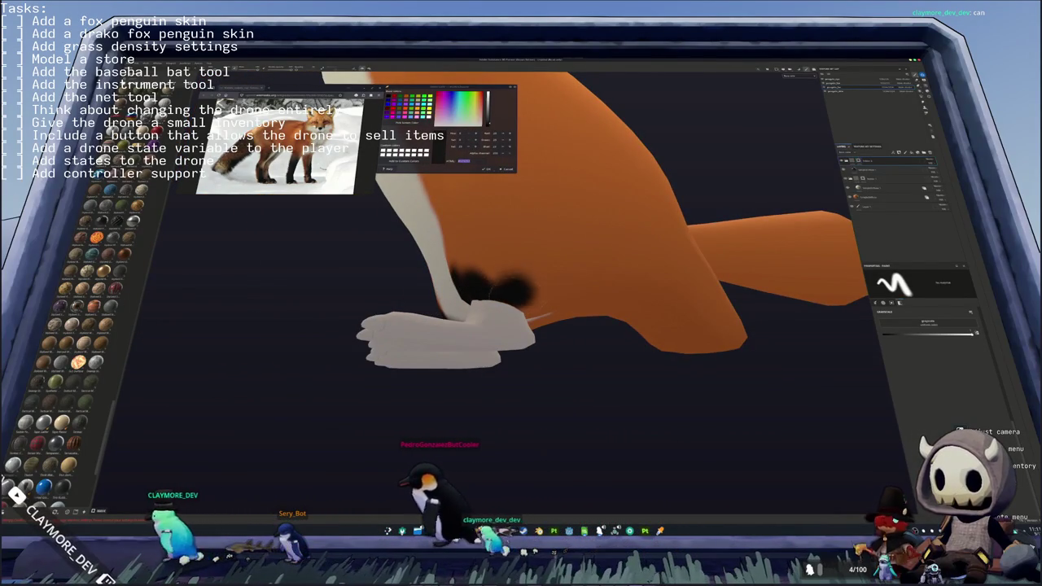
{"action": "mouse_move", "coordinate": [495, 289]}
{"action": "left_mouse_down", "text": "alt"}
{"action": "mouse_move", "coordinate": [389, 286]}
{"action": "mouse_move", "coordinate": [544, 308]}
{"action": "left_mouse_up", "text": "alt"}
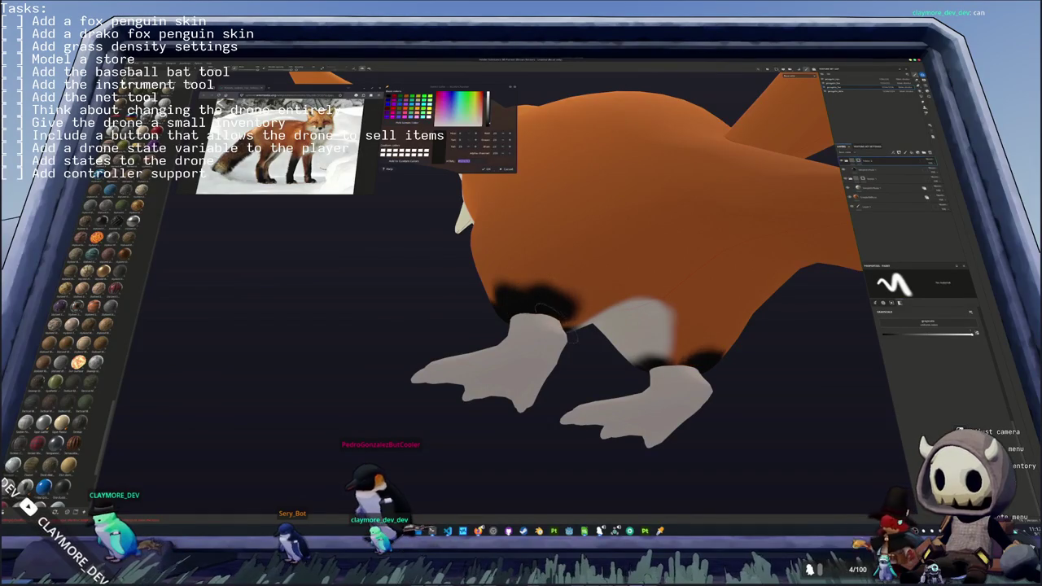
{"action": "left_click_drag", "start_coordinate": [566, 312], "coordinate": [519, 320], "text": "alt"}
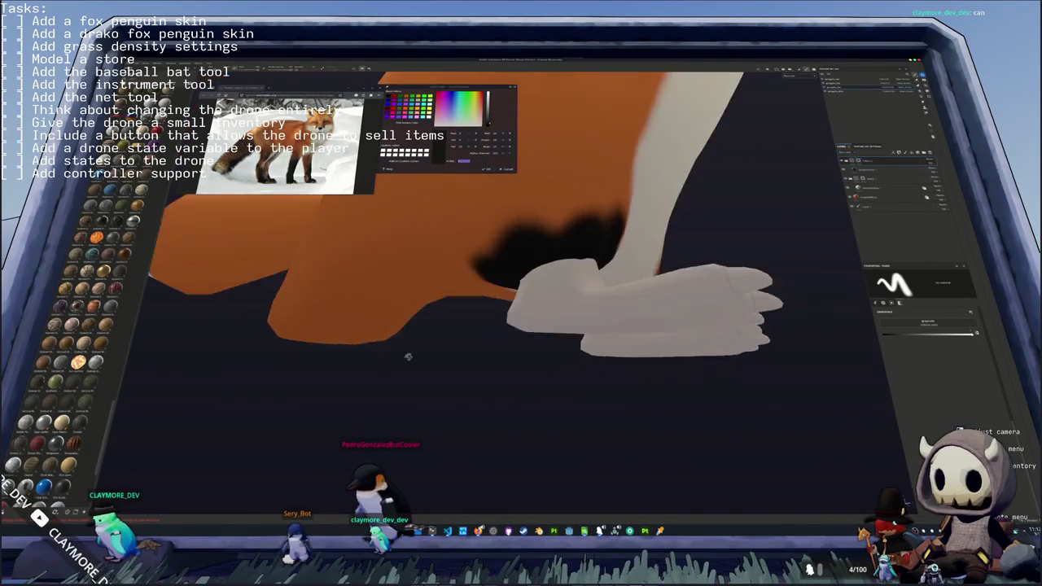
{"action": "left_click_drag", "start_coordinate": [727, 267], "coordinate": [638, 298], "text": "alt"}
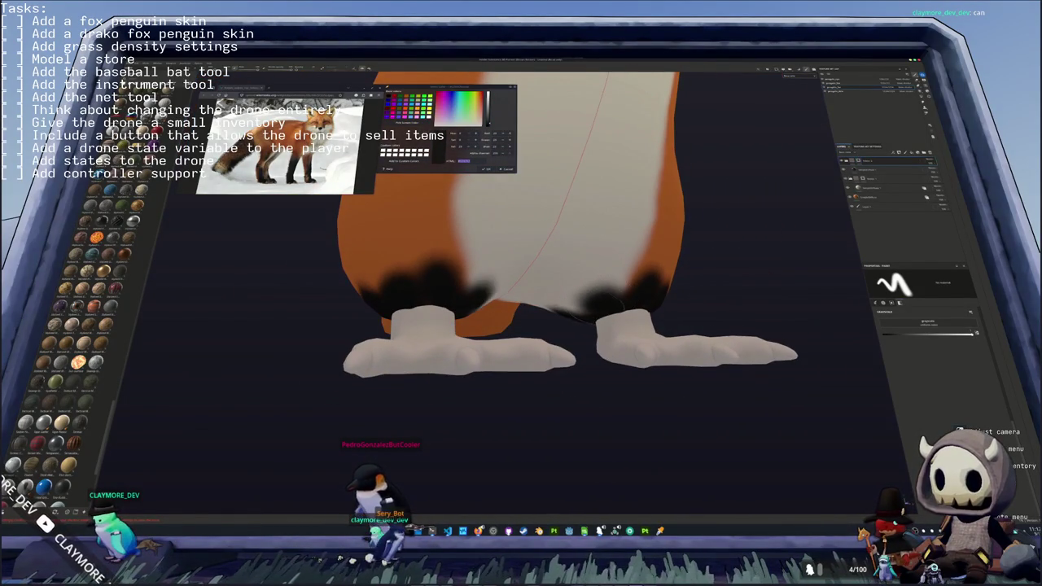
{"action": "key", "text": "f"}
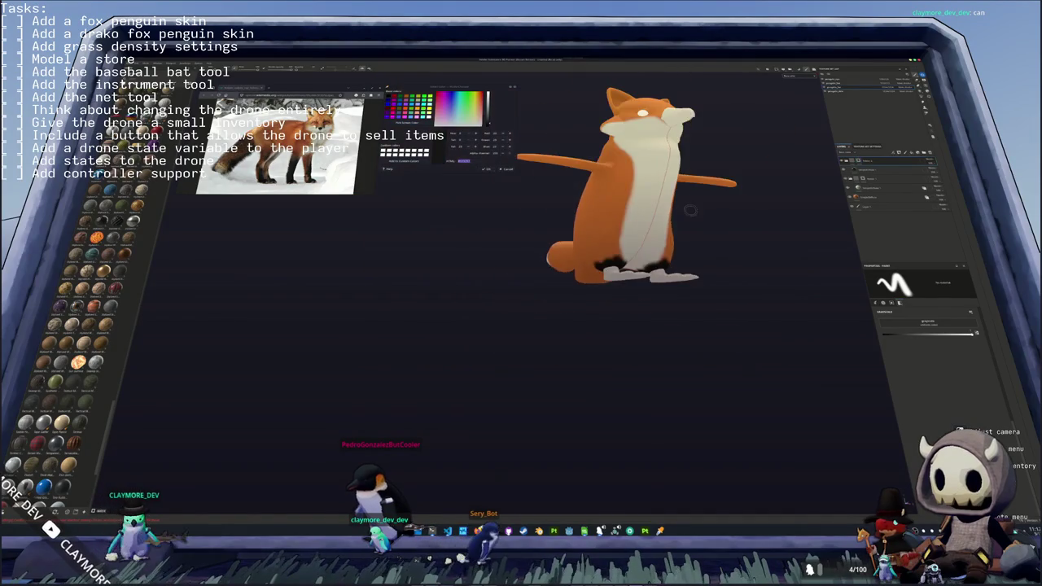
- Orbit in close to a low view of the fox's back
{"action": "left_click_drag", "start_coordinate": [656, 277], "coordinate": [570, 162], "text": "alt"}
{"action": "left_click_drag", "start_coordinate": [570, 244], "coordinate": [537, 305], "text": "alt"}
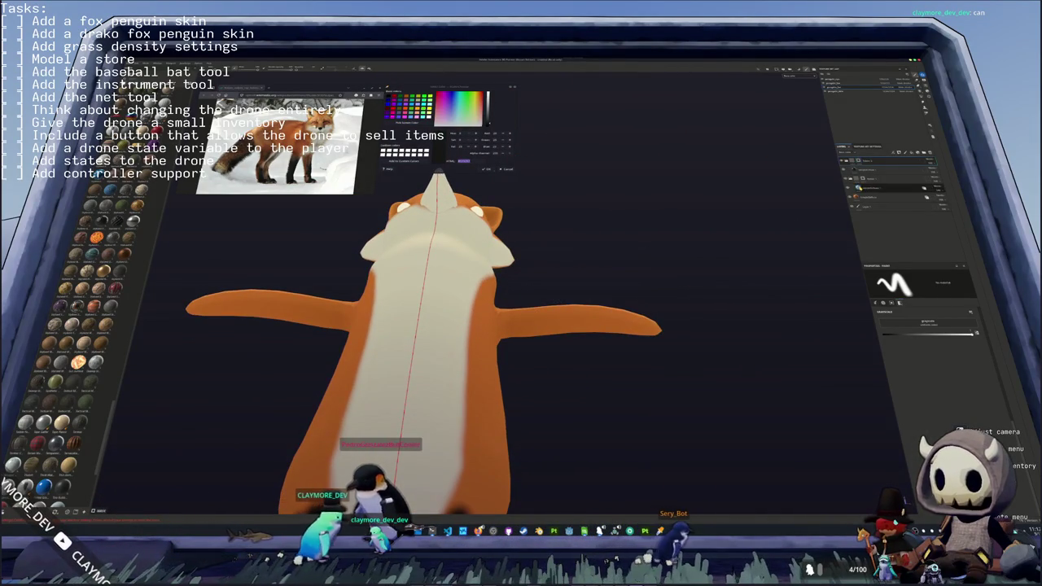
{"action": "left_click_drag", "start_coordinate": [608, 323], "coordinate": [581, 345], "text": "alt"}
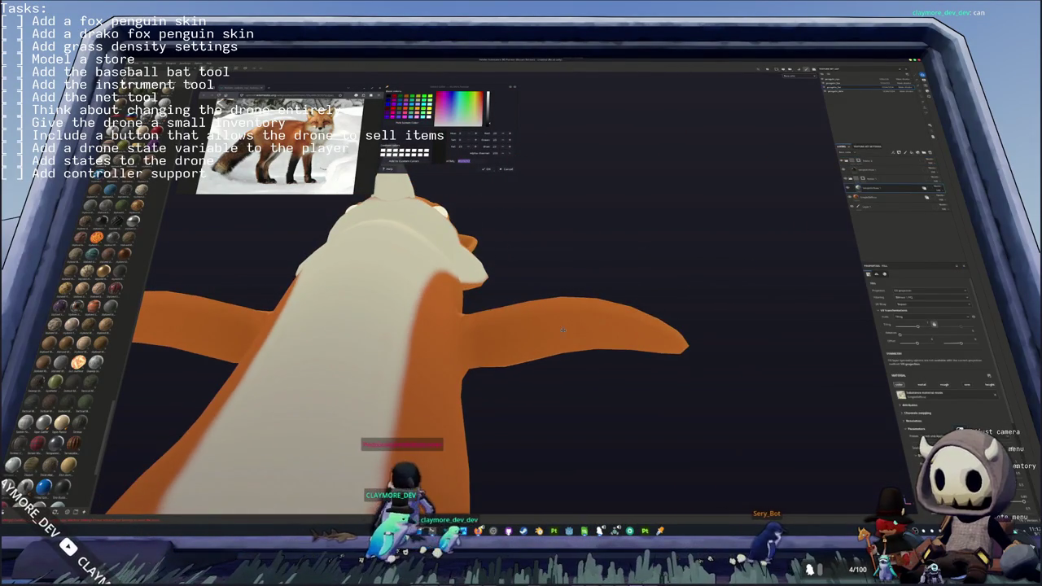
- Brush cream along the flipper from shoulder to tip and undo the orange streak
{"action": "key", "text": "1"}
{"action": "left_click_drag", "start_coordinate": [581, 344], "coordinate": [570, 326], "text": "alt"}
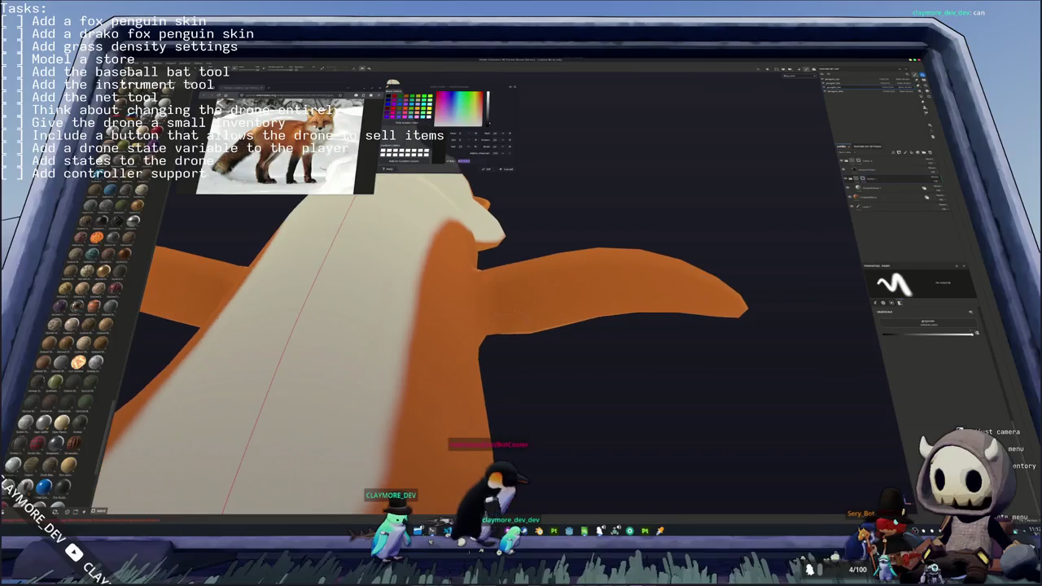
{"action": "left_click_drag", "start_coordinate": [498, 278], "coordinate": [501, 322]}
{"action": "mouse_move", "coordinate": [493, 281]}
{"action": "left_mouse_down"}
{"action": "mouse_move", "coordinate": [651, 265]}
{"action": "mouse_move", "coordinate": [739, 303]}
{"action": "mouse_move", "coordinate": [533, 283]}
{"action": "left_mouse_up"}
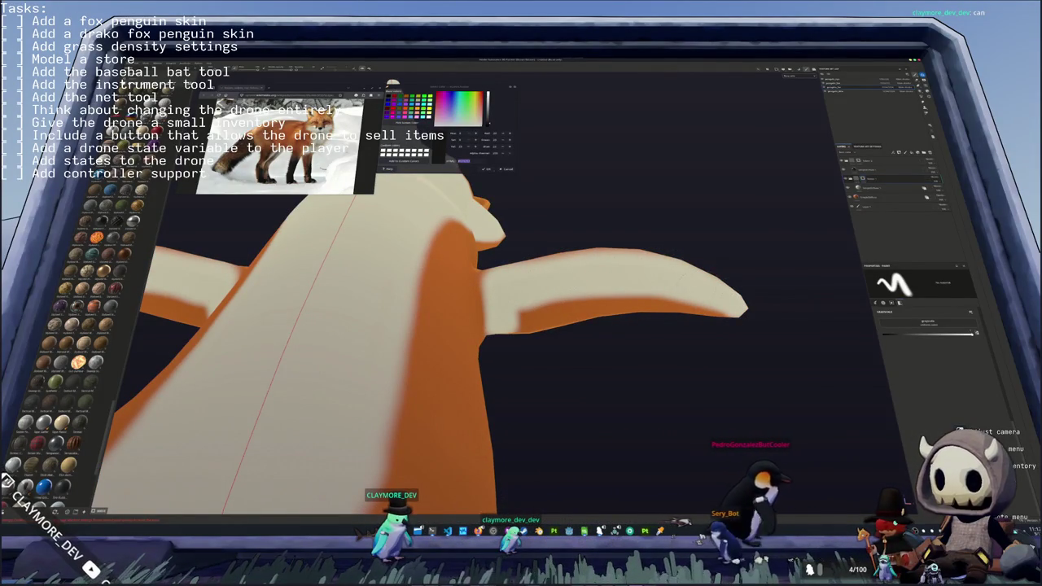
{"action": "mouse_move", "coordinate": [612, 331]}
{"action": "left_mouse_down", "text": "alt"}
{"action": "mouse_move", "coordinate": [532, 307]}
{"action": "mouse_move", "coordinate": [525, 324]}
{"action": "left_mouse_up", "text": "alt"}
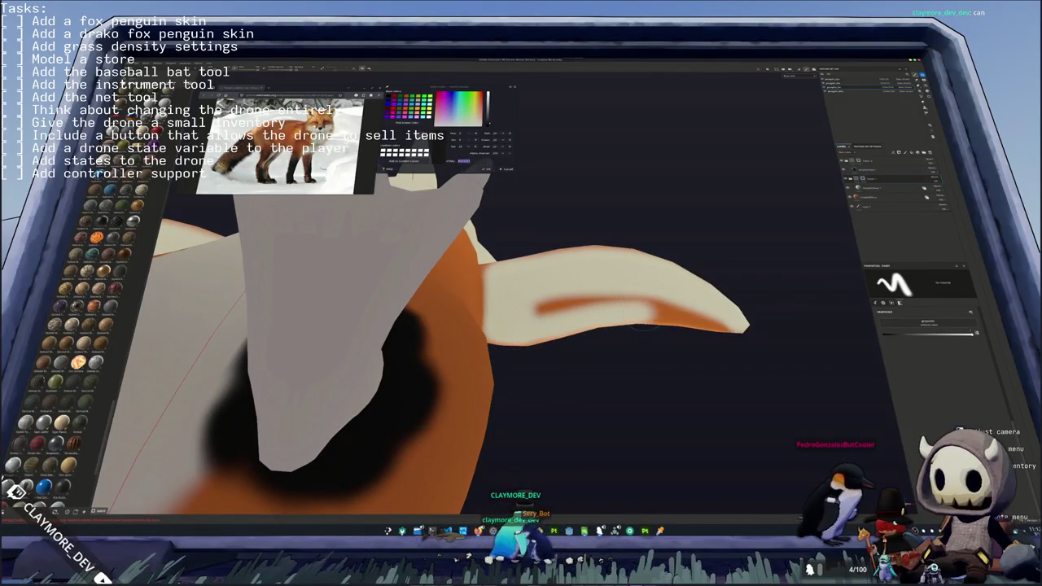
{"action": "key", "text": "ctrl+z"}
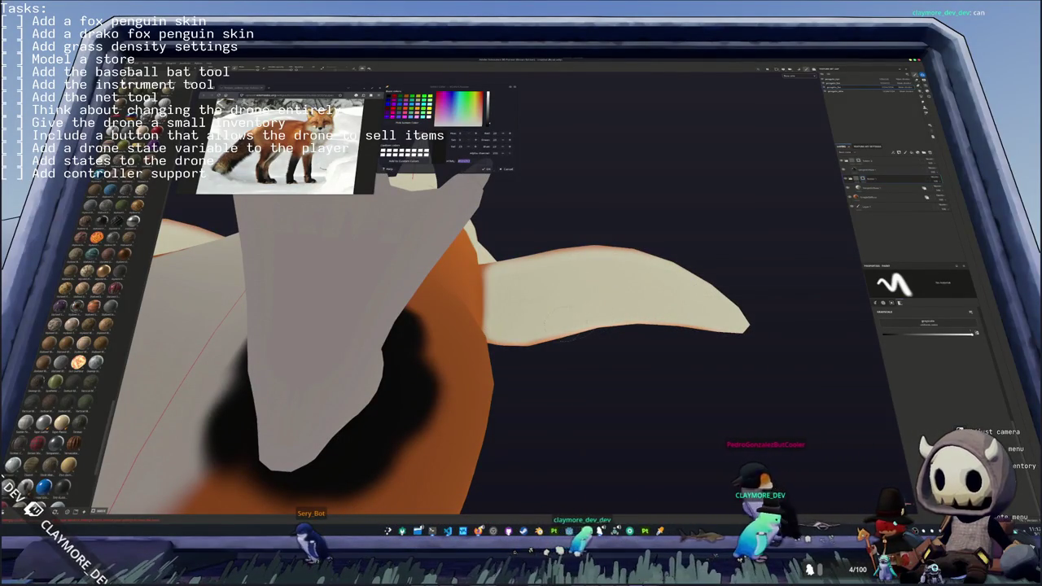
{"action": "mouse_move", "coordinate": [533, 281]}
{"action": "left_mouse_down", "text": "alt"}
{"action": "mouse_move", "coordinate": [456, 293]}
{"action": "mouse_move", "coordinate": [488, 342]}
{"action": "left_mouse_up", "text": "alt"}
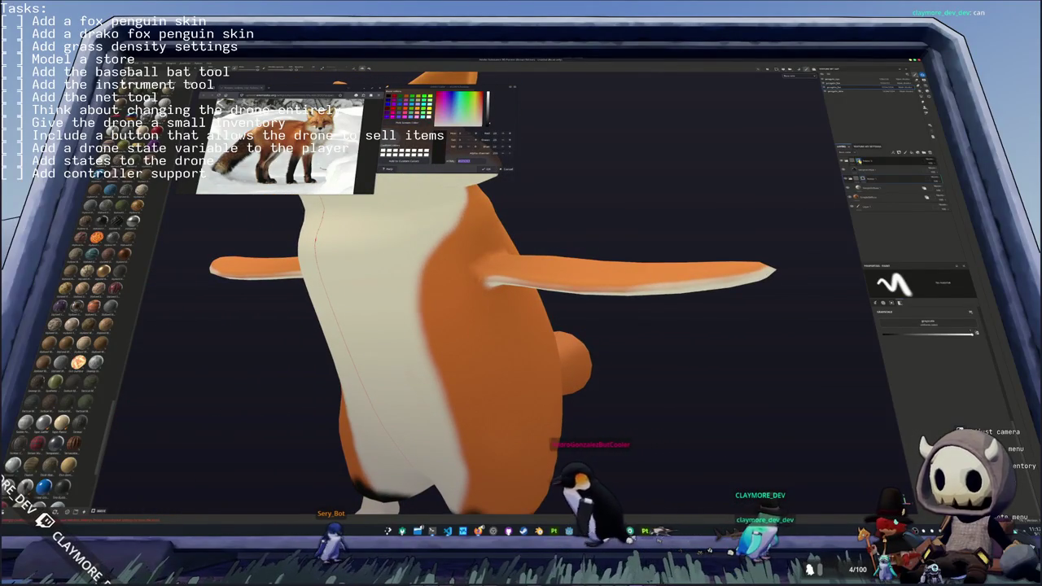
- Paint the flipper tip dark brown and blacken both edges of the ear tip
{"action": "mouse_move", "coordinate": [562, 309]}
{"action": "left_mouse_down", "text": "alt"}
{"action": "mouse_move", "coordinate": [571, 376]}
{"action": "mouse_move", "coordinate": [523, 216]}
{"action": "left_mouse_up", "text": "alt"}
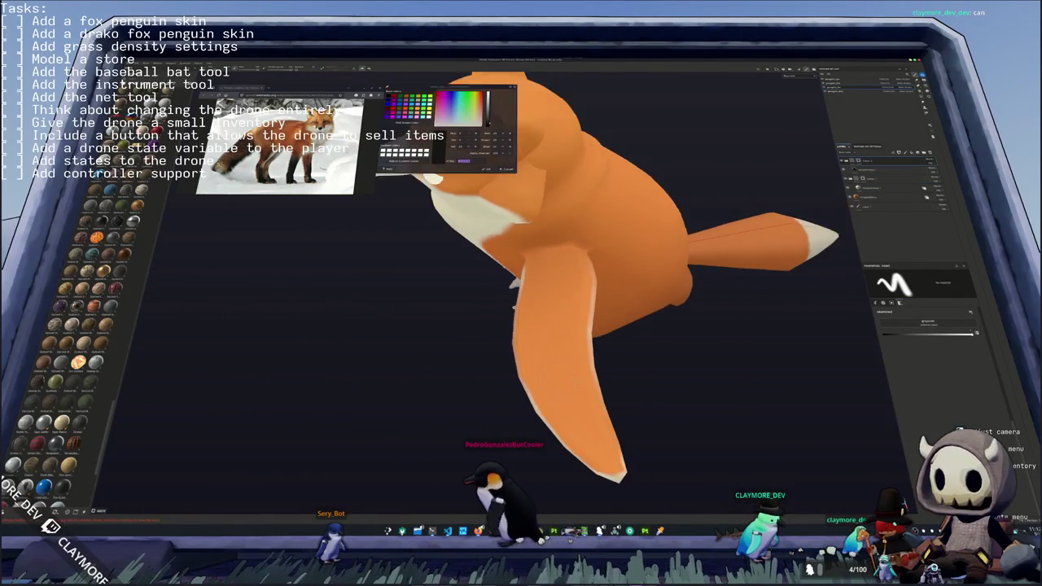
{"action": "mouse_move", "coordinate": [570, 412]}
{"action": "left_mouse_down"}
{"action": "mouse_move", "coordinate": [562, 362]}
{"action": "mouse_move", "coordinate": [524, 363]}
{"action": "left_mouse_up"}
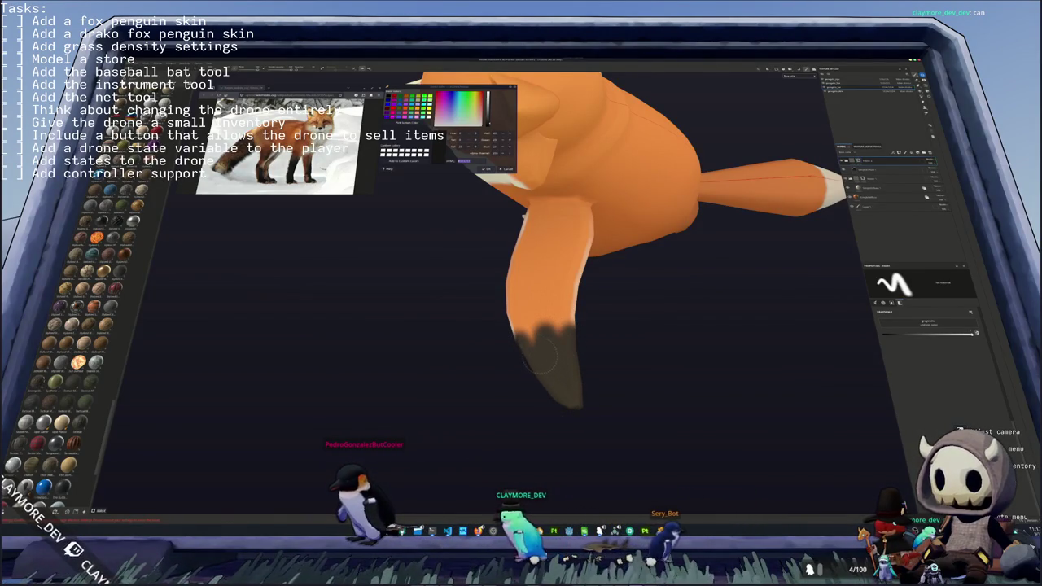
{"action": "left_click_drag", "start_coordinate": [539, 355], "coordinate": [502, 242], "text": "alt"}
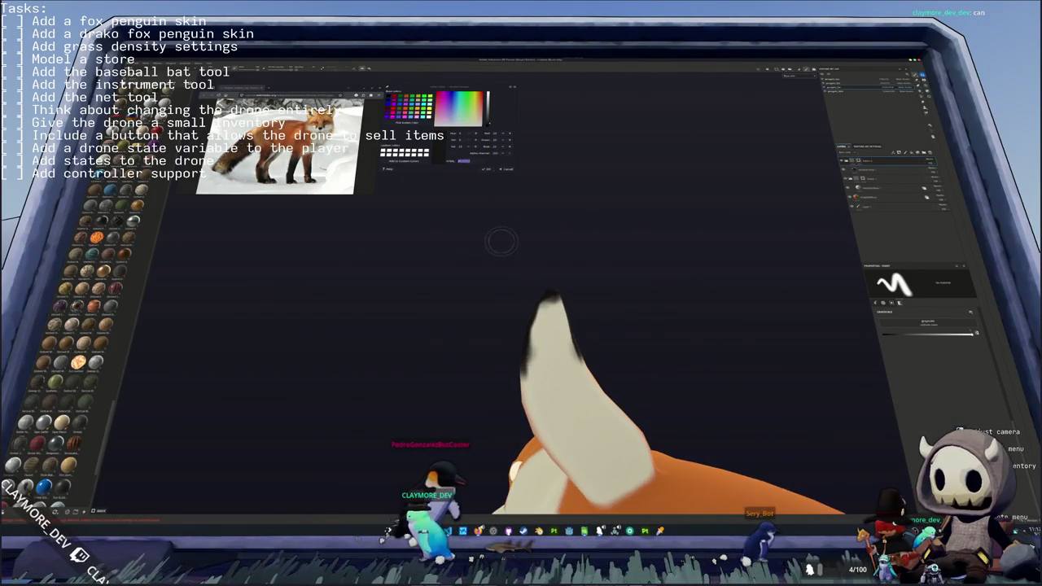
{"action": "left_click_drag", "start_coordinate": [533, 350], "coordinate": [547, 302]}
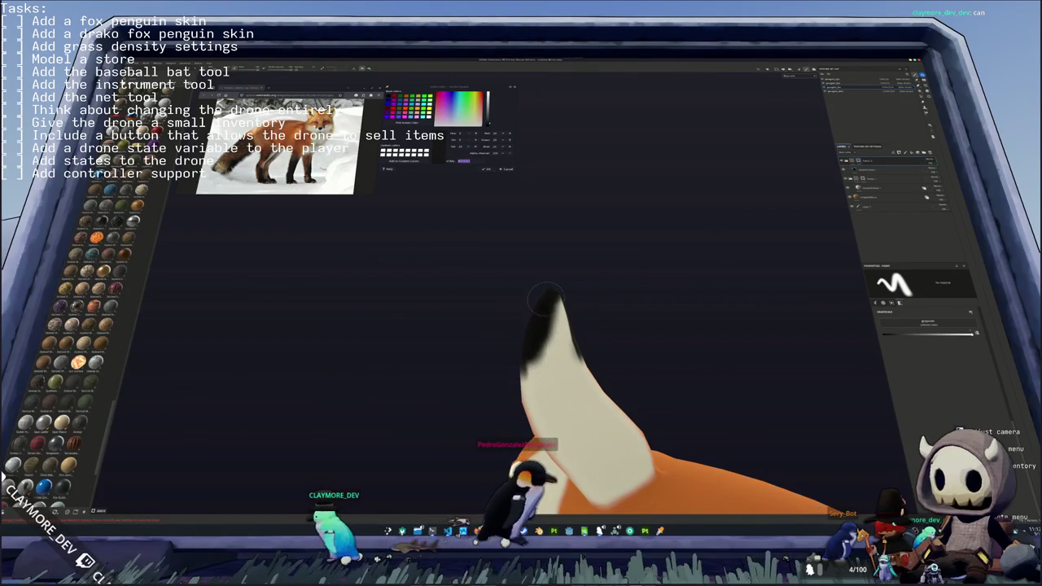
{"action": "mouse_move", "coordinate": [547, 305]}
{"action": "left_mouse_down"}
{"action": "mouse_move", "coordinate": [567, 348]}
{"action": "mouse_move", "coordinate": [477, 367]}
{"action": "mouse_move", "coordinate": [581, 336]}
{"action": "left_mouse_up"}
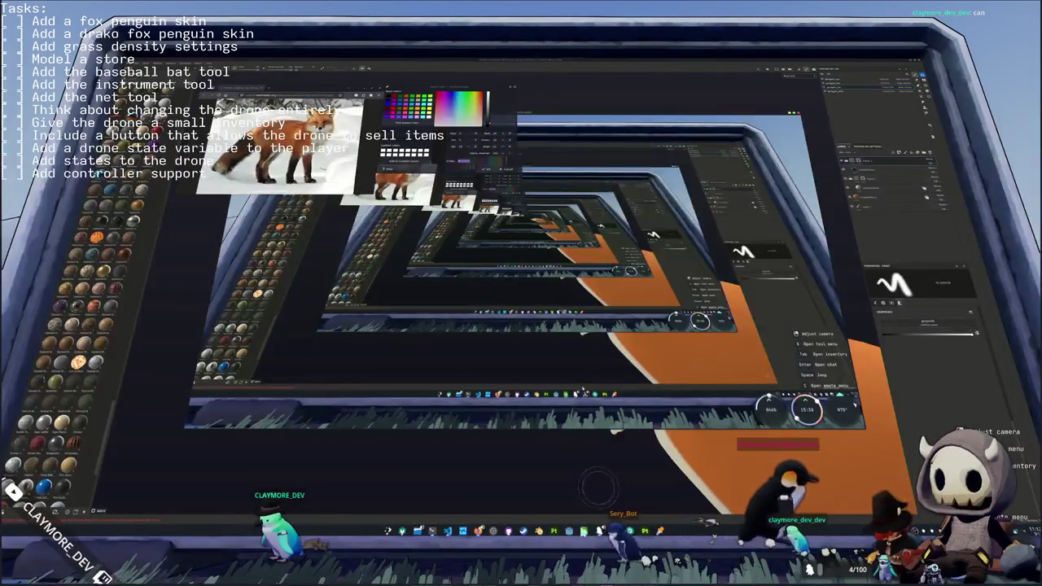
- Open the game's audio settings from the pause menu and close them again
{"action": "key", "text": "Escape"}
{"action": "left_click", "coordinate": [521, 280]}
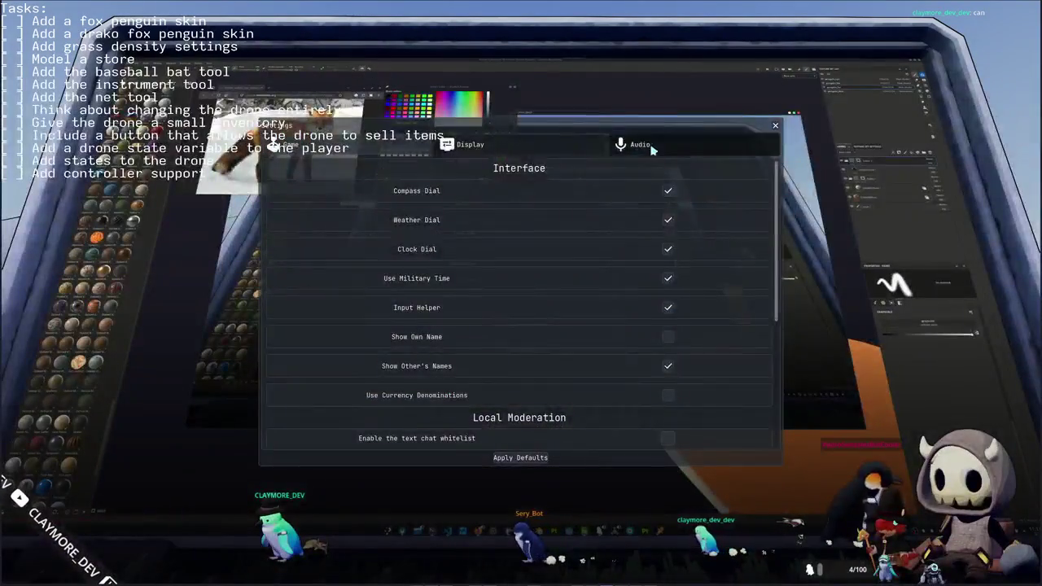
{"action": "left_click", "coordinate": [643, 145]}
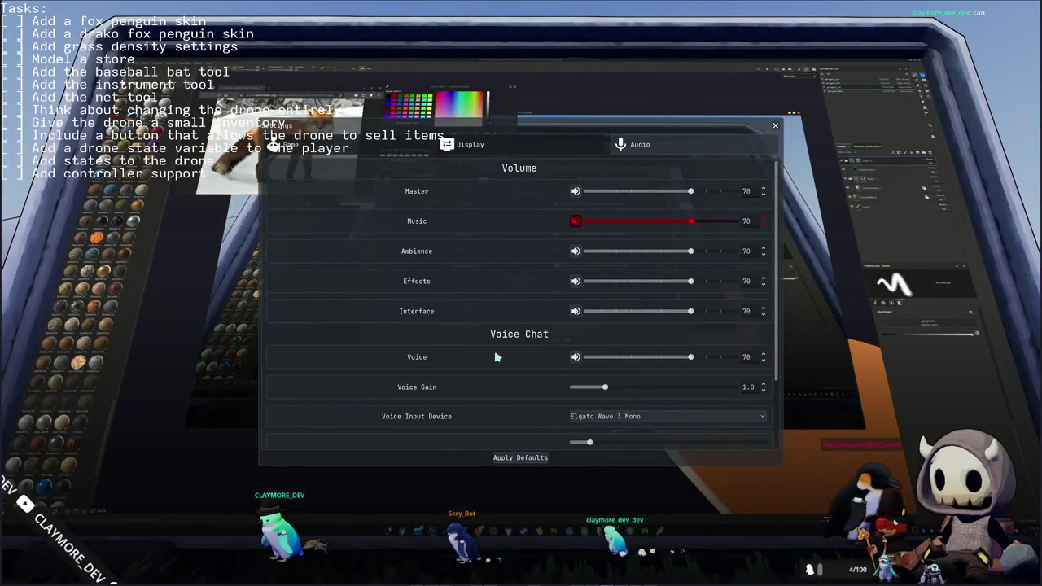
{"action": "key", "text": "Escape"}
{"action": "key", "text": "Escape"}
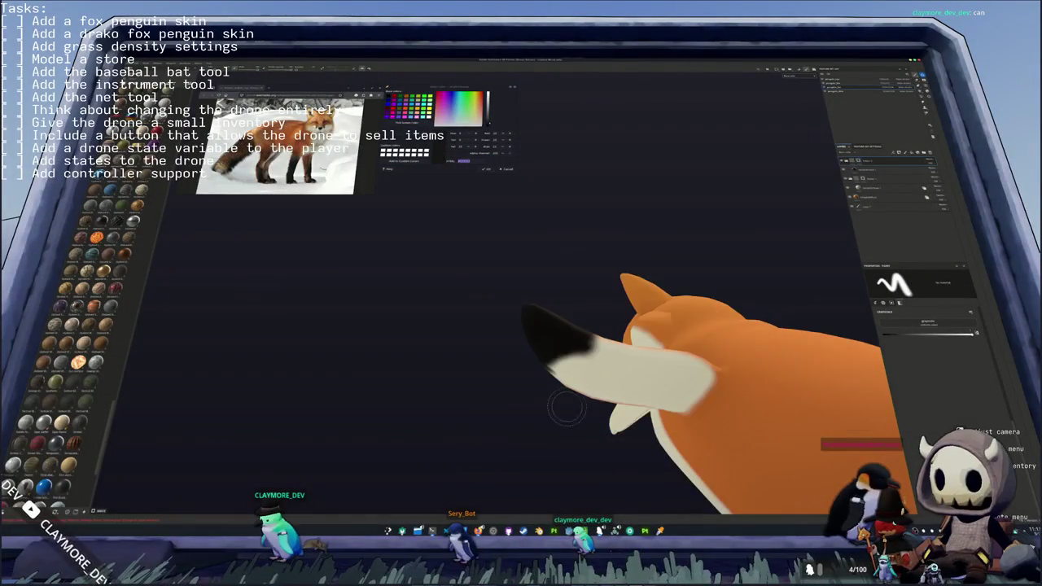
- Orbit around the black-tipped ear, body, legs and dark-tipped flipper from below
{"action": "left_click_drag", "start_coordinate": [487, 463], "coordinate": [563, 309], "text": "alt"}
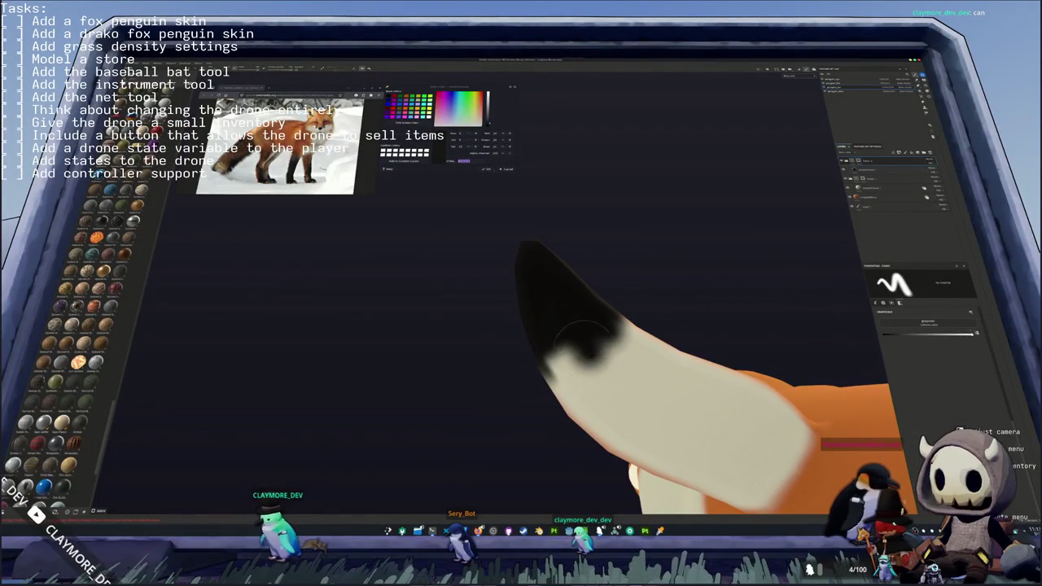
{"action": "left_click_drag", "start_coordinate": [526, 365], "coordinate": [640, 429], "text": "alt"}
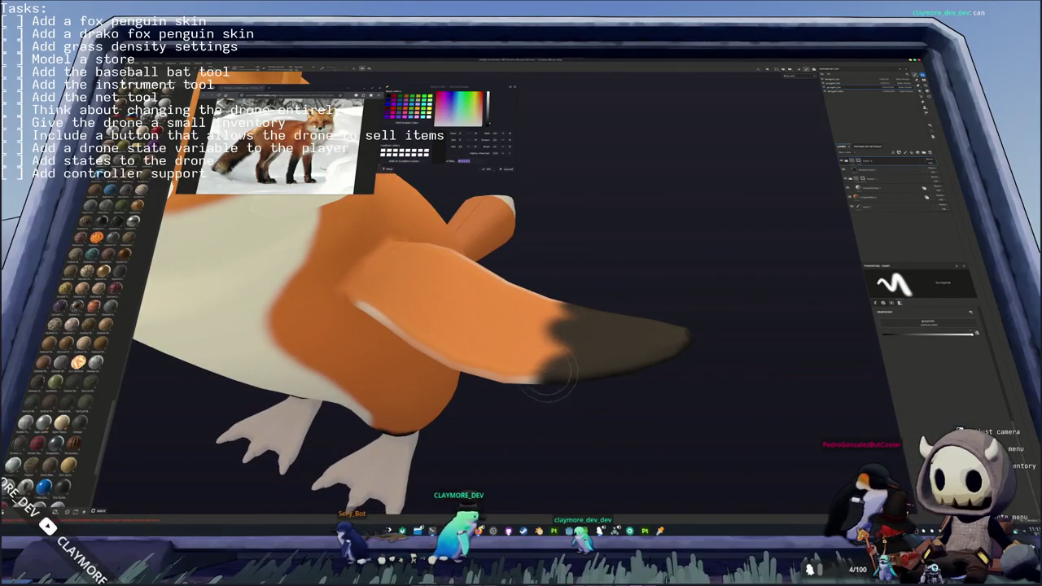
{"action": "left_click_drag", "start_coordinate": [627, 434], "coordinate": [864, 348], "text": "alt"}
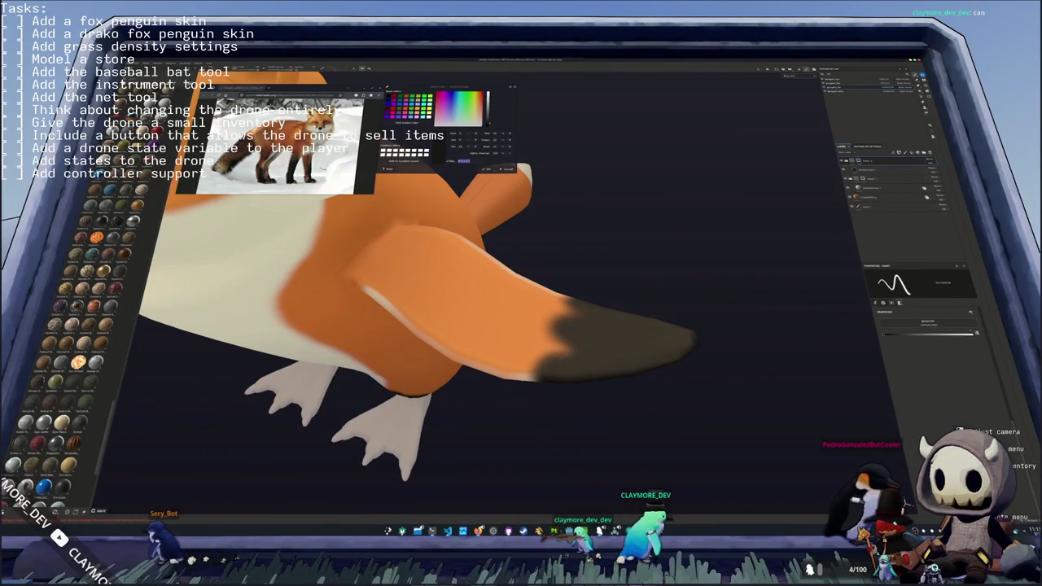
{"action": "left_click_drag", "start_coordinate": [561, 352], "coordinate": [538, 381], "text": "alt"}
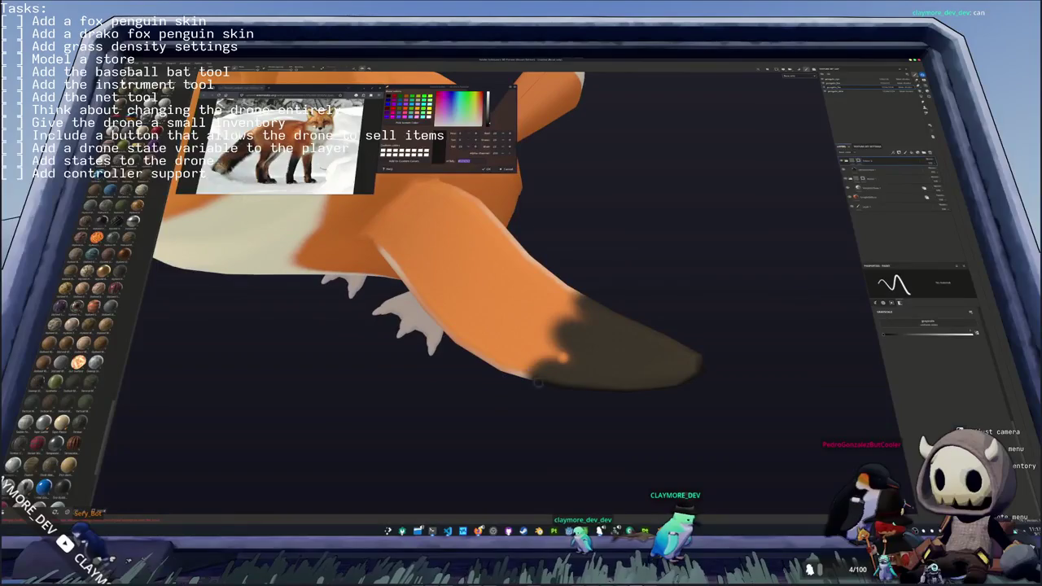
{"action": "left_click_drag", "start_coordinate": [771, 342], "coordinate": [730, 386], "text": "alt"}
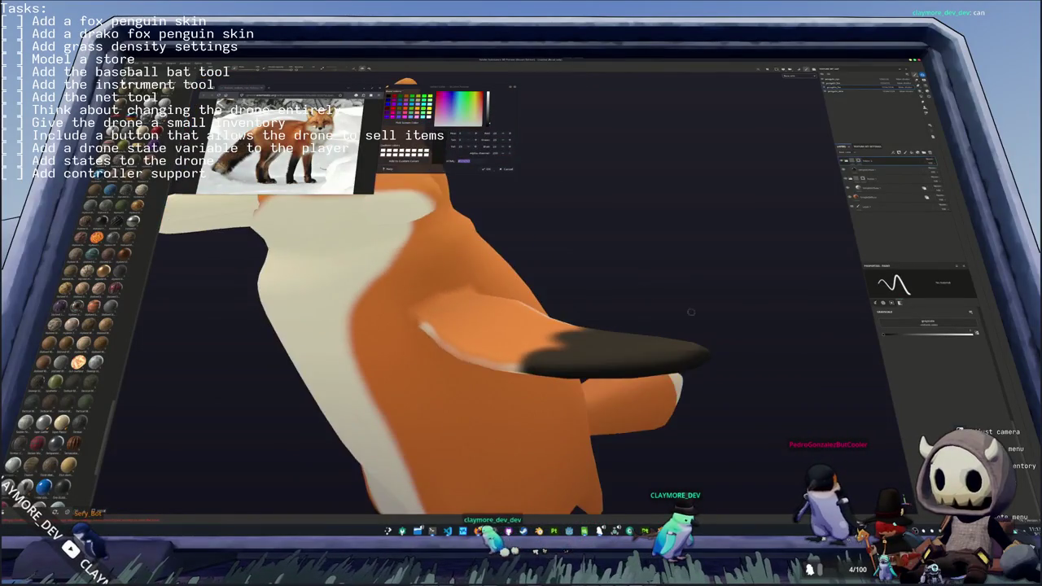
{"action": "scroll", "coordinate": [562, 349], "scroll_direction": "up", "scroll_amount": 3}
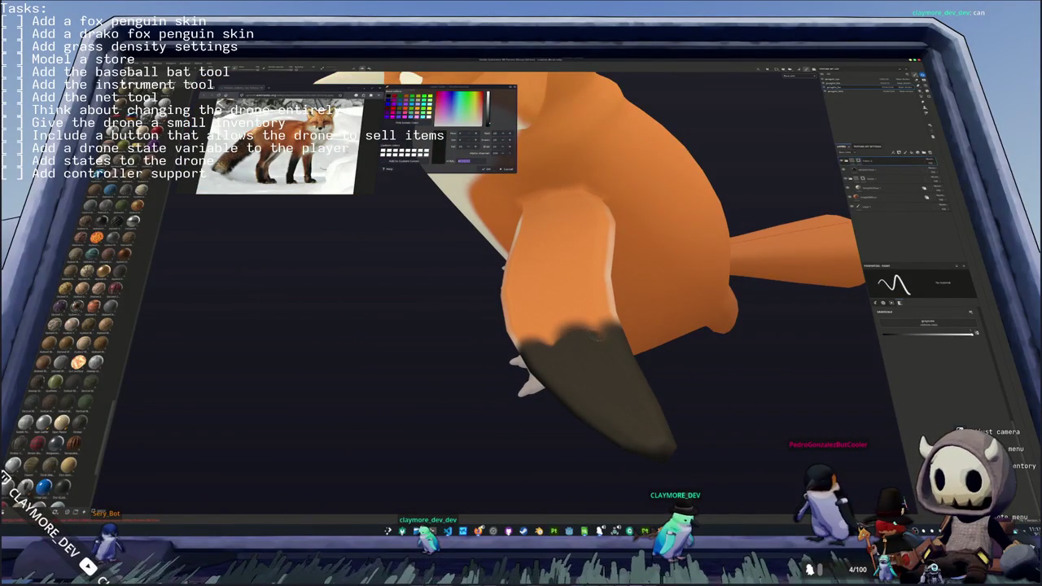
- Frame the fox and orbit until its head is seen in profile
{"action": "key", "text": "f"}
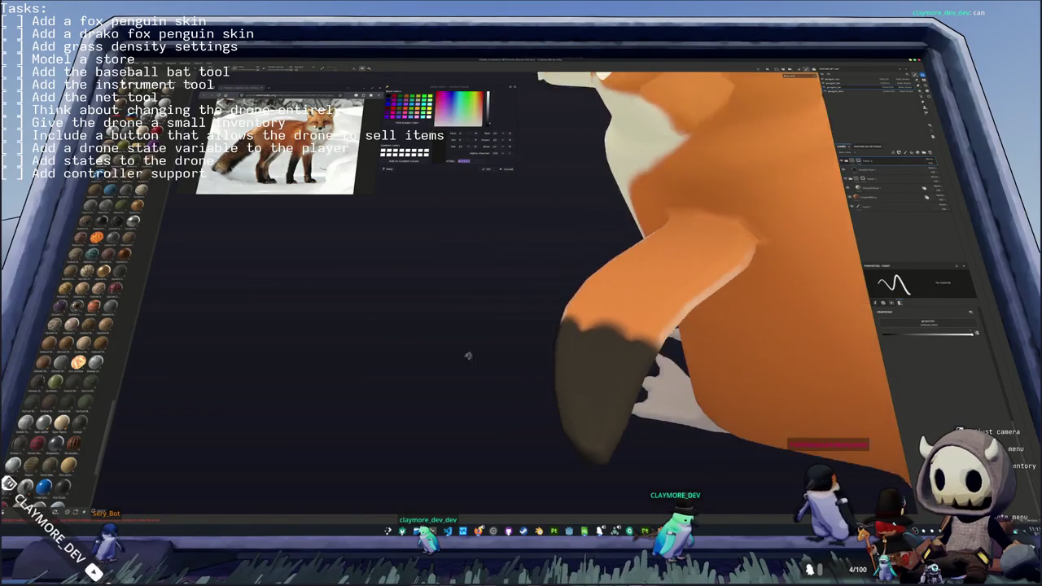
{"action": "left_click_drag", "start_coordinate": [552, 358], "coordinate": [423, 342], "text": "alt"}
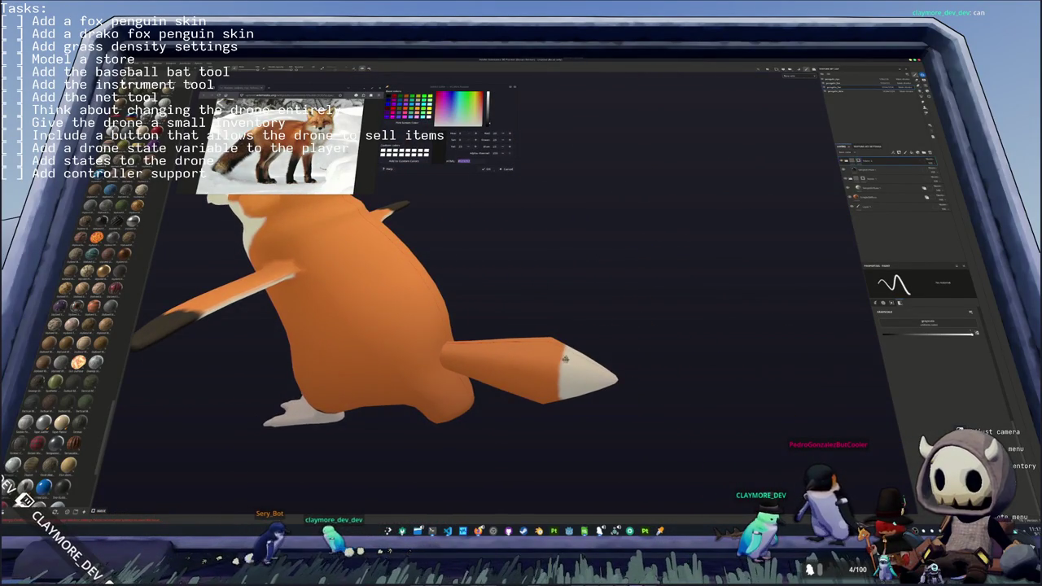
{"action": "left_click_drag", "start_coordinate": [565, 359], "coordinate": [580, 340], "text": "alt"}
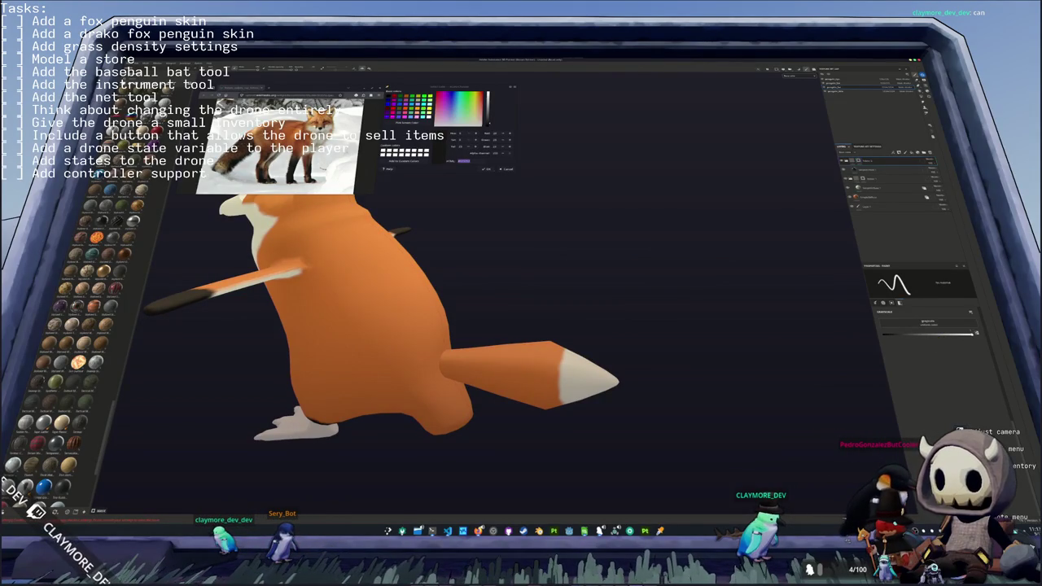
{"action": "mouse_move", "coordinate": [522, 219]}
{"action": "left_mouse_down", "text": "alt"}
{"action": "mouse_move", "coordinate": [541, 295]}
{"action": "mouse_move", "coordinate": [675, 177]}
{"action": "left_mouse_up", "text": "alt"}
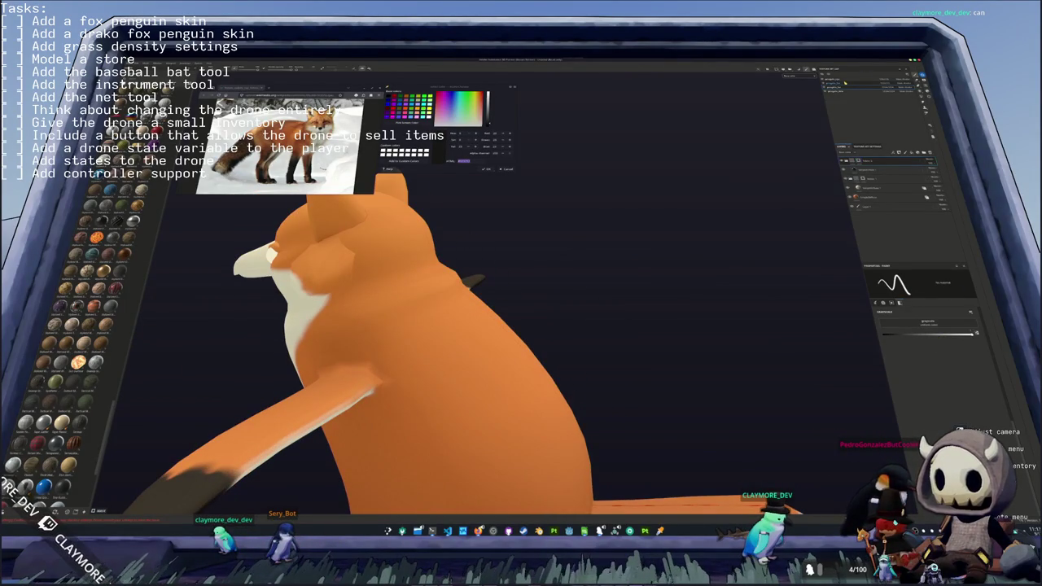
{"action": "left_click_drag", "start_coordinate": [558, 214], "coordinate": [817, 207], "text": "alt"}
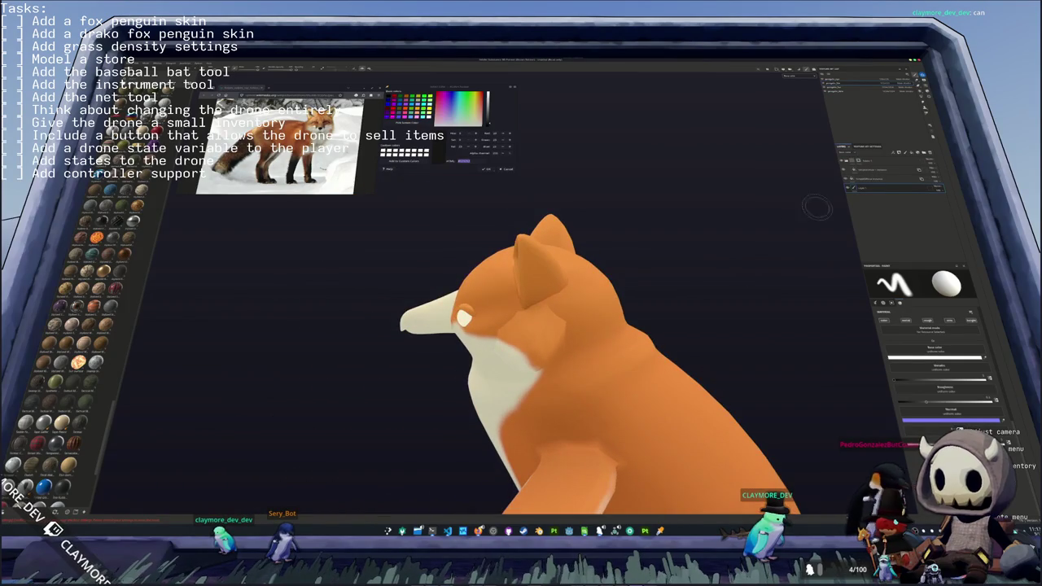
- Select the fill layers and confirm the prompt to restore the orange textures
{"action": "left_click", "coordinate": [843, 87]}
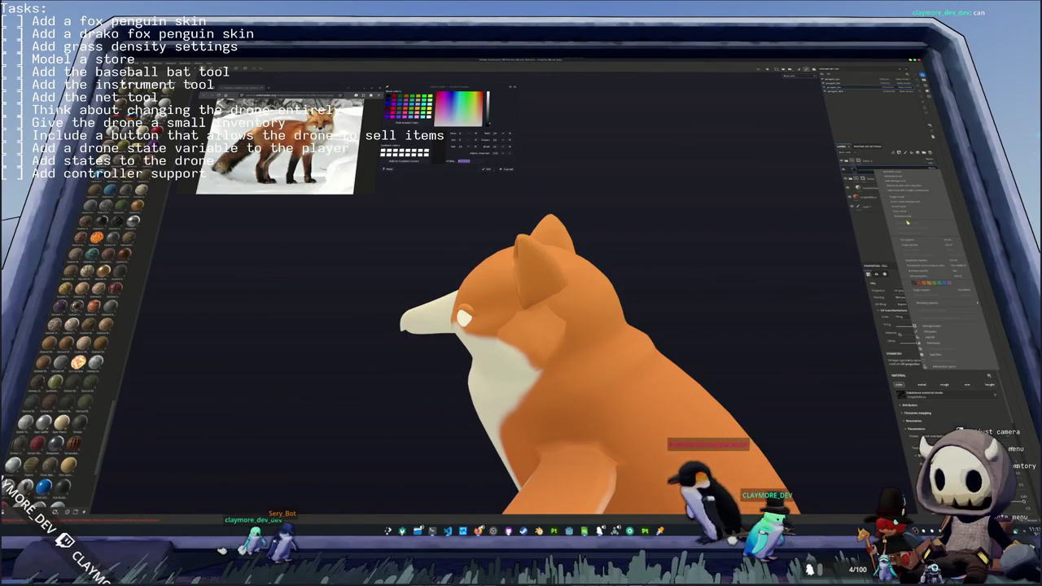
{"action": "left_click", "coordinate": [918, 265]}
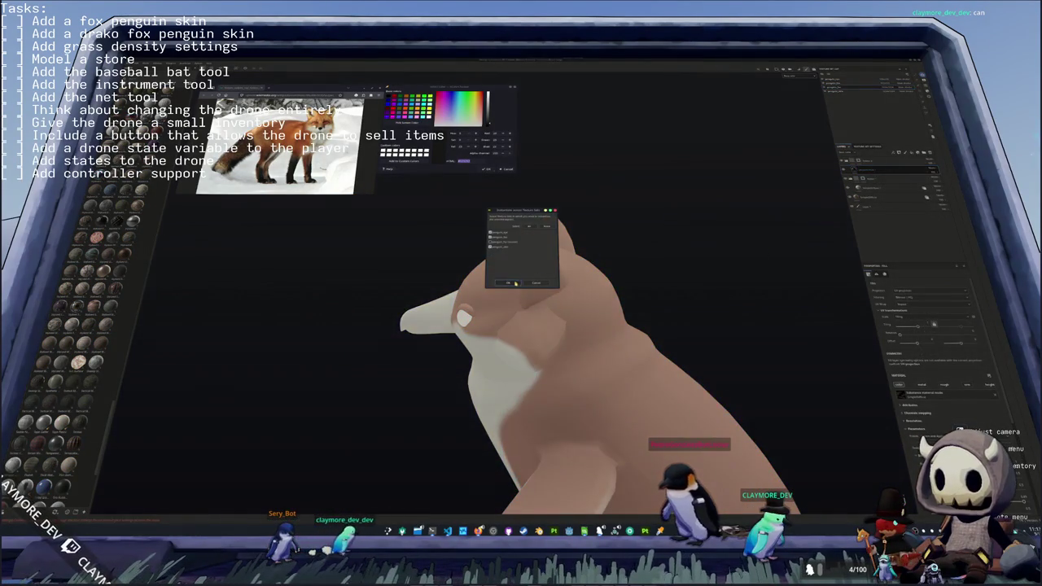
{"action": "left_click", "coordinate": [515, 283]}
- Add a new paint layer, clearing the dark face and ear patches, and view the fox's back
{"action": "left_click", "coordinate": [845, 90]}
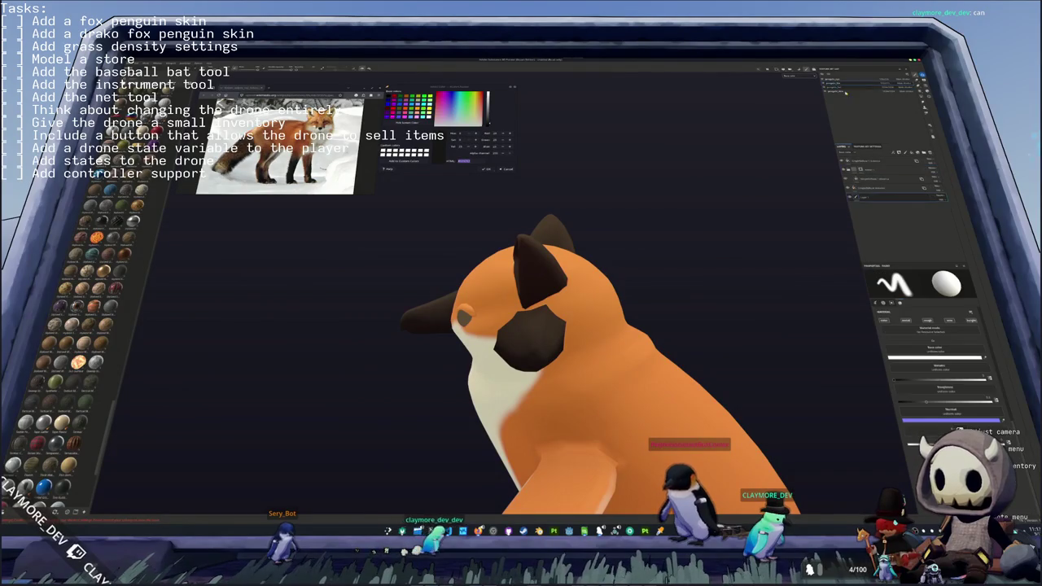
{"action": "left_click", "coordinate": [900, 175]}
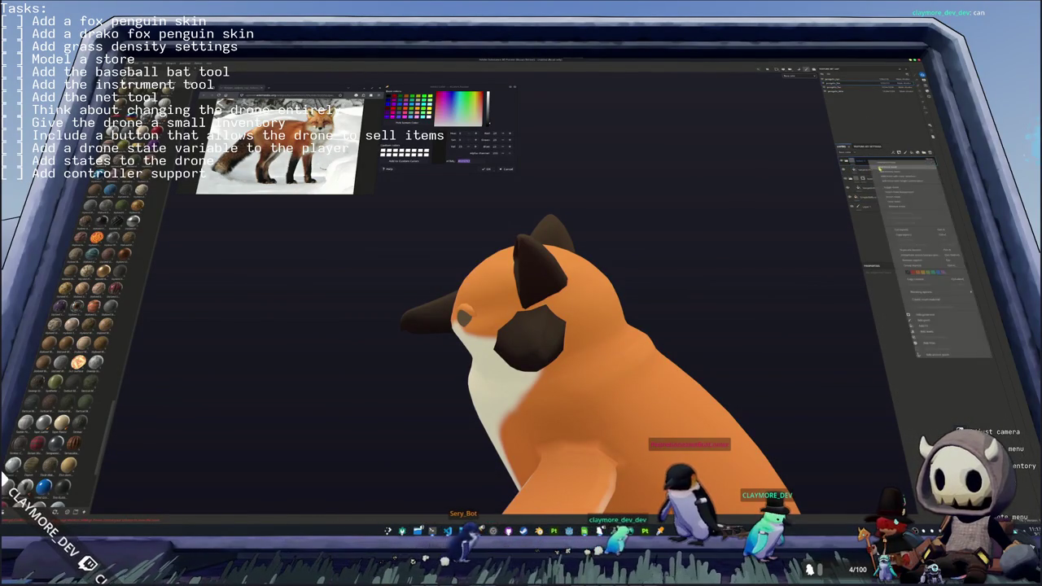
{"action": "left_click", "coordinate": [869, 161]}
{"action": "mouse_move", "coordinate": [716, 243]}
{"action": "left_mouse_down", "text": "alt"}
{"action": "mouse_move", "coordinate": [685, 206]}
{"action": "mouse_move", "coordinate": [750, 300]}
{"action": "left_mouse_up", "text": "alt"}
{"action": "scroll", "coordinate": [686, 205], "scroll_direction": "up", "scroll_amount": 2}
{"action": "middle_click_drag", "start_coordinate": [686, 217], "coordinate": [717, 244], "text": "alt"}
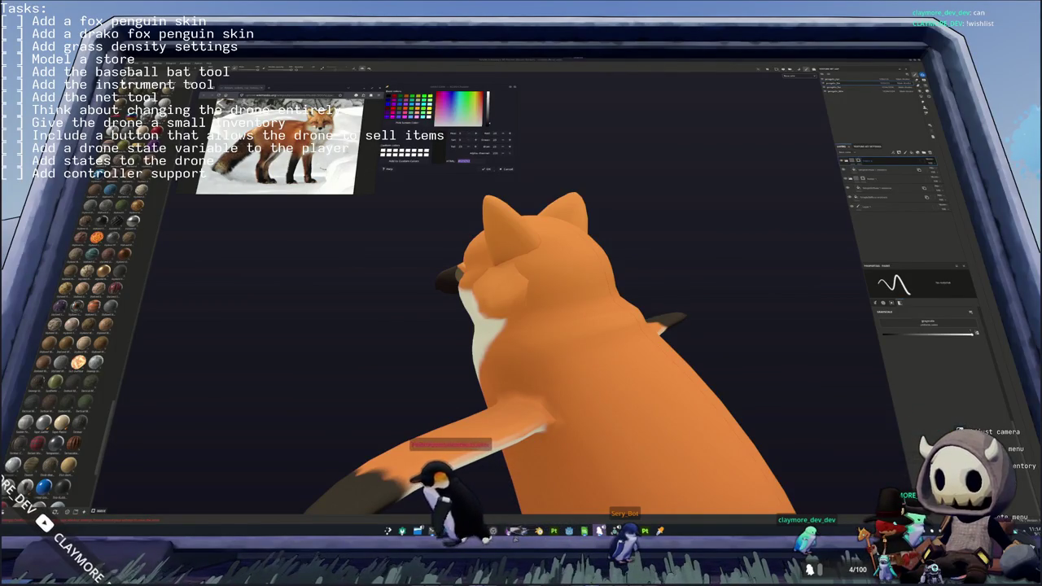
- Paste the Steam store link into the overlay's Wishlist field, save it and close the links panel
{"action": "left_click", "coordinate": [600, 531]}
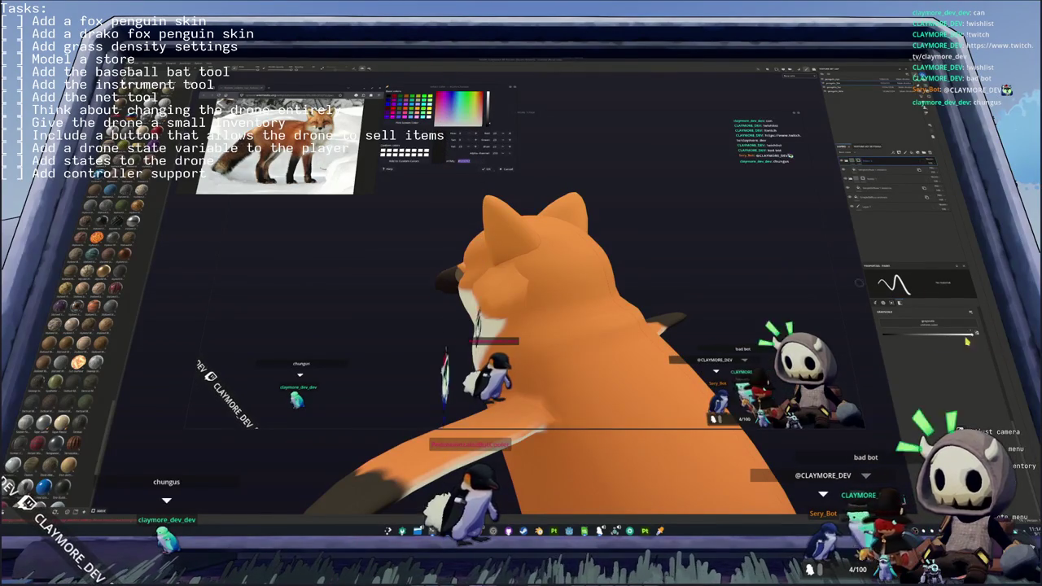
{"action": "left_click", "coordinate": [505, 470]}
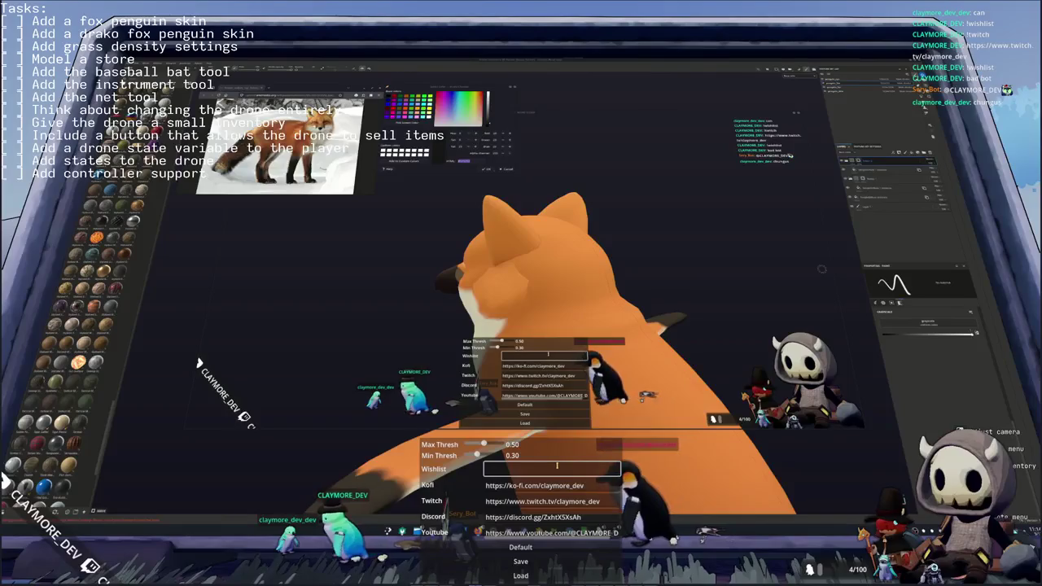
{"action": "key", "text": "ctrl+v"}
{"action": "left_click", "coordinate": [520, 562]}
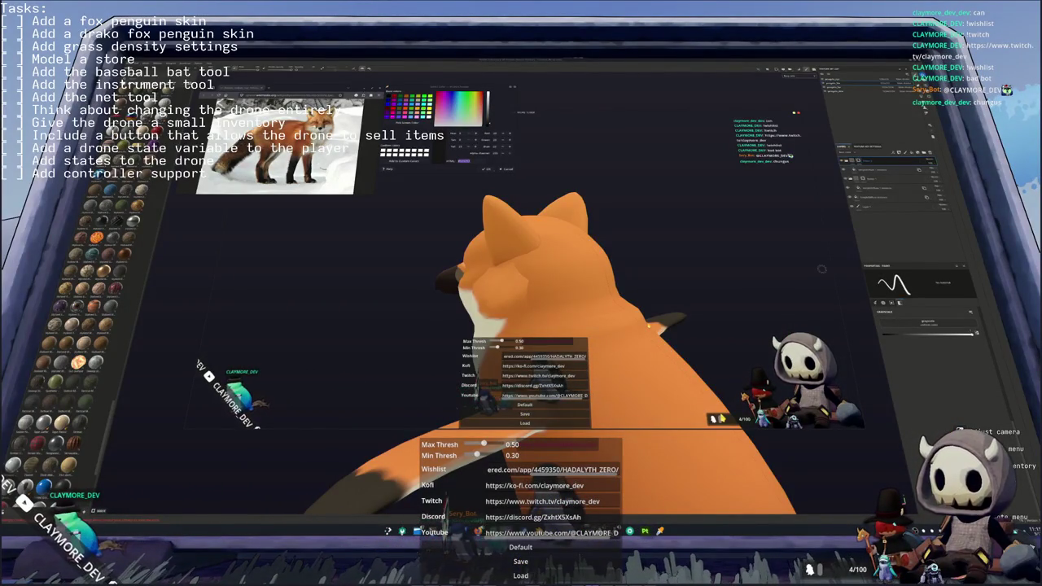
{"action": "key", "text": "Escape"}
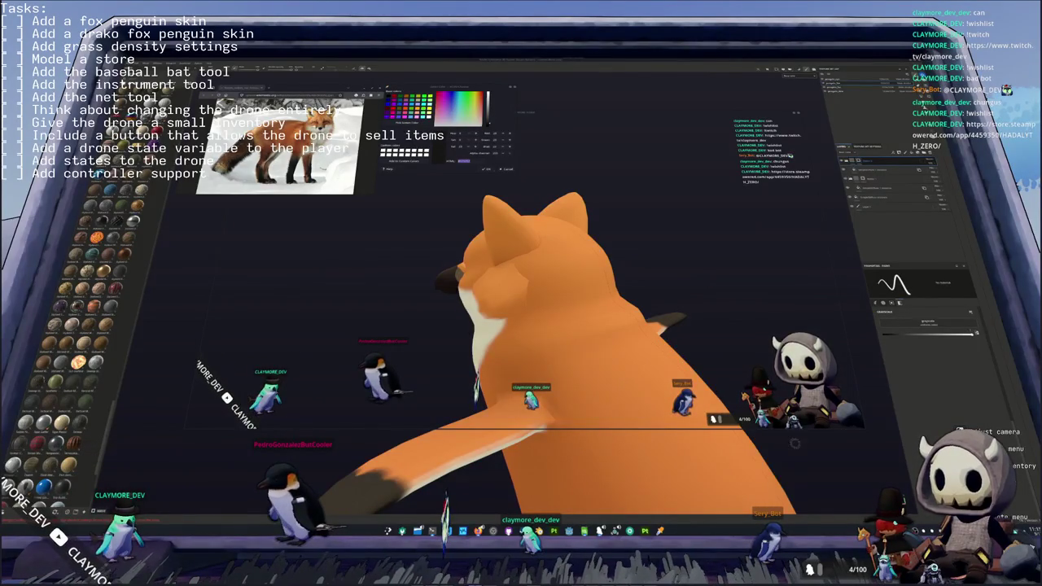
{"action": "middle_click_drag", "start_coordinate": [794, 443], "coordinate": [626, 315]}
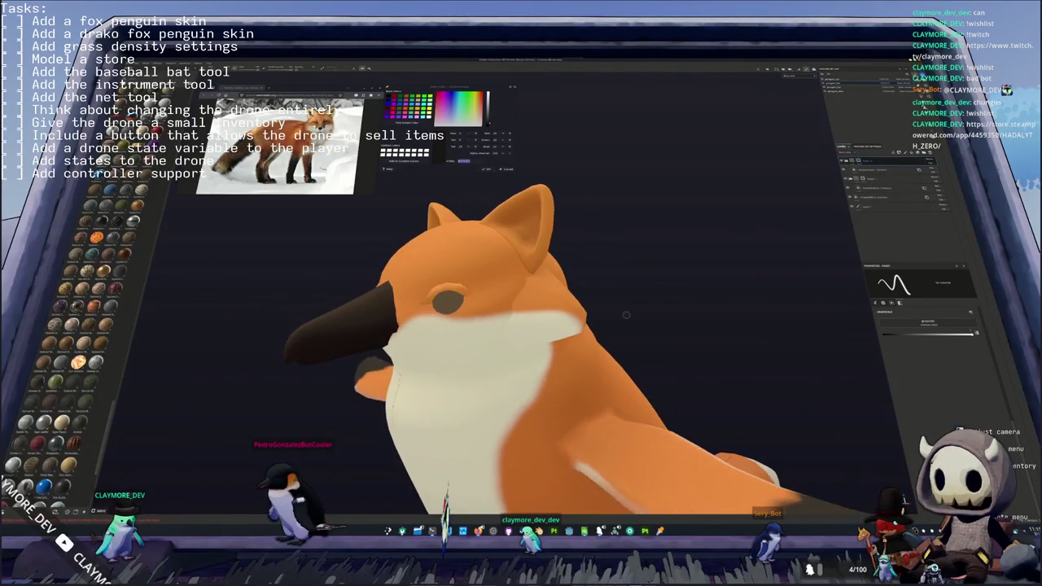
- Orbit around the whole fox-penguin and zoom in close on its white-tipped tail
{"action": "scroll", "coordinate": [626, 315], "scroll_direction": "down", "scroll_amount": 5}
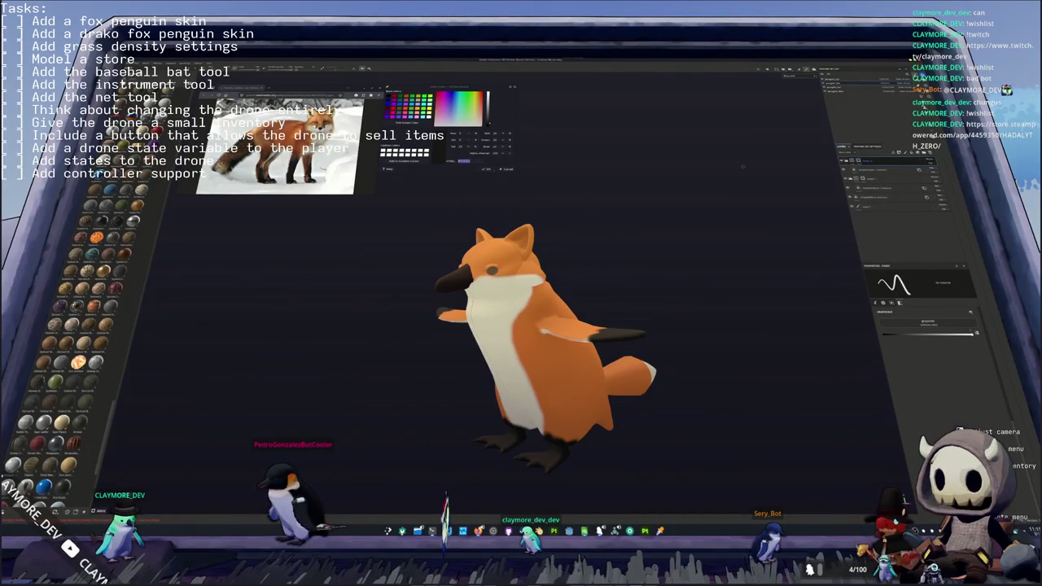
{"action": "mouse_move", "coordinate": [742, 166]}
{"action": "middle_mouse_down"}
{"action": "mouse_move", "coordinate": [686, 205]}
{"action": "mouse_move", "coordinate": [562, 193]}
{"action": "mouse_move", "coordinate": [751, 160]}
{"action": "mouse_move", "coordinate": [718, 186]}
{"action": "middle_mouse_up"}
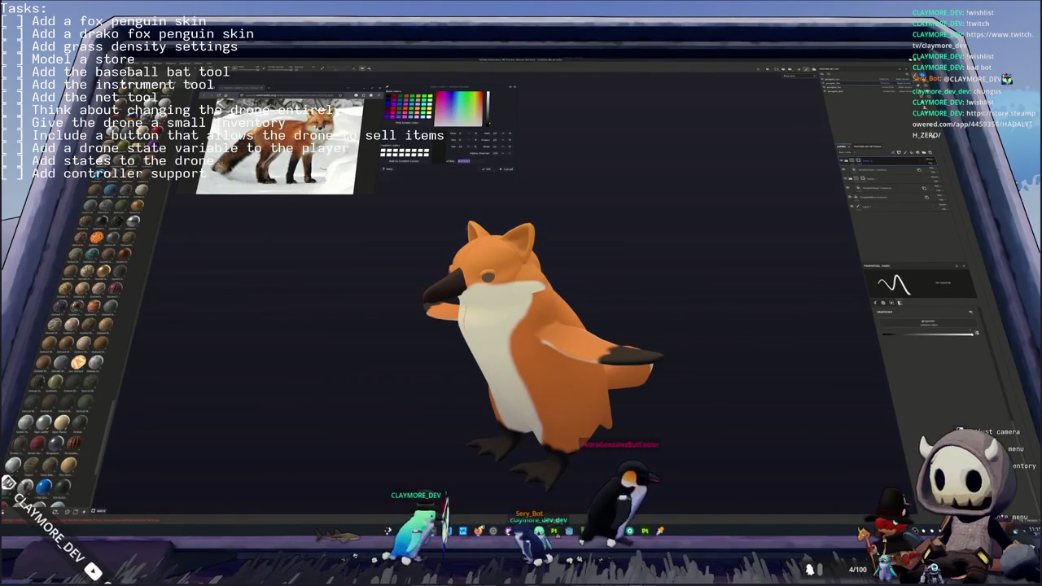
{"action": "middle_click_drag", "start_coordinate": [455, 238], "coordinate": [539, 263]}
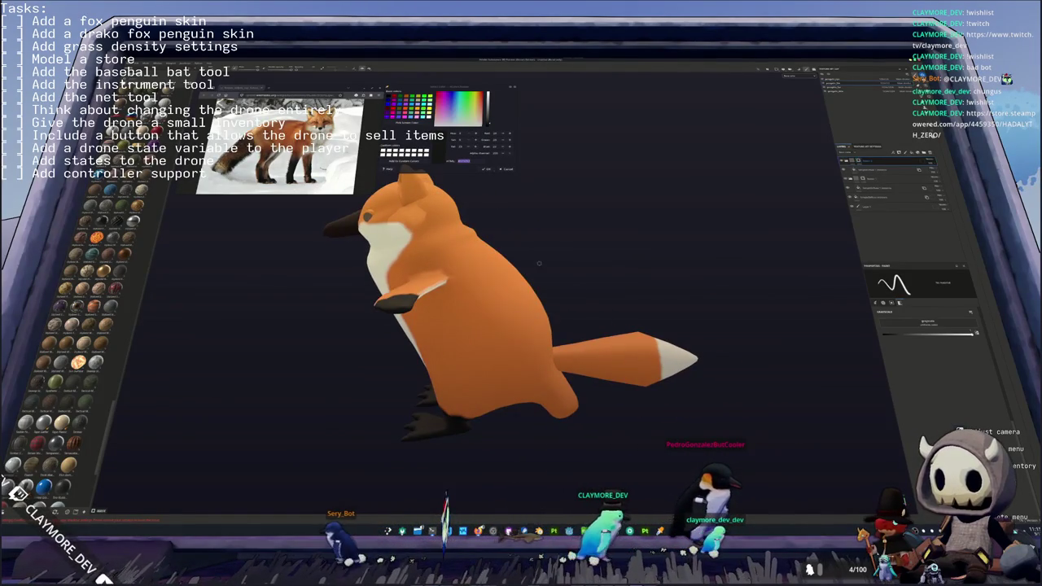
{"action": "middle_click_drag", "start_coordinate": [614, 305], "coordinate": [521, 308]}
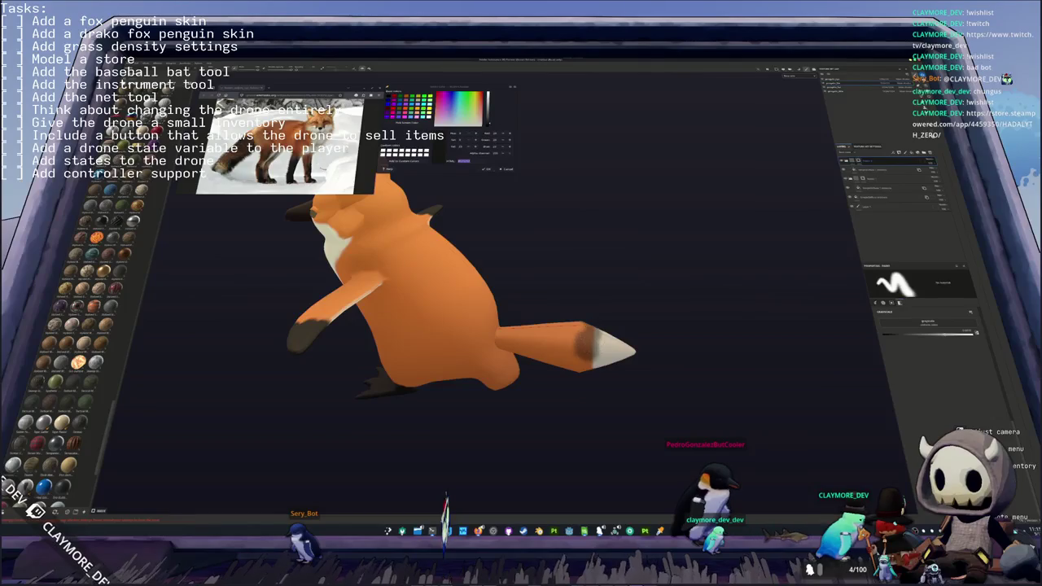
{"action": "middle_click_drag", "start_coordinate": [561, 301], "coordinate": [624, 329]}
{"action": "scroll", "coordinate": [569, 305], "scroll_direction": "up", "scroll_amount": 4}
- Dab dark brown onto the tail just above the white tip, then undo the last stroke
{"action": "middle_click_drag", "start_coordinate": [593, 368], "coordinate": [570, 379]}
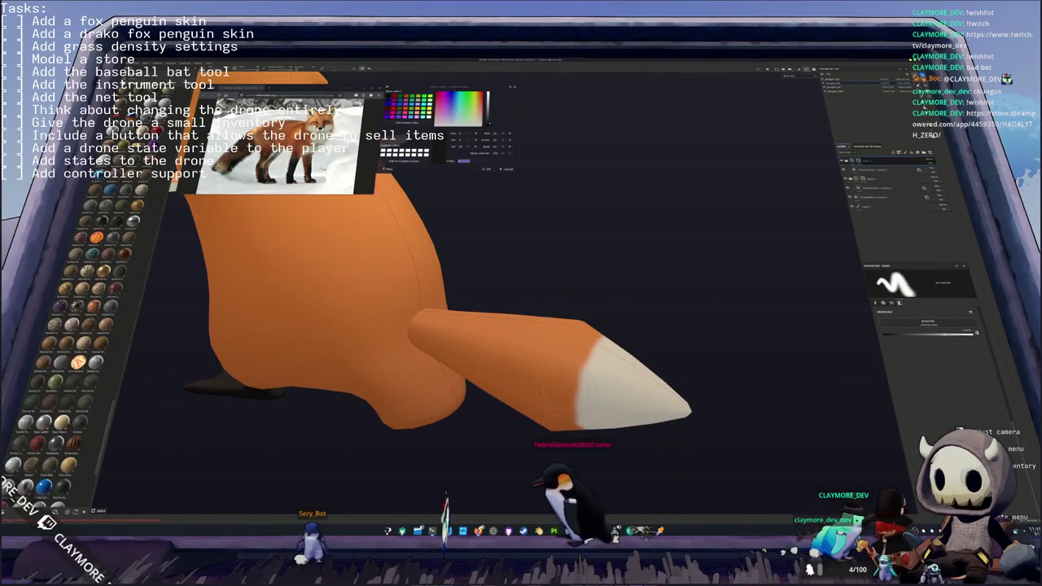
{"action": "left_click", "coordinate": [562, 381]}
{"action": "left_click", "coordinate": [567, 407]}
{"action": "left_click", "coordinate": [574, 362]}
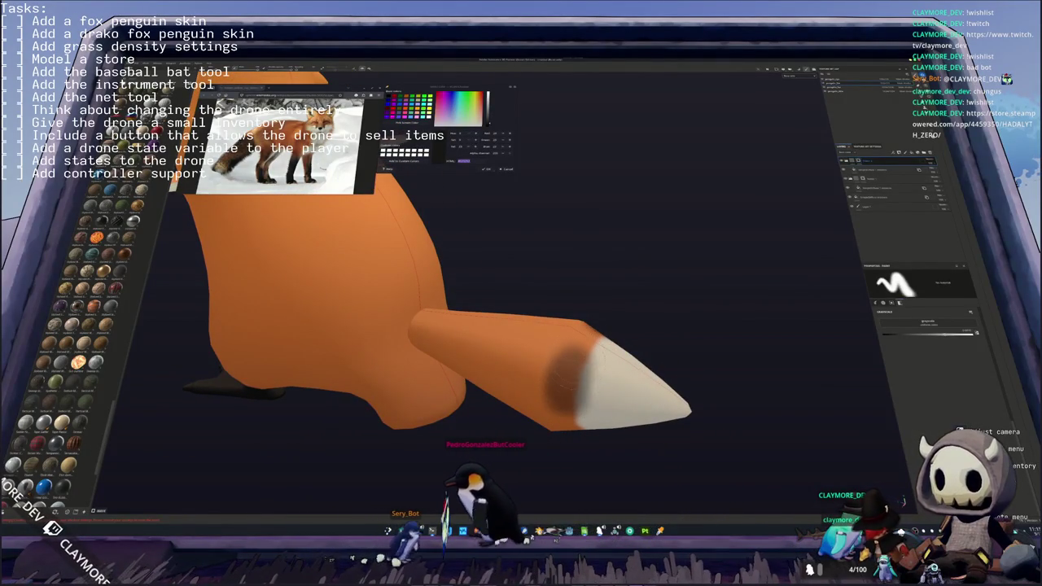
{"action": "mouse_move", "coordinate": [586, 363]}
{"action": "middle_mouse_down"}
{"action": "mouse_move", "coordinate": [782, 359]}
{"action": "mouse_move", "coordinate": [570, 391]}
{"action": "middle_mouse_up"}
{"action": "left_click", "coordinate": [596, 368]}
{"action": "key", "text": "ctrl+z"}
{"action": "key", "text": "ctrl+z"}
{"action": "key", "text": "ctrl+z"}
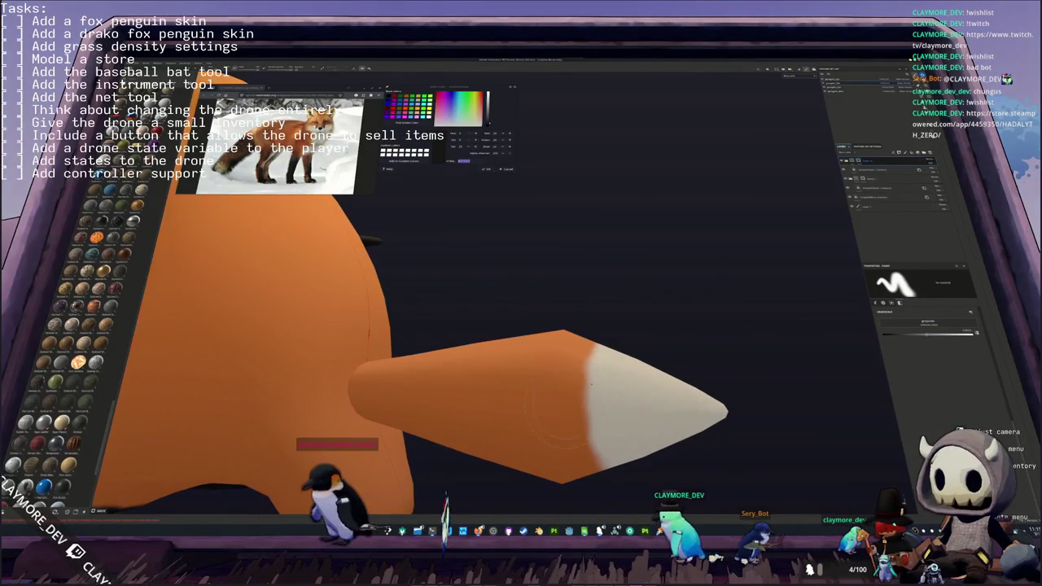
- Repaint a darker brown band along the tail above the tip, then view the fox front-on
{"action": "left_click_drag", "start_coordinate": [566, 398], "coordinate": [590, 356]}
{"action": "mouse_move", "coordinate": [593, 367]}
{"action": "middle_mouse_down"}
{"action": "mouse_move", "coordinate": [635, 342]}
{"action": "mouse_move", "coordinate": [574, 321]}
{"action": "middle_mouse_up"}
{"action": "left_click_drag", "start_coordinate": [583, 328], "coordinate": [627, 377]}
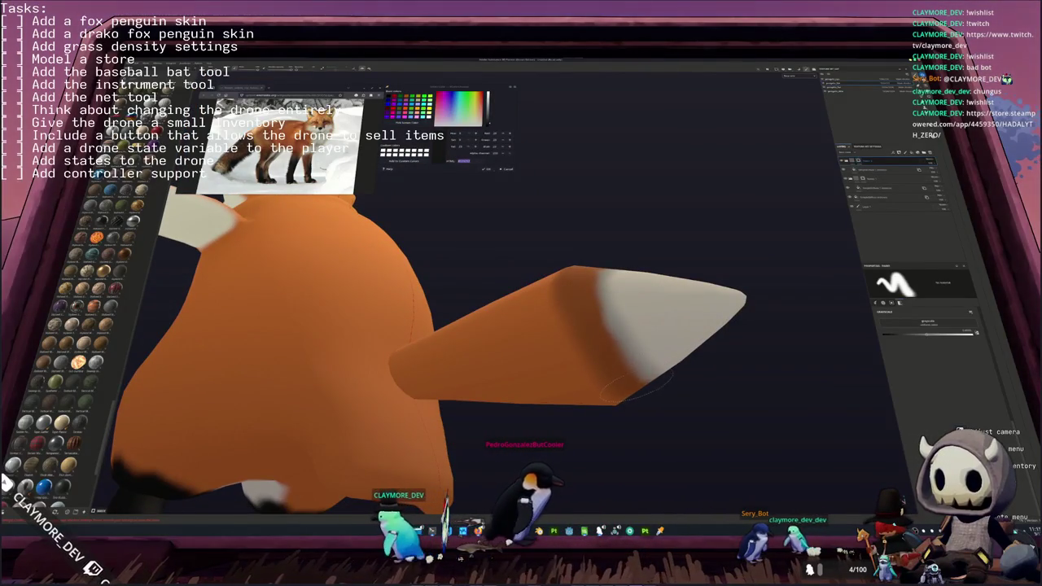
{"action": "mouse_move", "coordinate": [586, 346]}
{"action": "middle_mouse_down"}
{"action": "mouse_move", "coordinate": [578, 321]}
{"action": "mouse_move", "coordinate": [569, 391]}
{"action": "middle_mouse_up"}
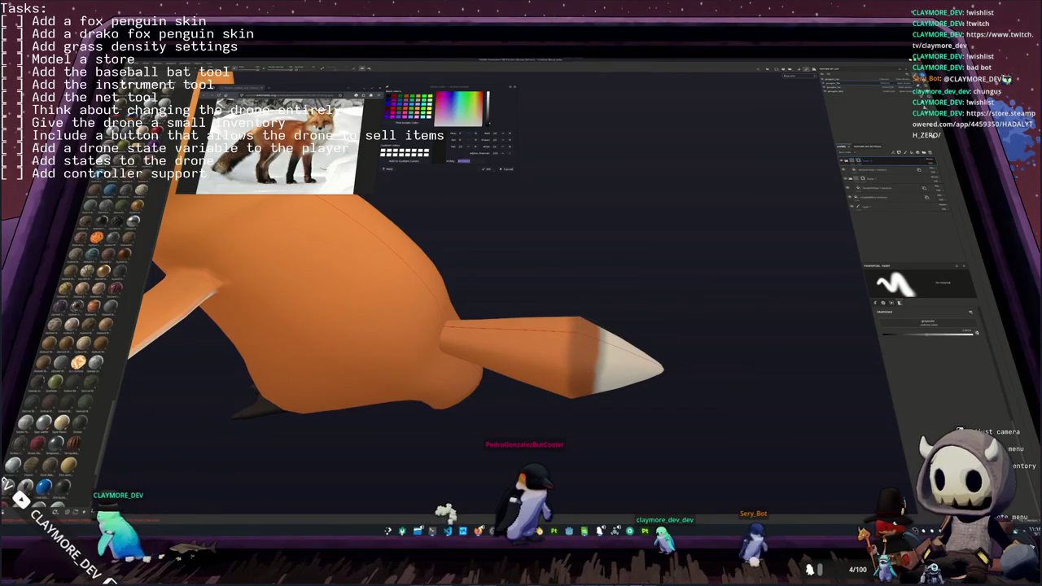
{"action": "mouse_move", "coordinate": [568, 422]}
{"action": "middle_mouse_down"}
{"action": "mouse_move", "coordinate": [563, 334]}
{"action": "mouse_move", "coordinate": [533, 281]}
{"action": "mouse_move", "coordinate": [597, 333]}
{"action": "mouse_move", "coordinate": [708, 318]}
{"action": "mouse_move", "coordinate": [691, 339]}
{"action": "mouse_move", "coordinate": [628, 347]}
{"action": "mouse_move", "coordinate": [673, 319]}
{"action": "mouse_move", "coordinate": [584, 280]}
{"action": "middle_mouse_up"}
{"action": "scroll", "coordinate": [533, 281], "scroll_direction": "down", "scroll_amount": 2}
{"action": "scroll", "coordinate": [628, 347], "scroll_direction": "up", "scroll_amount": 1}
{"action": "scroll", "coordinate": [674, 319], "scroll_direction": "up", "scroll_amount": 2}
{"action": "mouse_move", "coordinate": [421, 269]}
{"action": "middle_mouse_down"}
{"action": "mouse_move", "coordinate": [470, 237]}
{"action": "mouse_move", "coordinate": [416, 242]}
{"action": "mouse_move", "coordinate": [393, 269]}
{"action": "middle_mouse_up"}
{"action": "scroll", "coordinate": [470, 237], "scroll_direction": "up", "scroll_amount": 2}
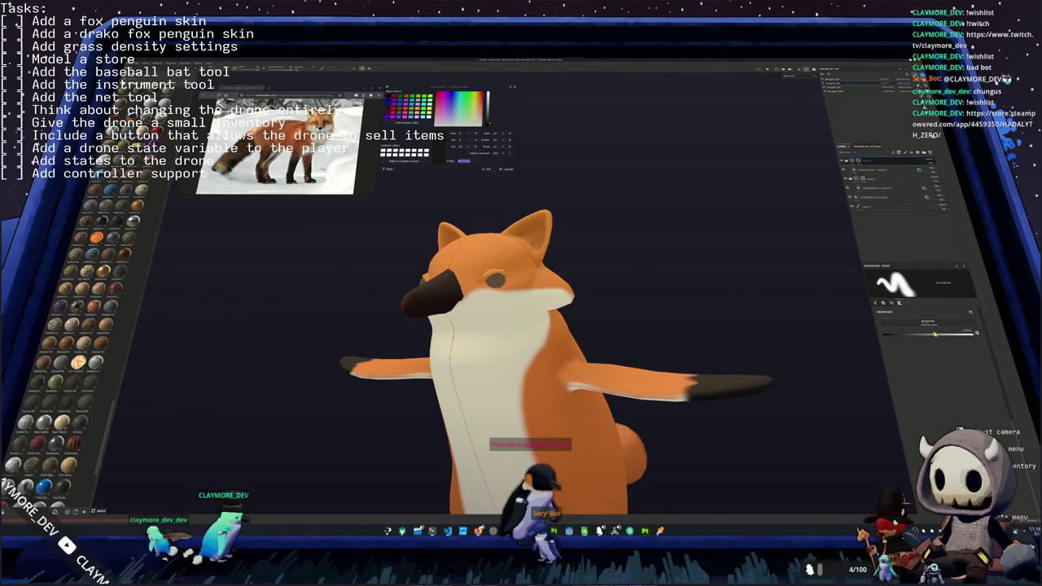
- Close in on the ears from behind and paint cream over the reddish smudge inside one ear
{"action": "scroll", "coordinate": [521, 326], "scroll_direction": "up", "scroll_amount": 1}
{"action": "mouse_move", "coordinate": [521, 325]}
{"action": "middle_mouse_down"}
{"action": "mouse_move", "coordinate": [472, 285]}
{"action": "mouse_move", "coordinate": [488, 281]}
{"action": "middle_mouse_up"}
{"action": "scroll", "coordinate": [521, 326], "scroll_direction": "up", "scroll_amount": 3}
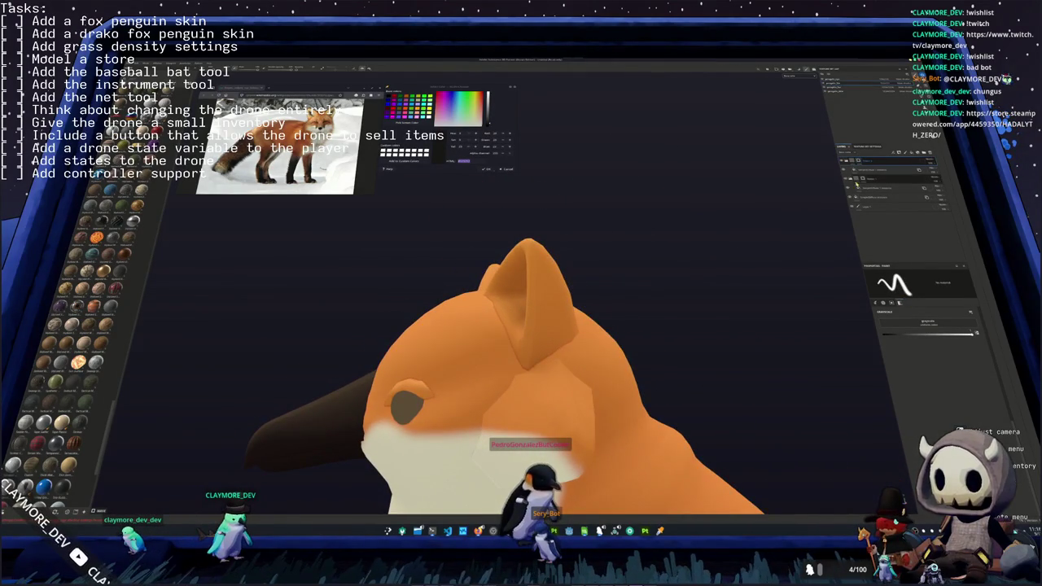
{"action": "mouse_move", "coordinate": [704, 222]}
{"action": "middle_mouse_down"}
{"action": "mouse_move", "coordinate": [741, 249]}
{"action": "mouse_move", "coordinate": [489, 252]}
{"action": "middle_mouse_up"}
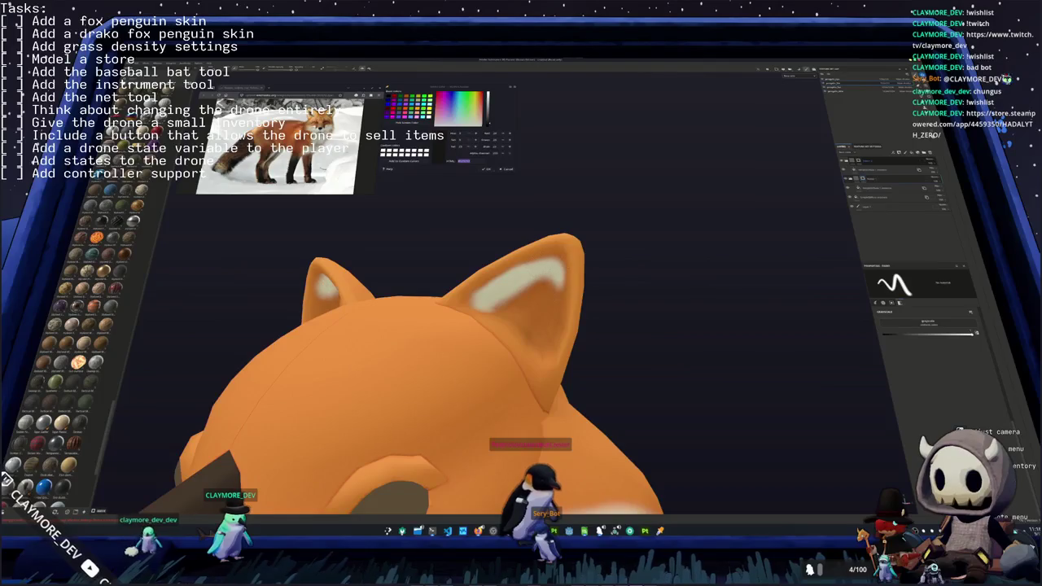
{"action": "middle_click_drag", "start_coordinate": [586, 303], "coordinate": [615, 302]}
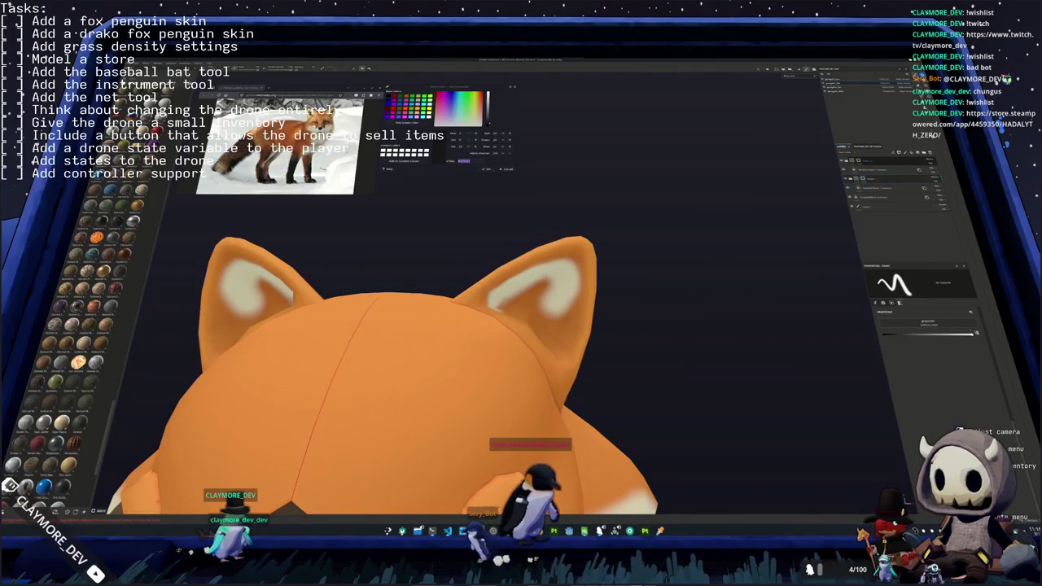
{"action": "mouse_move", "coordinate": [456, 334]}
{"action": "middle_mouse_down"}
{"action": "mouse_move", "coordinate": [478, 337]}
{"action": "mouse_move", "coordinate": [487, 295]}
{"action": "middle_mouse_up"}
{"action": "scroll", "coordinate": [478, 337], "scroll_direction": "up", "scroll_amount": 3}
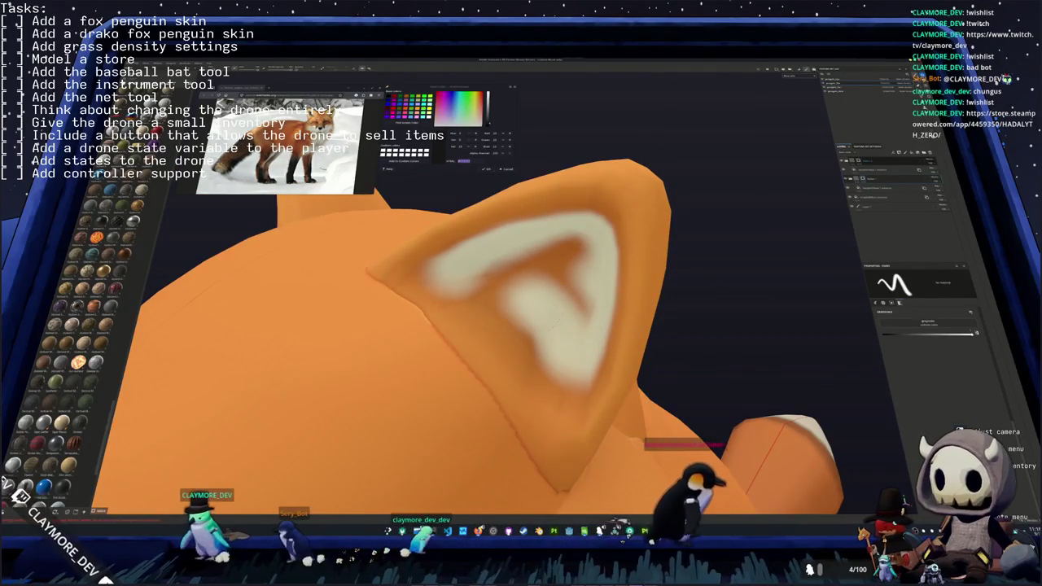
{"action": "mouse_move", "coordinate": [487, 295]}
{"action": "middle_mouse_down"}
{"action": "mouse_move", "coordinate": [615, 266]}
{"action": "mouse_move", "coordinate": [500, 293]}
{"action": "middle_mouse_up"}
{"action": "left_click", "coordinate": [582, 302]}
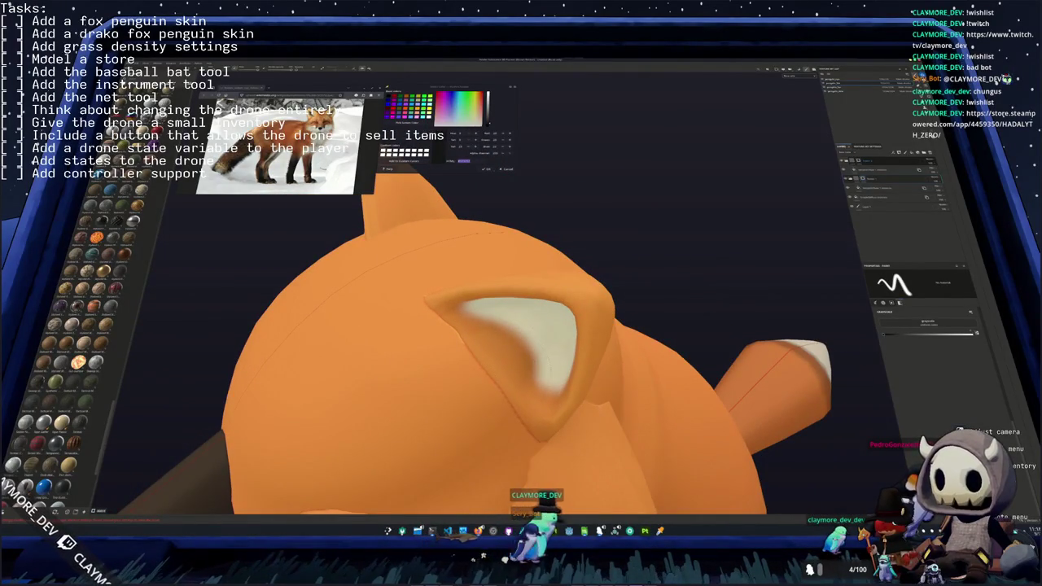
- Paint a dark brown stroke along the ear's edge, then pull back to see the whole face
{"action": "left_click_drag", "start_coordinate": [717, 310], "coordinate": [752, 294], "text": "alt"}
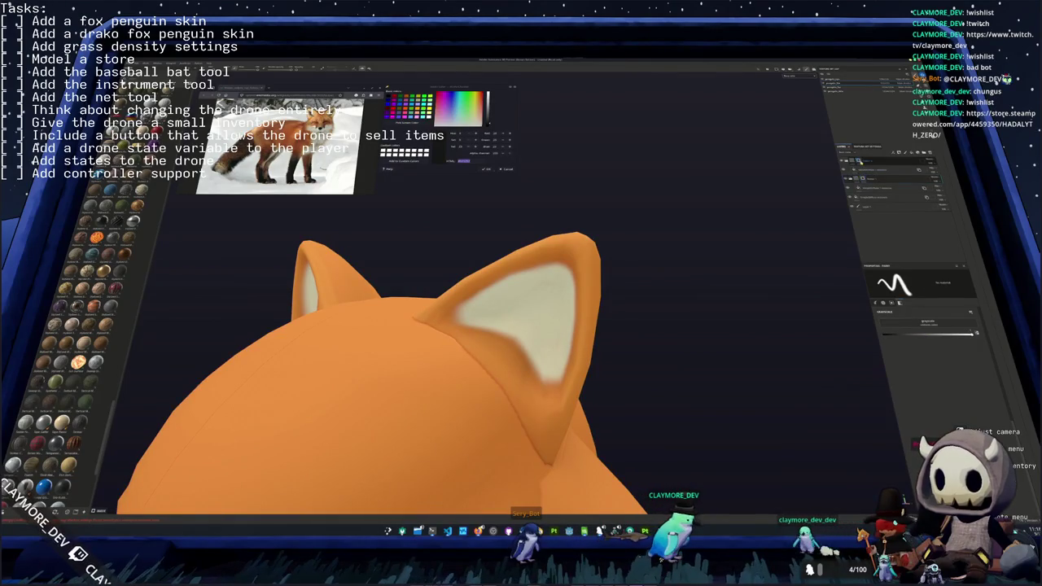
{"action": "left_click_drag", "start_coordinate": [822, 188], "coordinate": [529, 289], "text": "alt"}
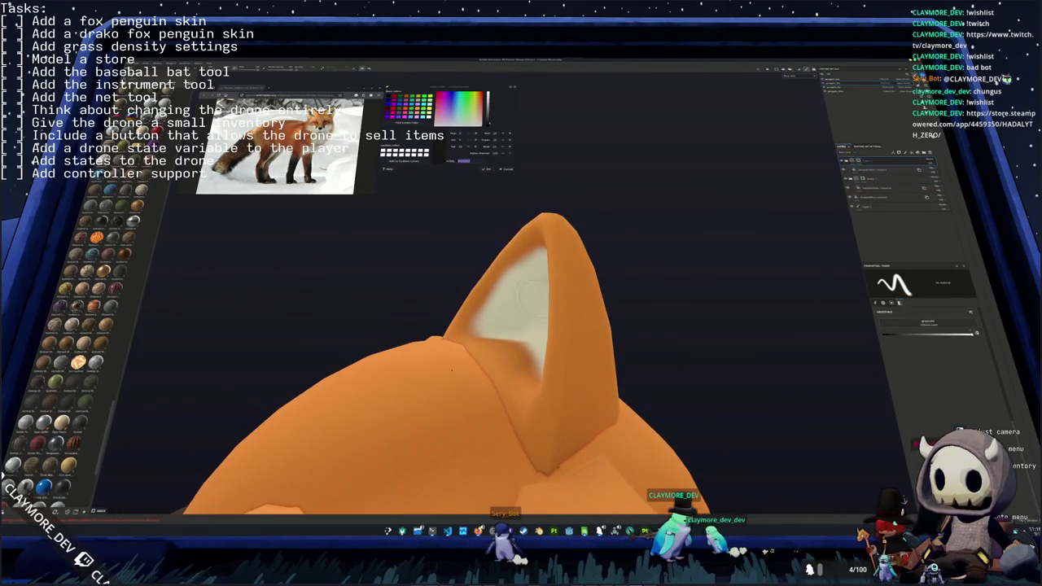
{"action": "left_click_drag", "start_coordinate": [562, 392], "coordinate": [567, 342]}
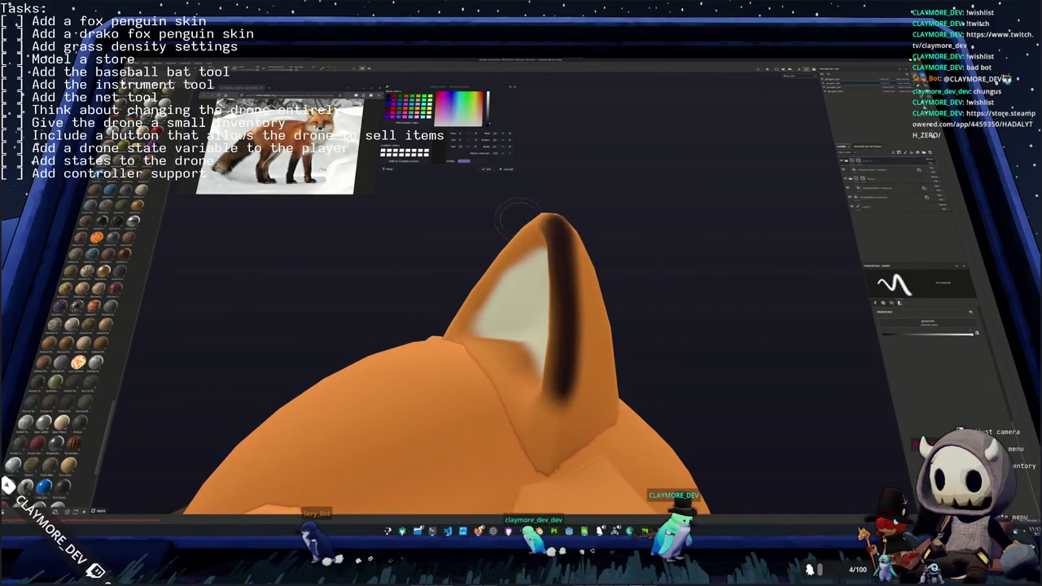
{"action": "left_click_drag", "start_coordinate": [517, 216], "coordinate": [604, 265], "text": "alt"}
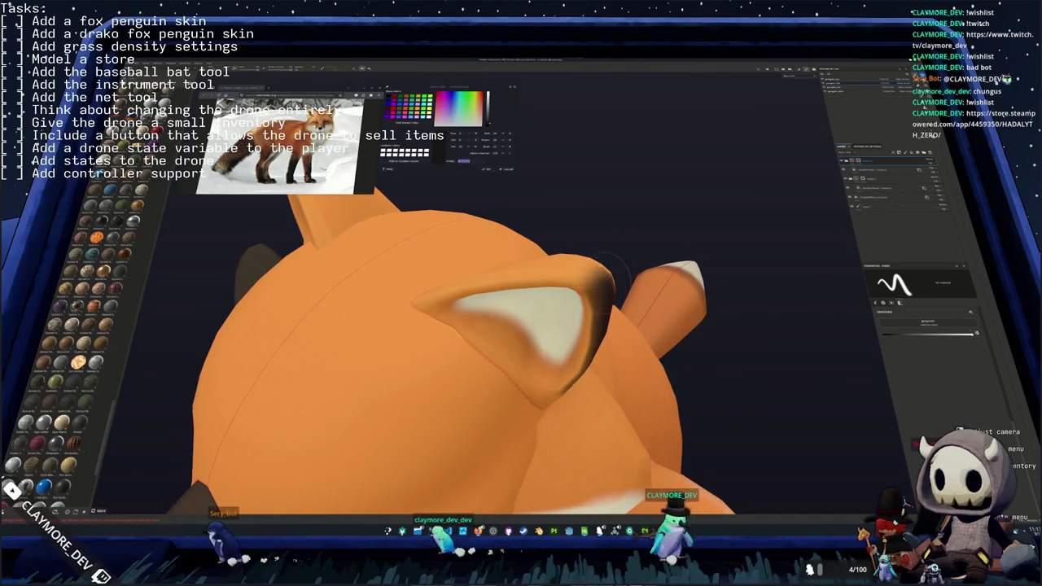
{"action": "left_click_drag", "start_coordinate": [604, 265], "coordinate": [562, 244], "text": "alt"}
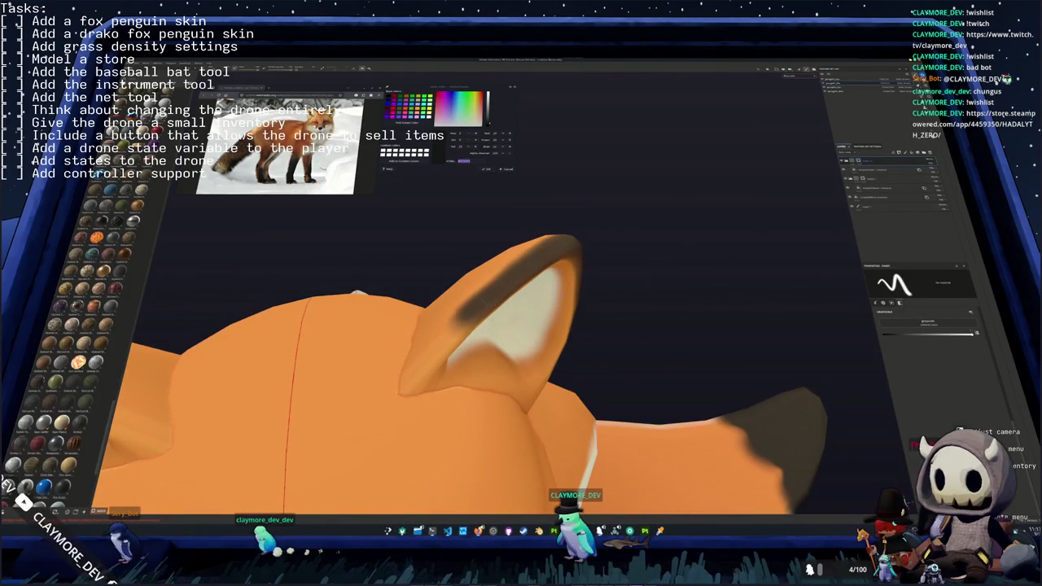
{"action": "left_click_drag", "start_coordinate": [572, 353], "coordinate": [537, 326], "text": "alt"}
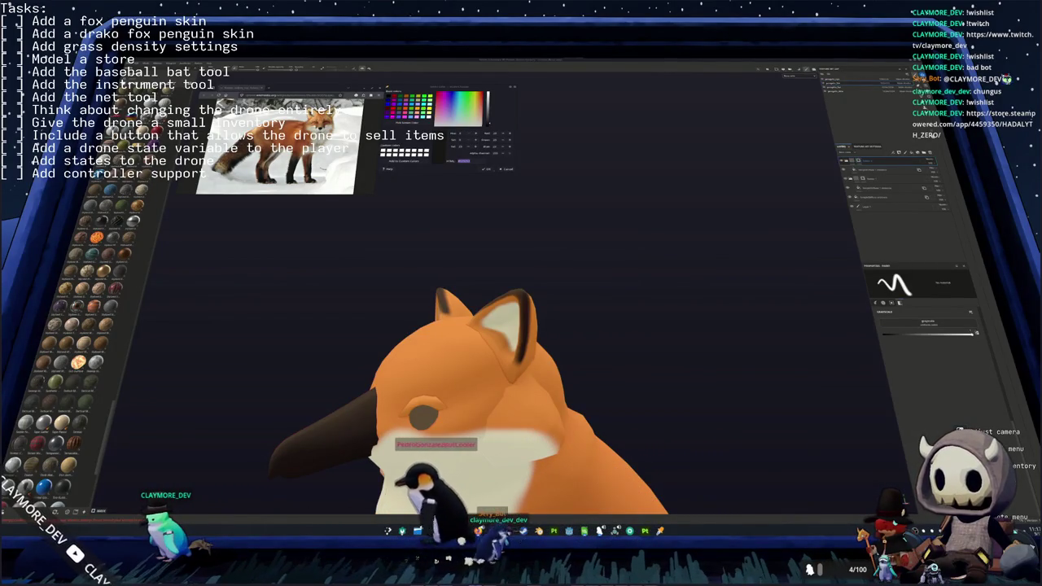
- Bring up a second fox reference photo beside the model and paint a dark band across an ear's back
{"action": "key", "text": "alt+Tab"}
{"action": "left_click_drag", "start_coordinate": [598, 215], "coordinate": [257, 208]}
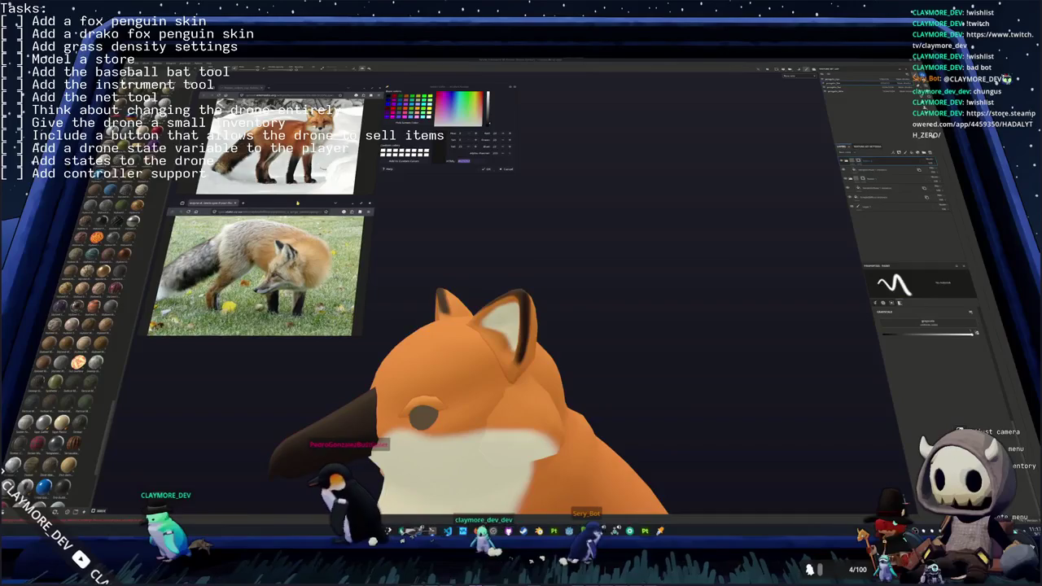
{"action": "middle_click_drag", "start_coordinate": [562, 294], "coordinate": [521, 309]}
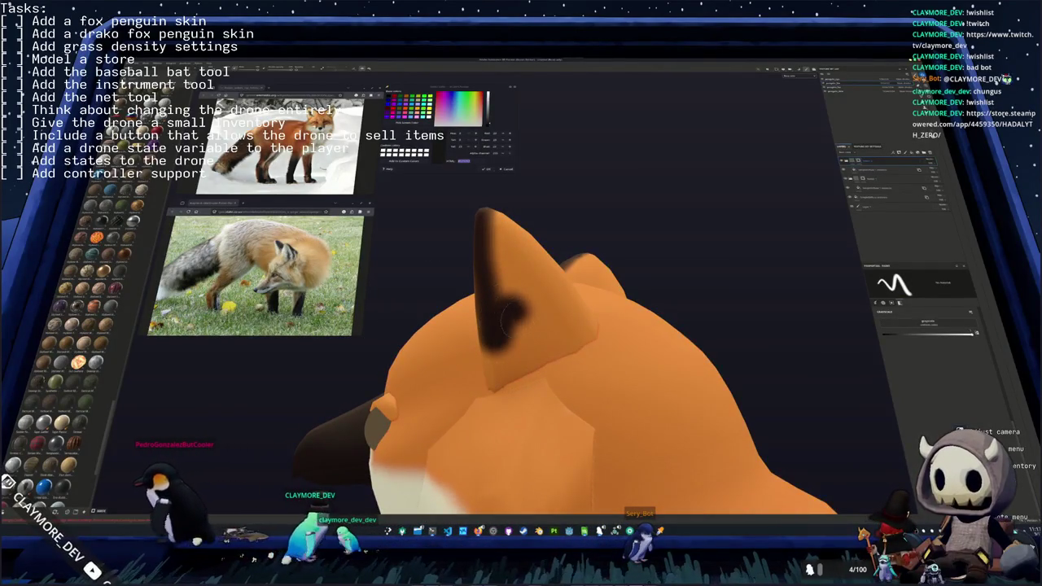
{"action": "left_click_drag", "start_coordinate": [618, 323], "coordinate": [764, 304], "text": "alt"}
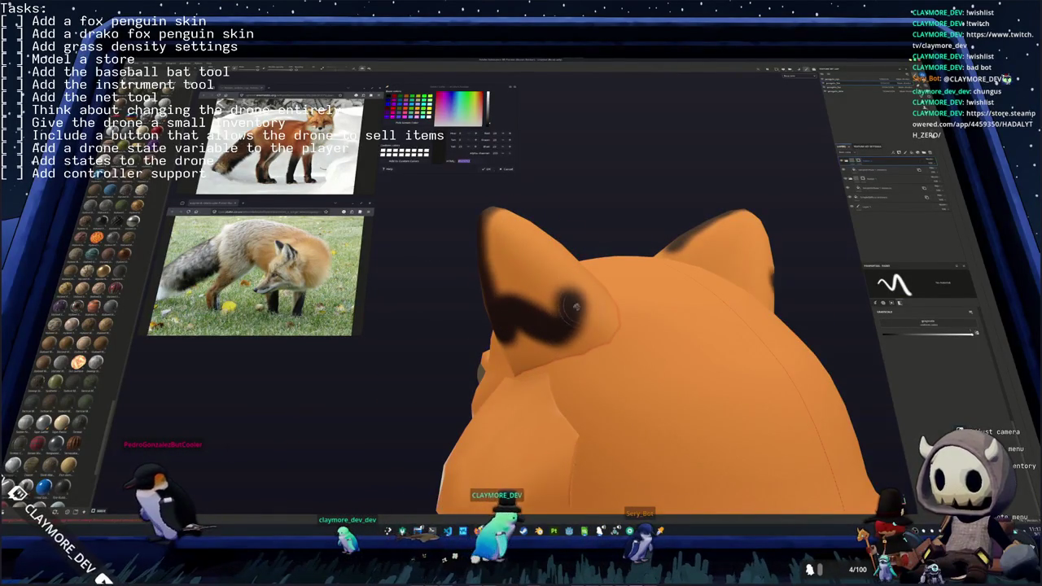
- Spread dark brown paint over the backs of both ears, checking them from behind
{"action": "left_click_drag", "start_coordinate": [574, 306], "coordinate": [529, 309], "text": "alt"}
{"action": "mouse_move", "coordinate": [848, 288]}
{"action": "left_mouse_down", "text": "alt"}
{"action": "mouse_move", "coordinate": [590, 281]}
{"action": "mouse_move", "coordinate": [655, 240]}
{"action": "left_mouse_up", "text": "alt"}
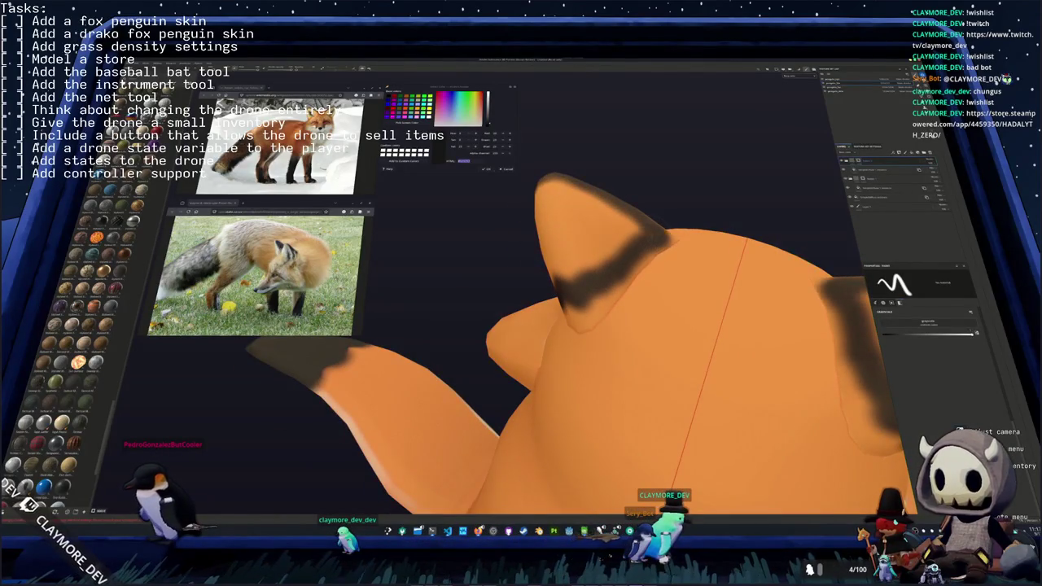
{"action": "left_click_drag", "start_coordinate": [569, 326], "coordinate": [521, 350], "text": "alt"}
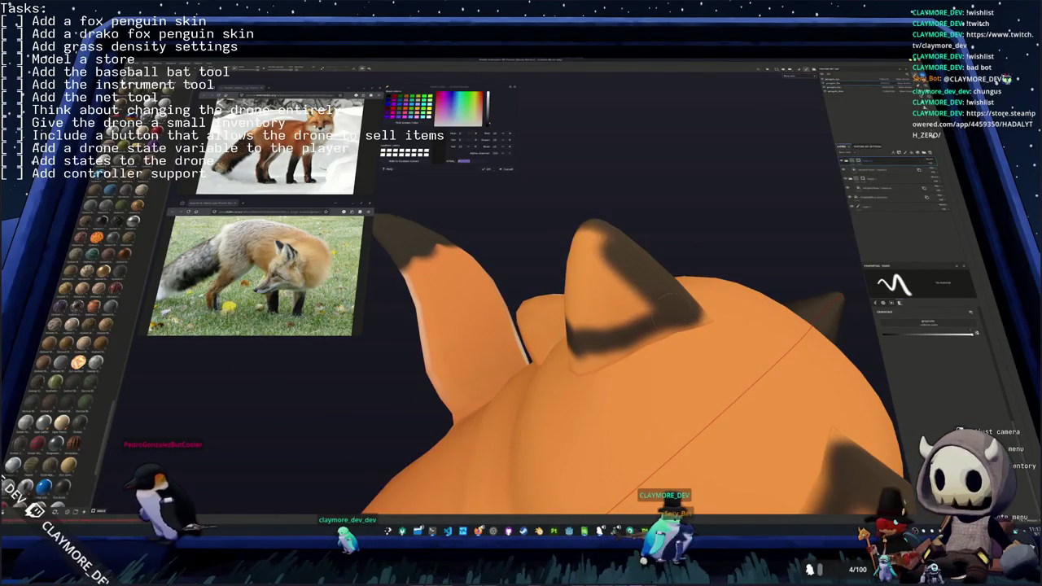
{"action": "left_click_drag", "start_coordinate": [619, 326], "coordinate": [537, 342], "text": "alt"}
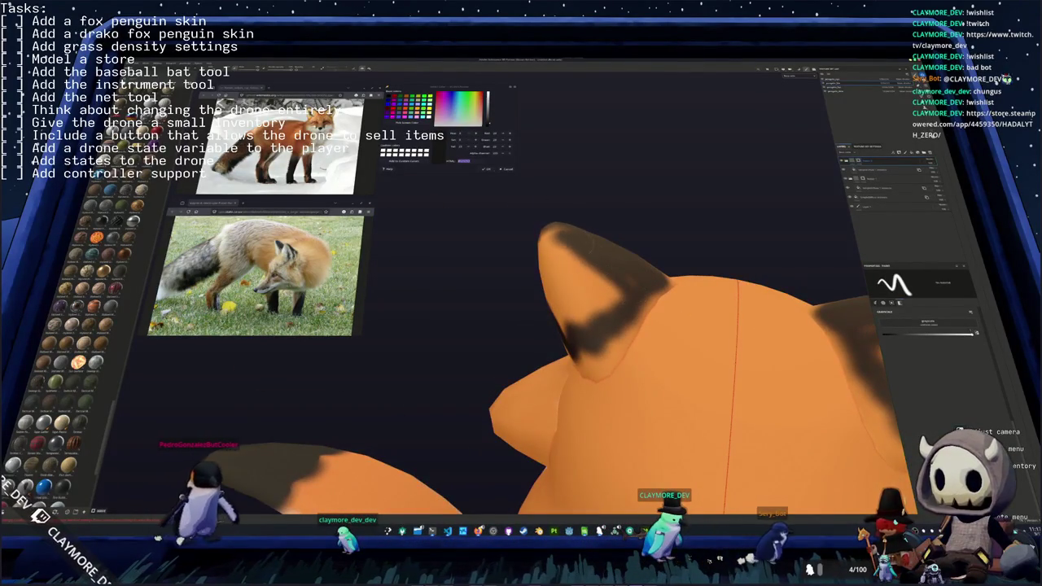
{"action": "mouse_move", "coordinate": [541, 248]}
{"action": "left_mouse_down"}
{"action": "mouse_move", "coordinate": [606, 285]}
{"action": "mouse_move", "coordinate": [578, 326]}
{"action": "left_mouse_up"}
{"action": "mouse_move", "coordinate": [600, 267]}
{"action": "left_mouse_down", "text": "alt"}
{"action": "mouse_move", "coordinate": [580, 328]}
{"action": "mouse_move", "coordinate": [554, 337]}
{"action": "mouse_move", "coordinate": [510, 316]}
{"action": "mouse_move", "coordinate": [516, 292]}
{"action": "mouse_move", "coordinate": [505, 308]}
{"action": "mouse_move", "coordinate": [570, 293]}
{"action": "left_mouse_up", "text": "alt"}
{"action": "left_click_drag", "start_coordinate": [512, 255], "coordinate": [546, 248], "text": "alt"}
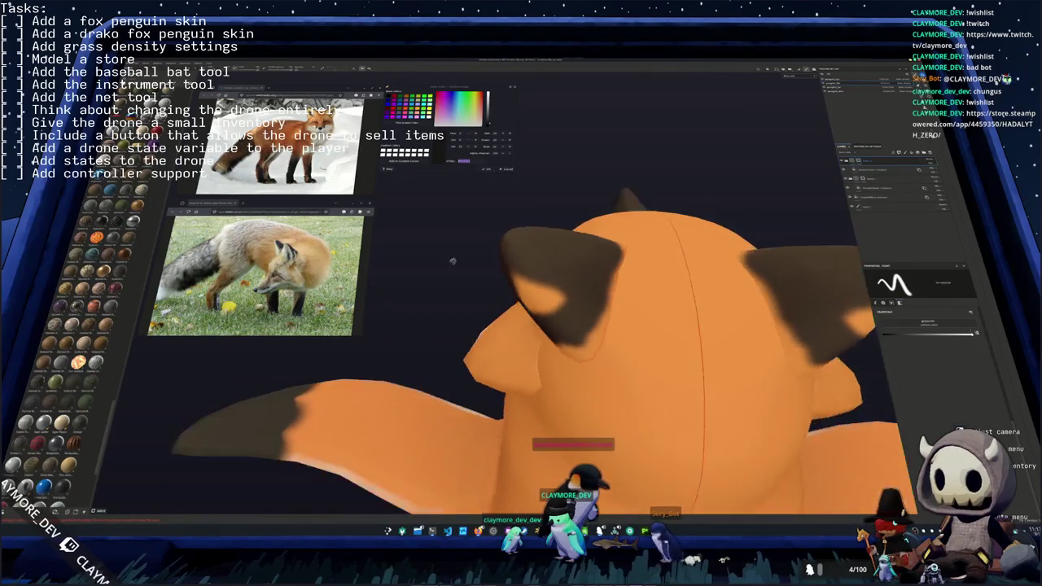
{"action": "mouse_move", "coordinate": [554, 303]}
{"action": "left_mouse_down", "text": "alt"}
{"action": "mouse_move", "coordinate": [513, 288]}
{"action": "mouse_move", "coordinate": [523, 267]}
{"action": "left_mouse_up", "text": "alt"}
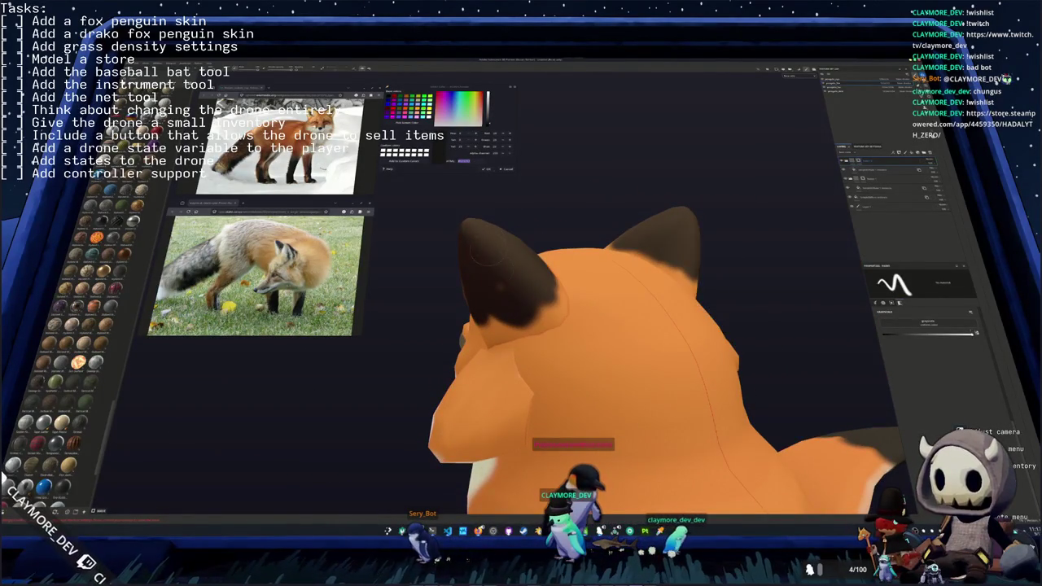
{"action": "mouse_move", "coordinate": [479, 300]}
{"action": "left_mouse_down", "text": "alt"}
{"action": "mouse_move", "coordinate": [595, 216]}
{"action": "mouse_move", "coordinate": [653, 290]}
{"action": "left_mouse_up", "text": "alt"}
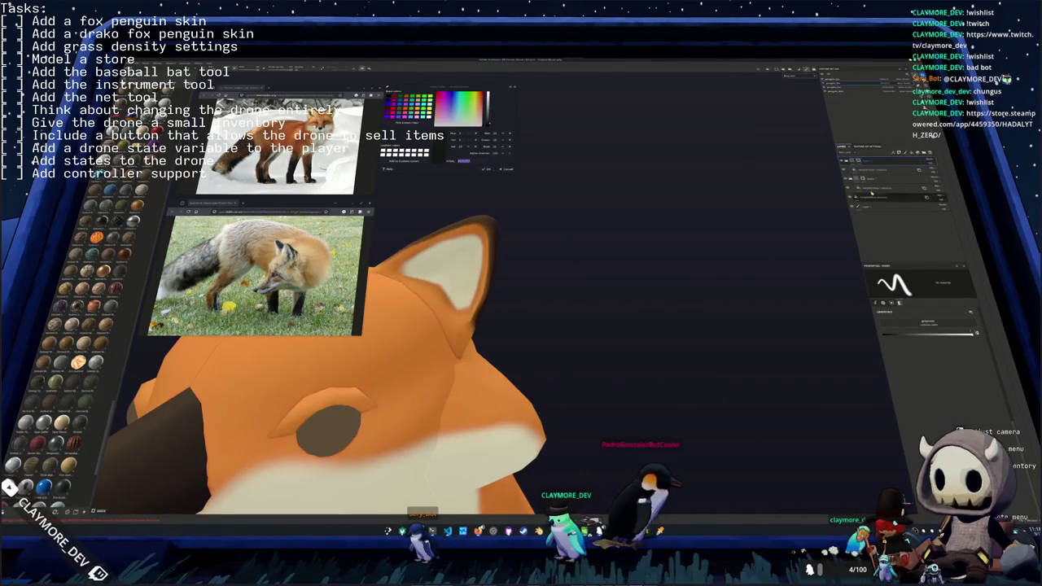
- Paint cream up the inner ear's edge and blend it into the base, then frame the whole model
{"action": "mouse_move", "coordinate": [464, 252]}
{"action": "left_mouse_down", "text": "alt"}
{"action": "mouse_move", "coordinate": [533, 326]}
{"action": "mouse_move", "coordinate": [499, 324]}
{"action": "left_mouse_up", "text": "alt"}
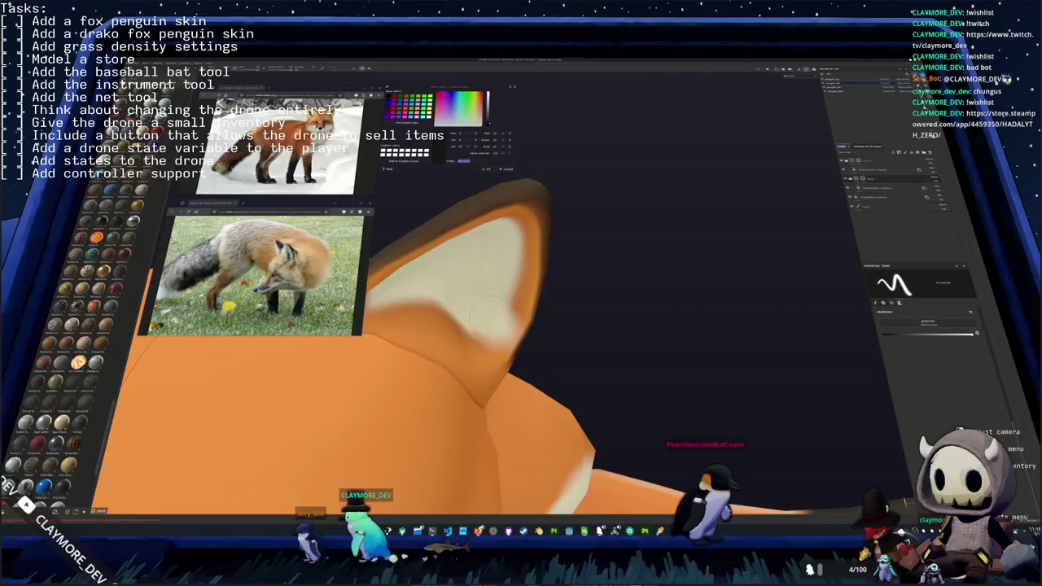
{"action": "left_click_drag", "start_coordinate": [525, 342], "coordinate": [534, 326], "text": "alt"}
{"action": "mouse_move", "coordinate": [529, 390]}
{"action": "left_mouse_down"}
{"action": "mouse_move", "coordinate": [544, 264]}
{"action": "mouse_move", "coordinate": [527, 205]}
{"action": "mouse_move", "coordinate": [460, 199]}
{"action": "left_mouse_up"}
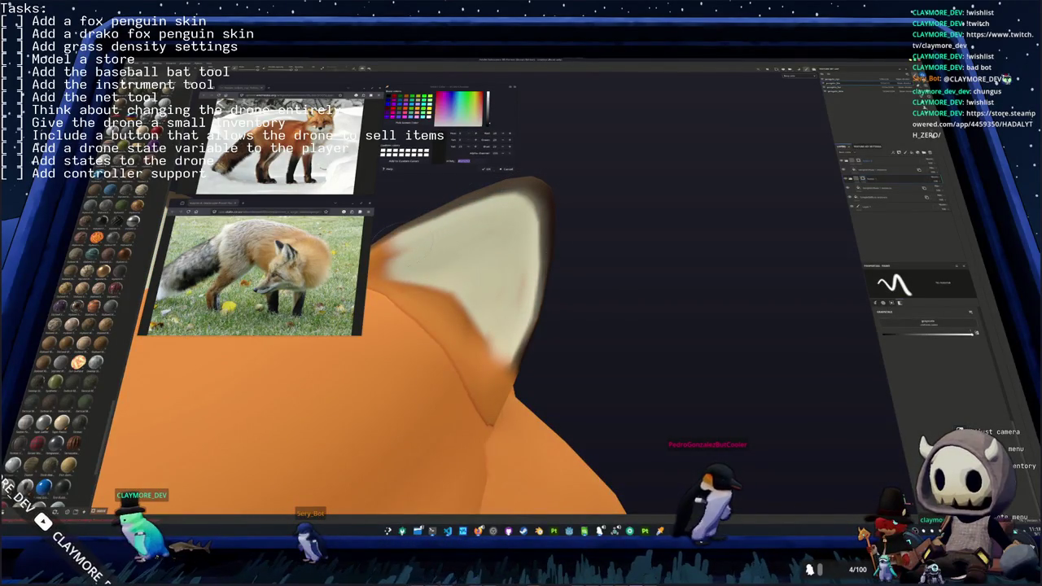
{"action": "scroll", "coordinate": [489, 325], "scroll_direction": "up", "scroll_amount": 2}
{"action": "scroll", "coordinate": [488, 326], "scroll_direction": "up", "scroll_amount": 2}
{"action": "scroll", "coordinate": [488, 326], "scroll_direction": "up", "scroll_amount": 2}
{"action": "left_click_drag", "start_coordinate": [513, 255], "coordinate": [456, 285]}
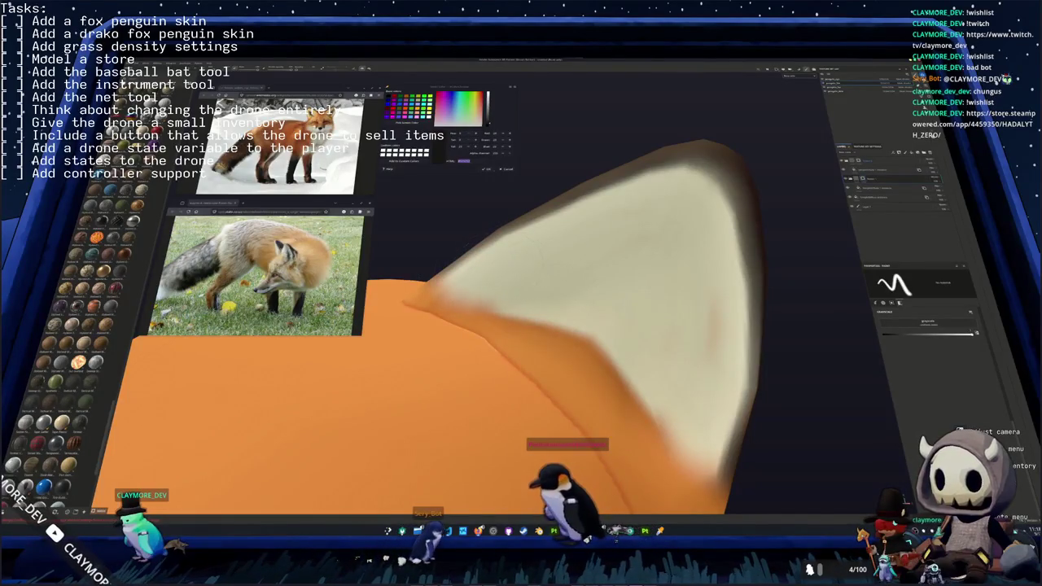
{"action": "key", "text": "f"}
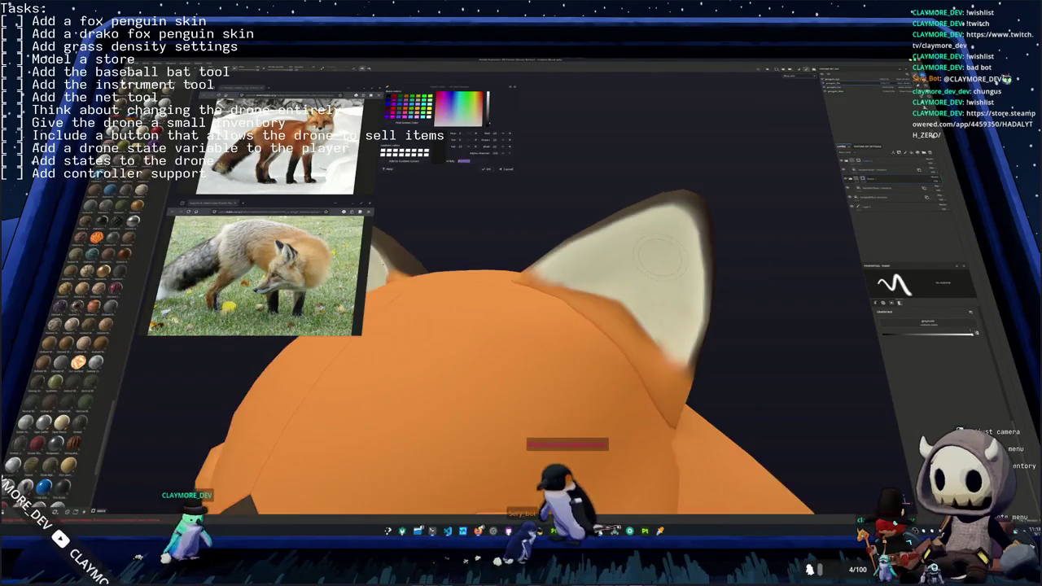
{"action": "mouse_move", "coordinate": [733, 326]}
{"action": "middle_mouse_down"}
{"action": "mouse_move", "coordinate": [464, 319]}
{"action": "mouse_move", "coordinate": [530, 328]}
{"action": "mouse_move", "coordinate": [525, 290]}
{"action": "mouse_move", "coordinate": [694, 288]}
{"action": "mouse_move", "coordinate": [712, 277]}
{"action": "middle_mouse_up"}
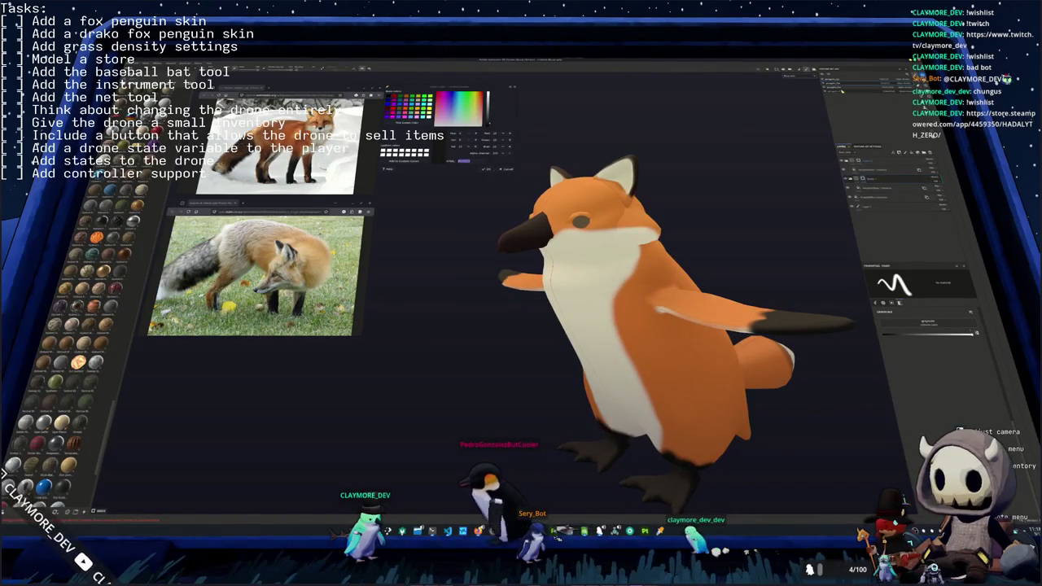
- Hide the black paint layer on the beak and feet in the layer stack, then start saving the project
{"action": "left_click", "coordinate": [891, 178]}
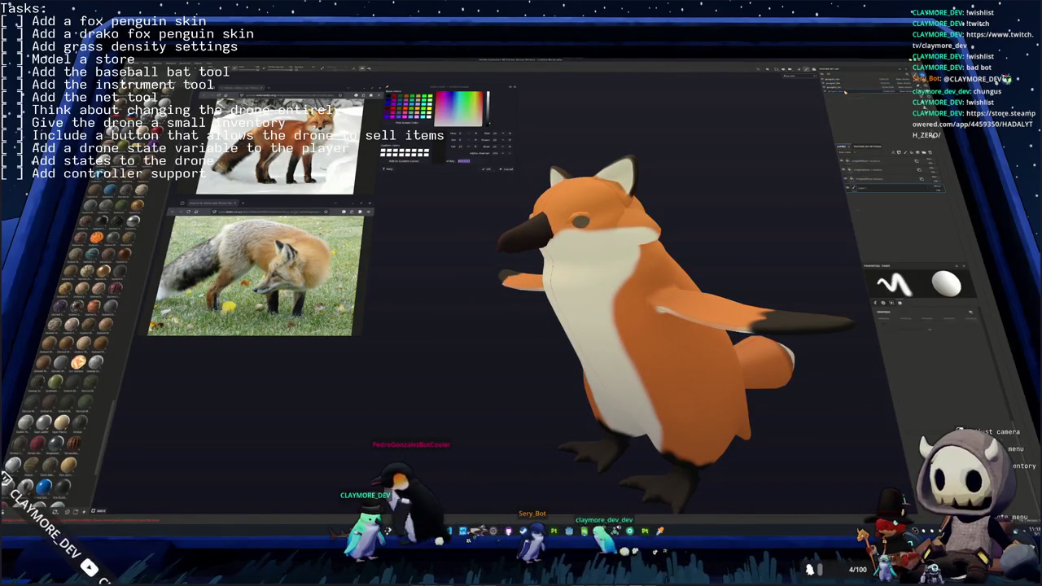
{"action": "left_click", "coordinate": [867, 161]}
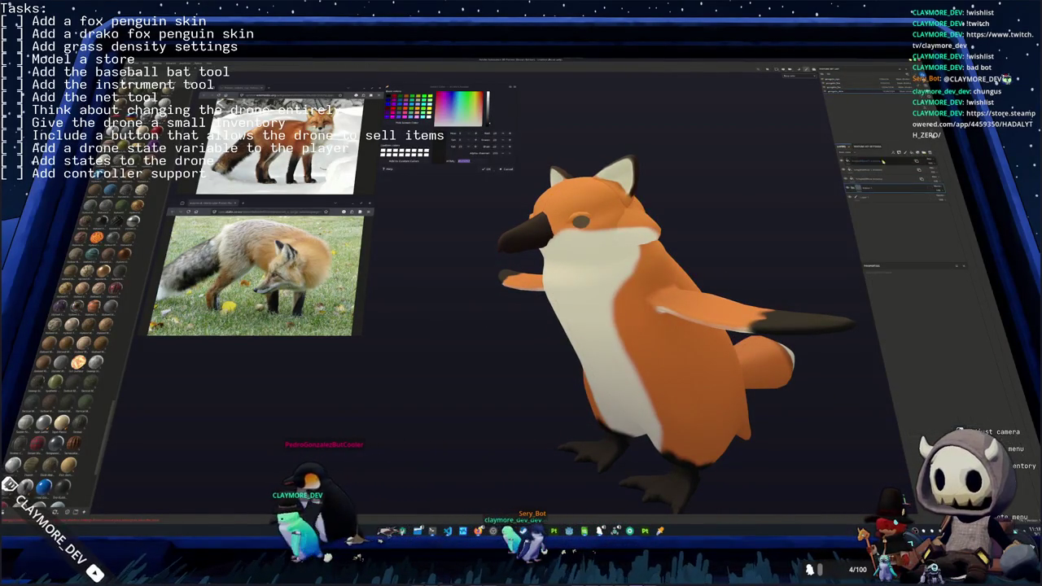
{"action": "left_click", "coordinate": [859, 171]}
{"action": "left_click", "coordinate": [871, 170]}
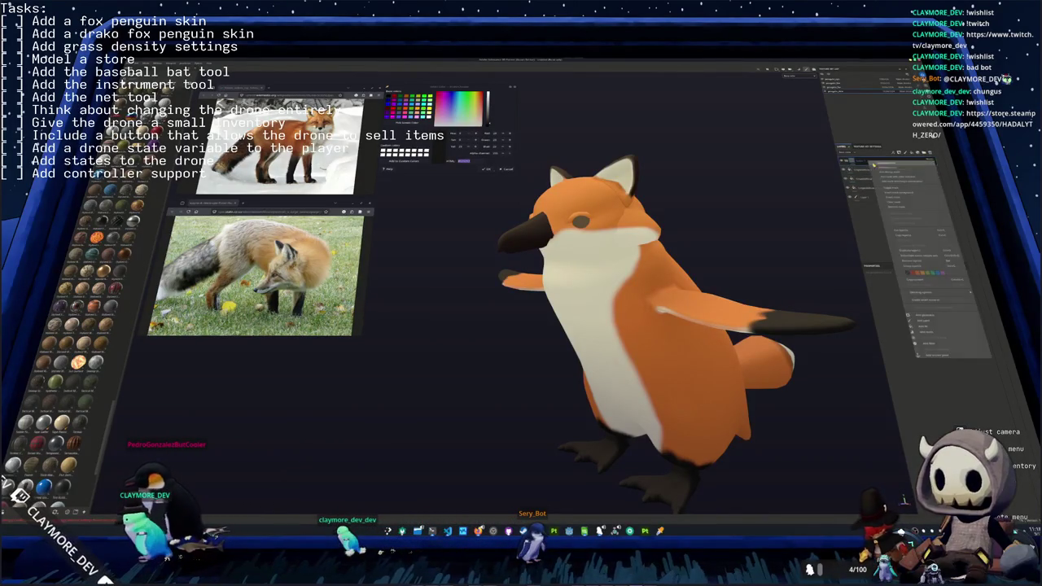
{"action": "left_click", "coordinate": [861, 169]}
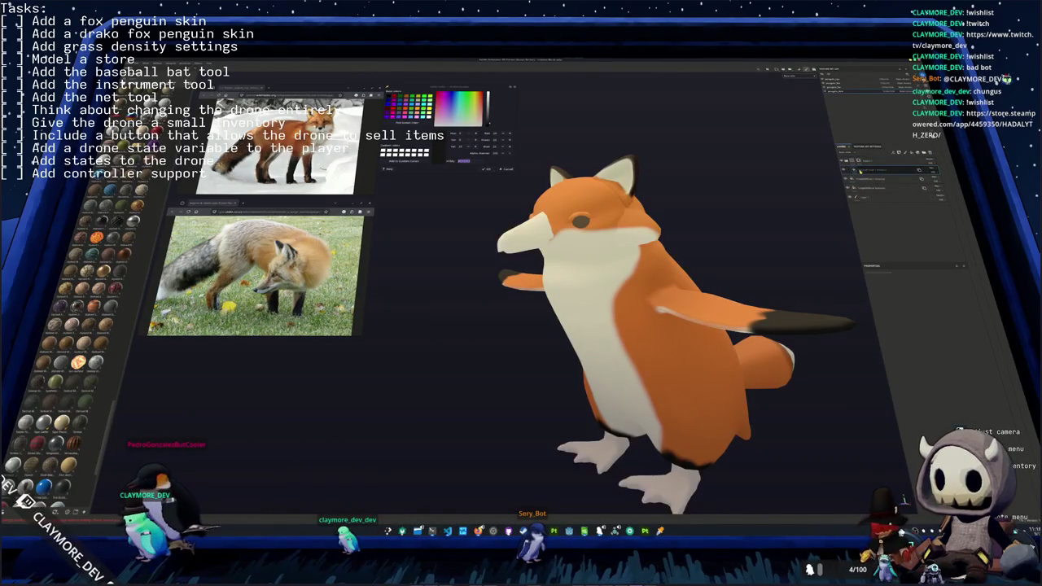
{"action": "right_click", "coordinate": [864, 171]}
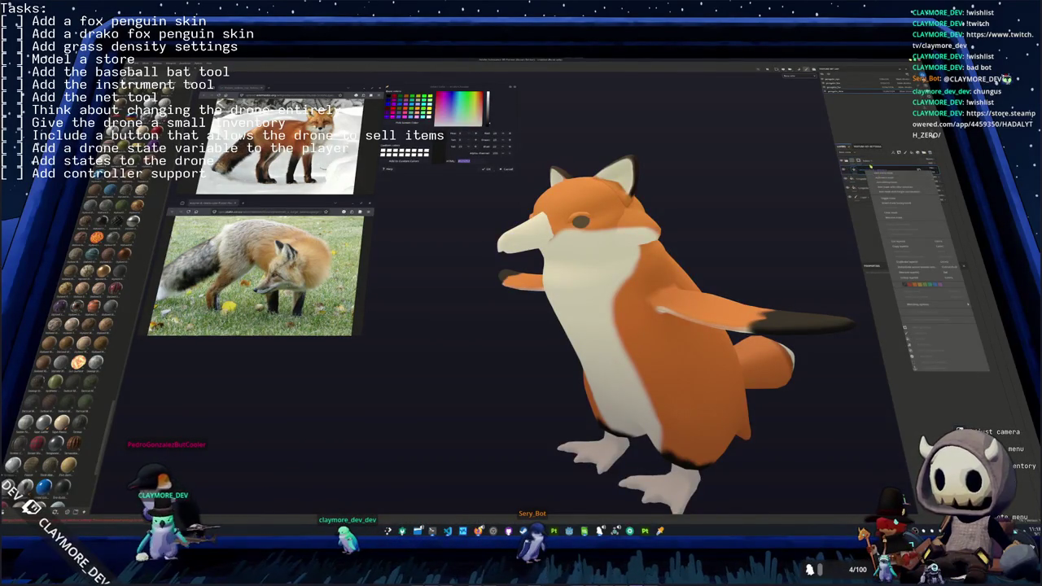
{"action": "left_click", "coordinate": [860, 169]}
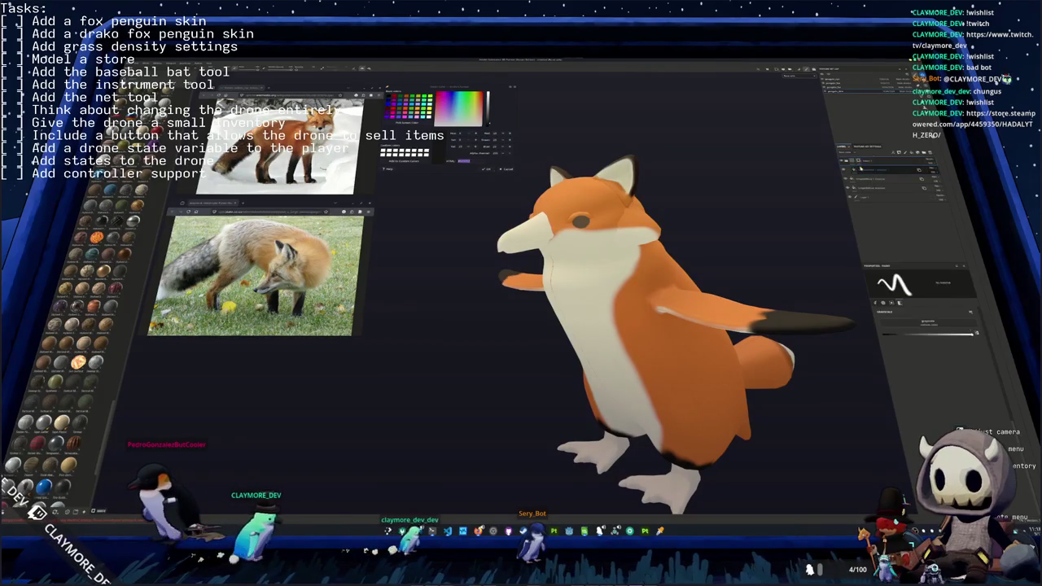
{"action": "key", "text": "ctrl+s"}
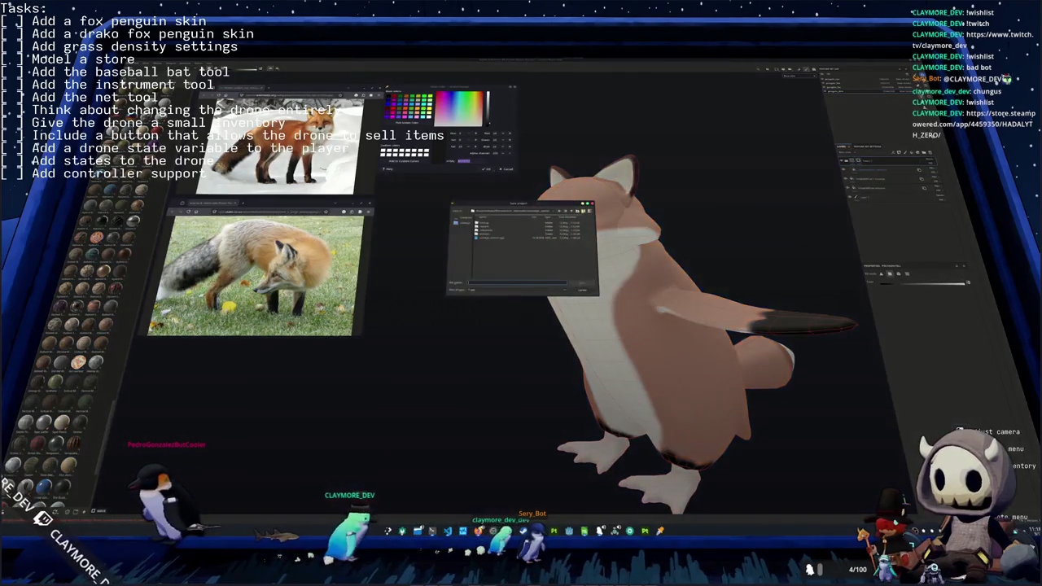
- Open the texture folder and confirm the file to load the orange fox texture, then inspect the feet and head
{"action": "left_click", "coordinate": [572, 211]}
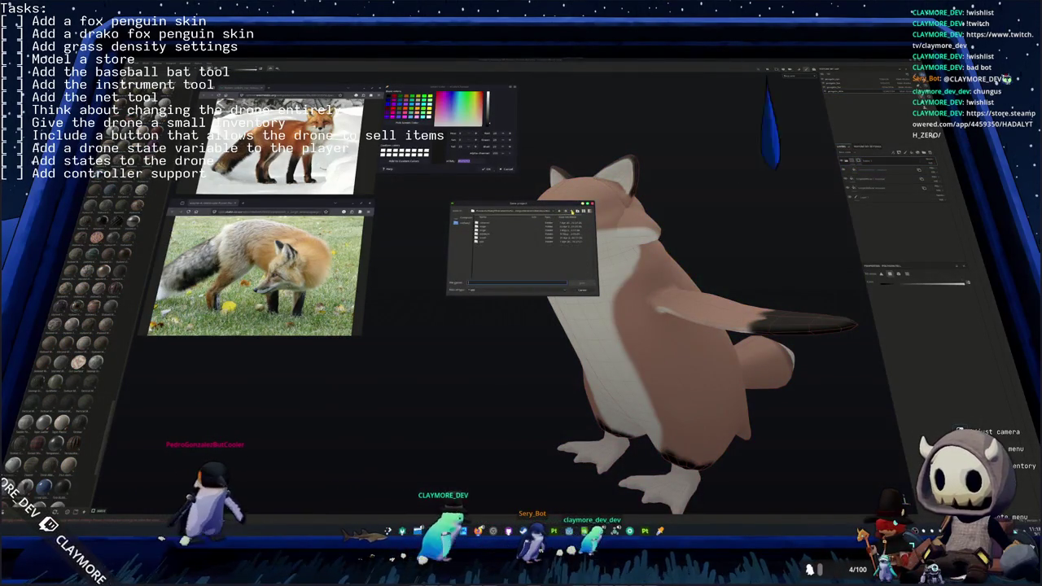
{"action": "double_click", "coordinate": [489, 226]}
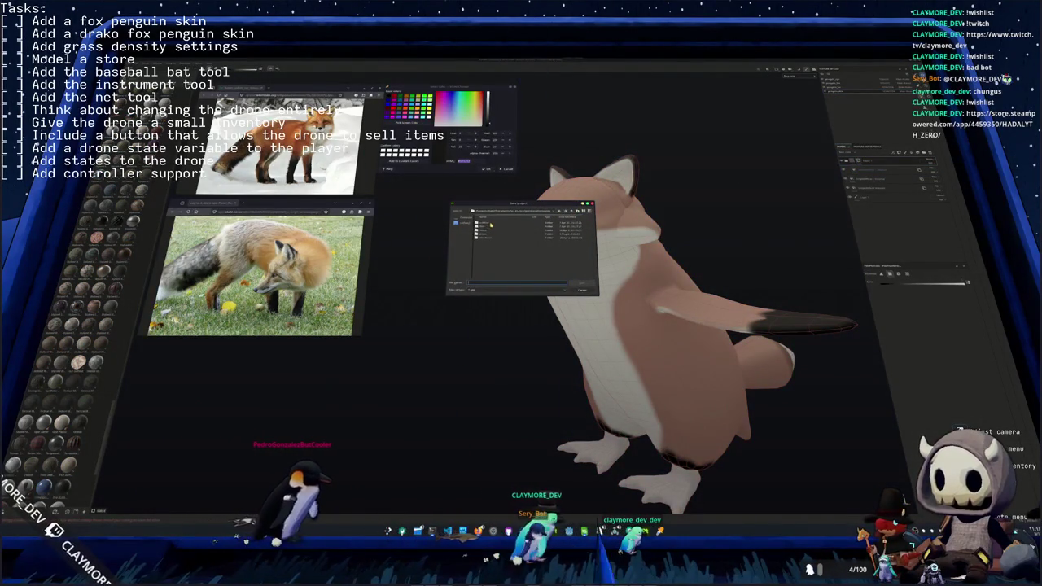
{"action": "double_click", "coordinate": [491, 225]}
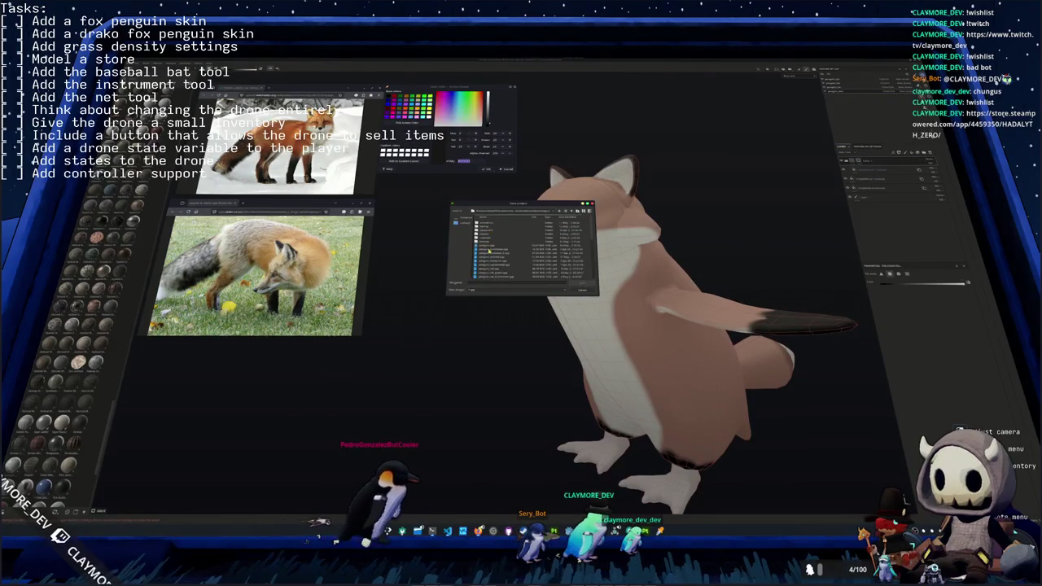
{"action": "type", "text": "p"}
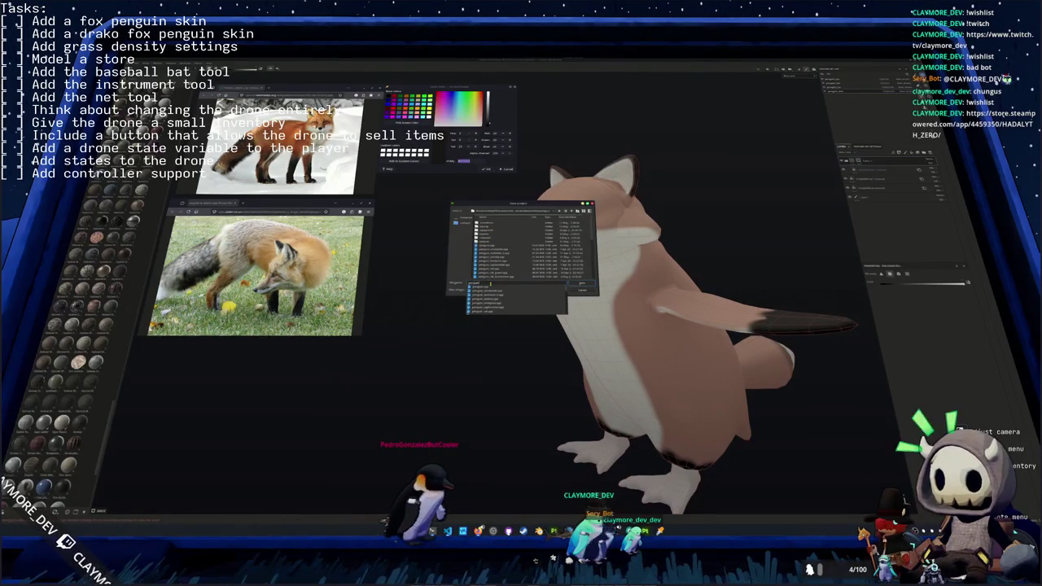
{"action": "key", "text": "Return"}
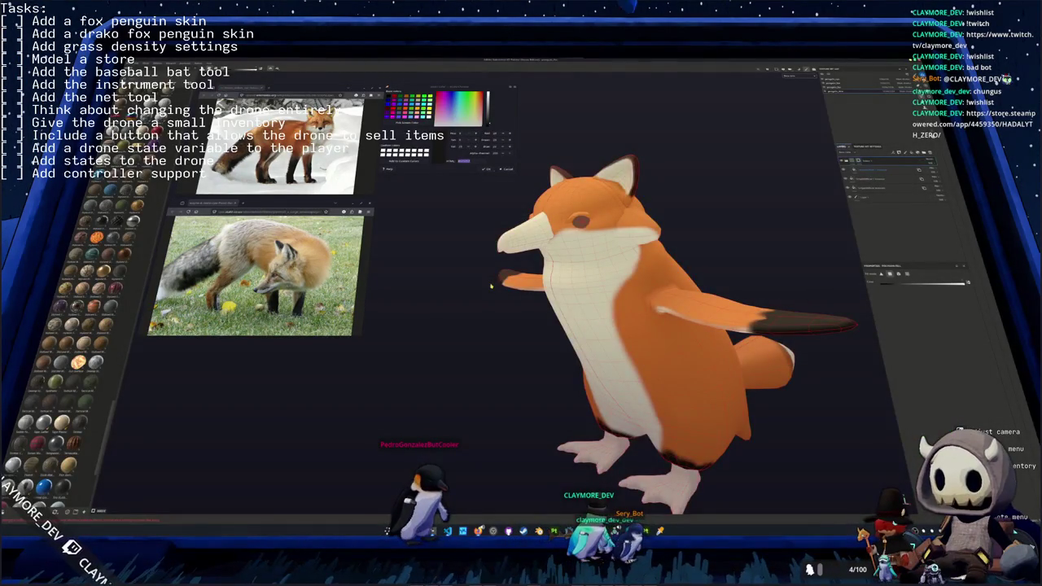
{"action": "left_click_drag", "start_coordinate": [774, 269], "coordinate": [800, 274], "text": "alt"}
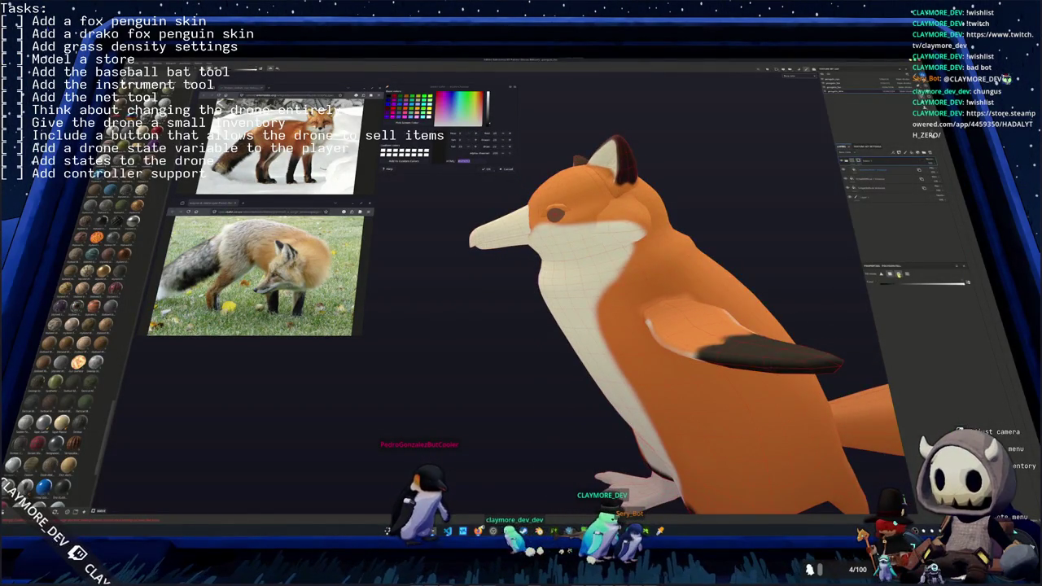
{"action": "left_click_drag", "start_coordinate": [635, 325], "coordinate": [582, 399], "text": "alt"}
{"action": "mouse_move", "coordinate": [697, 384]}
{"action": "left_mouse_down"}
{"action": "mouse_move", "coordinate": [586, 335]}
{"action": "mouse_move", "coordinate": [556, 226]}
{"action": "mouse_move", "coordinate": [553, 330]}
{"action": "left_mouse_up"}
{"action": "scroll", "coordinate": [536, 292], "scroll_direction": "up", "scroll_amount": 4}
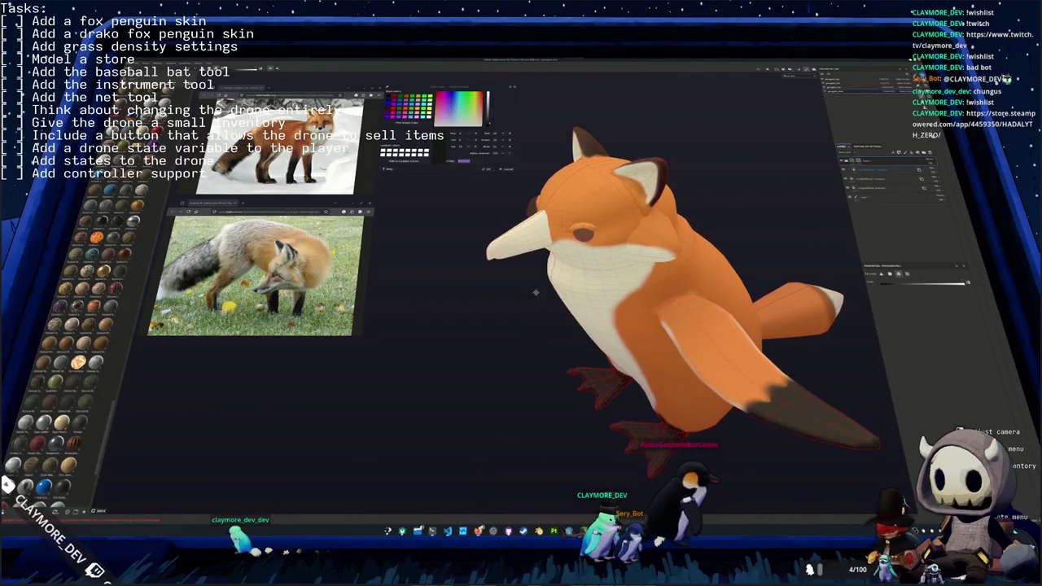
{"action": "left_click_drag", "start_coordinate": [536, 292], "coordinate": [570, 309], "text": "alt"}
{"action": "scroll", "coordinate": [569, 309], "scroll_direction": "up", "scroll_amount": 3}
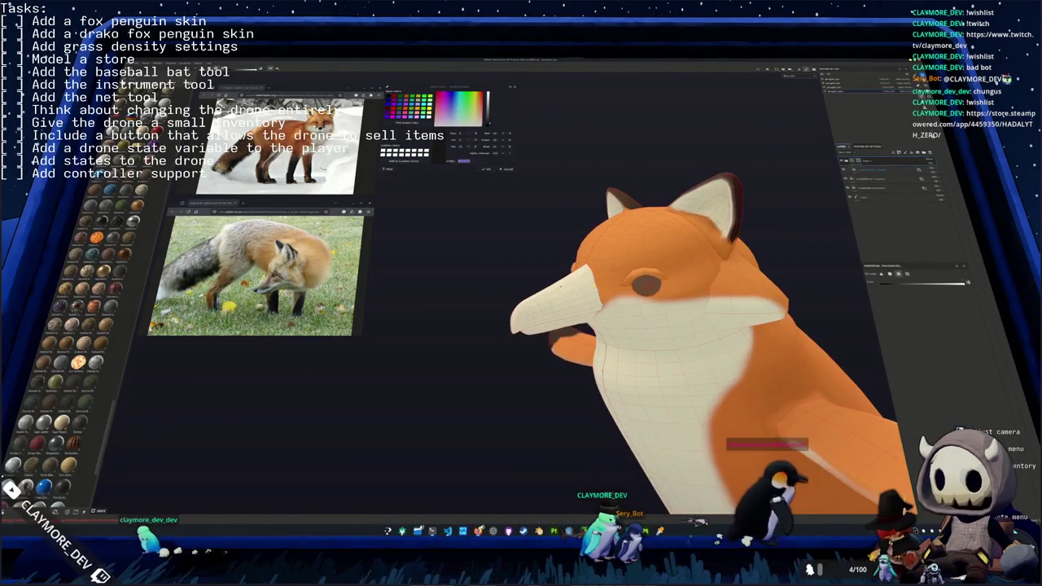
- Apply a layer option from the beak layer's context menu so the beak turns orange
{"action": "left_click", "coordinate": [883, 177]}
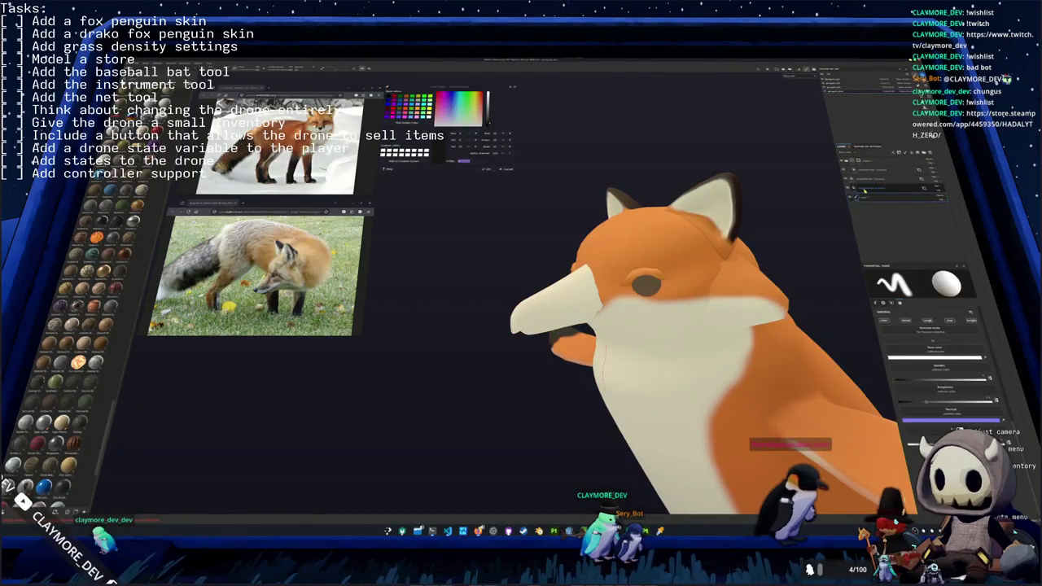
{"action": "left_click", "coordinate": [879, 178]}
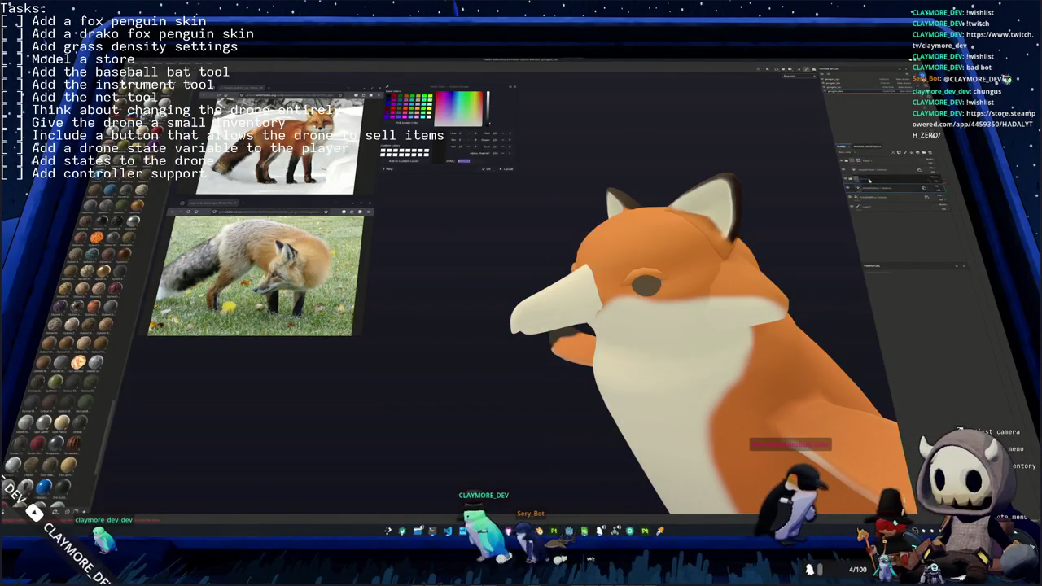
{"action": "right_click", "coordinate": [870, 177]}
{"action": "left_click", "coordinate": [895, 190]}
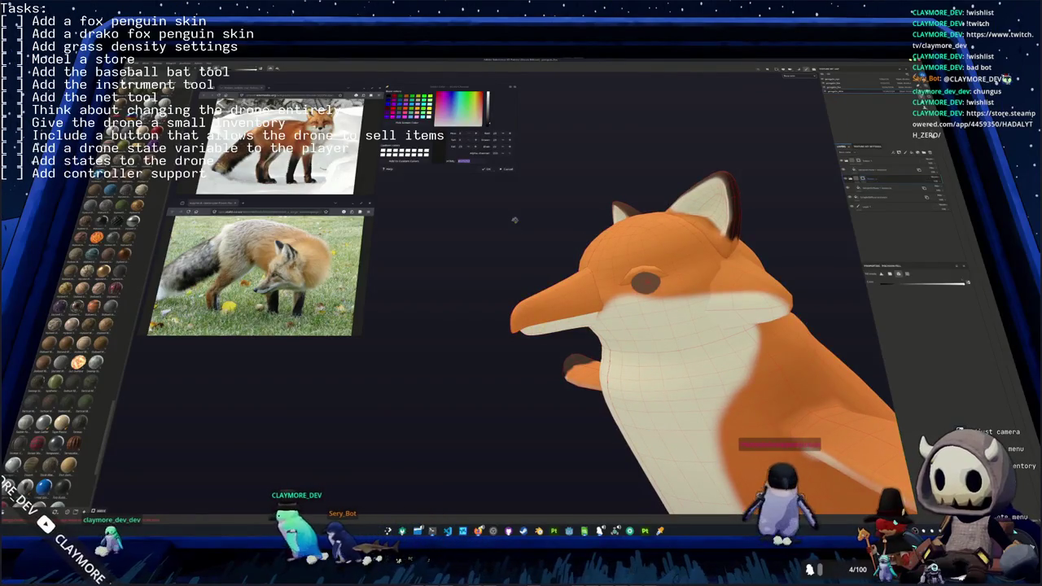
{"action": "left_click_drag", "start_coordinate": [520, 285], "coordinate": [505, 289], "text": "alt"}
{"action": "key", "text": "1"}
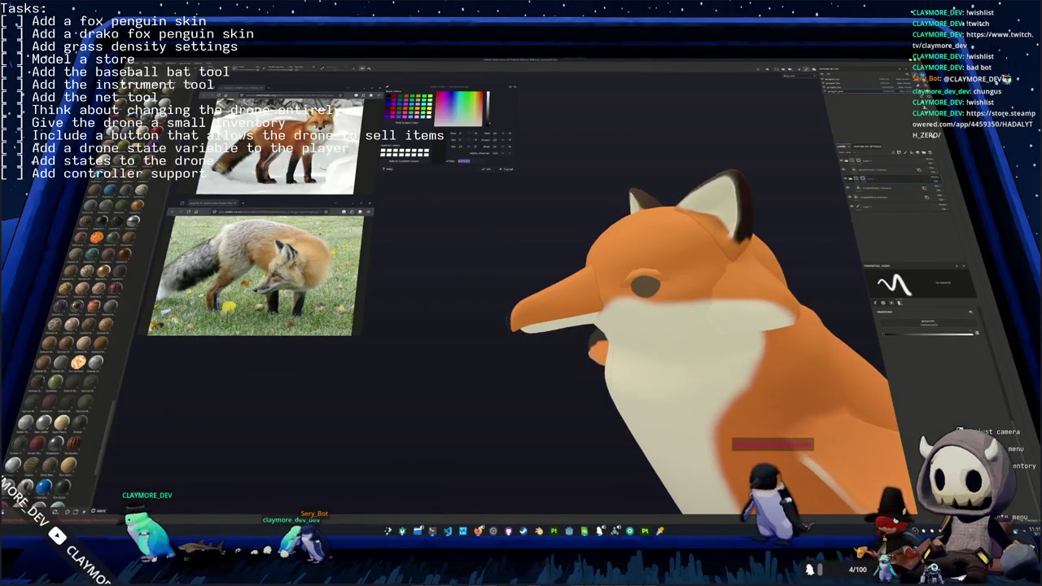
- Paint cream along the underside of the beak and check it from the front
{"action": "scroll", "coordinate": [700, 309], "scroll_direction": "up", "scroll_amount": 3}
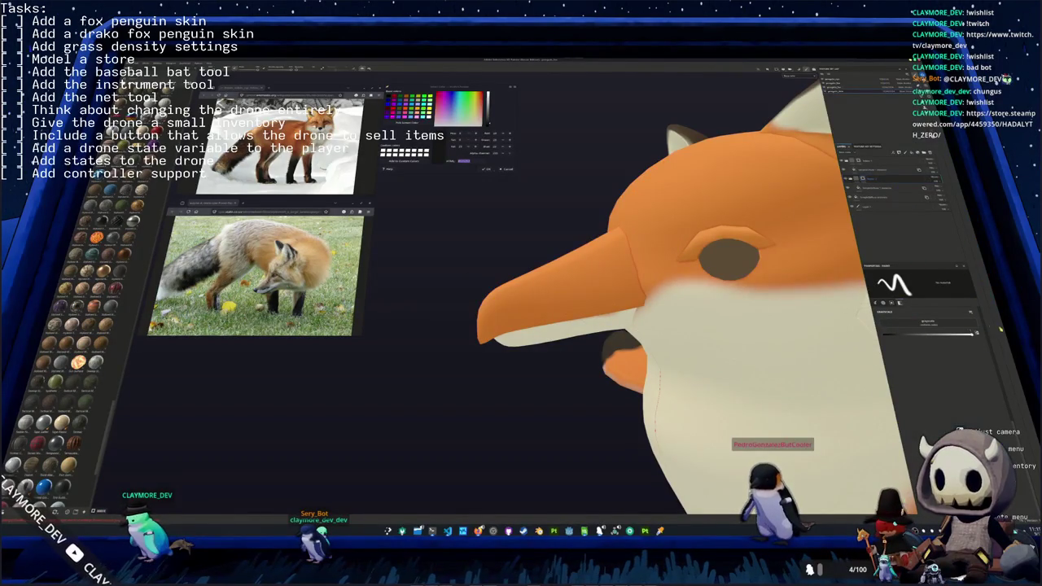
{"action": "left_click_drag", "start_coordinate": [686, 122], "coordinate": [569, 395], "text": "alt"}
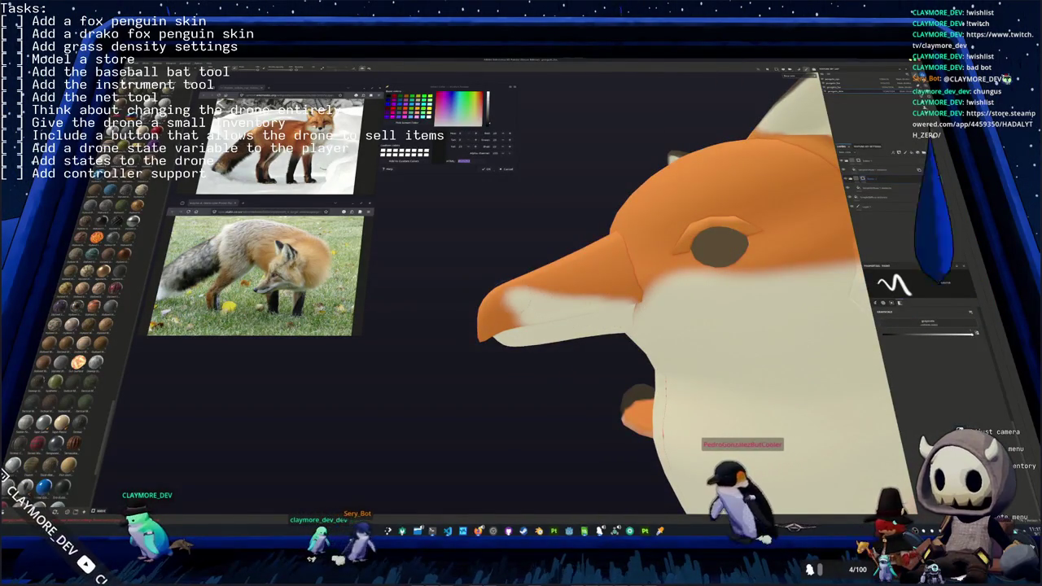
{"action": "left_click_drag", "start_coordinate": [476, 77], "coordinate": [330, 41], "text": "alt"}
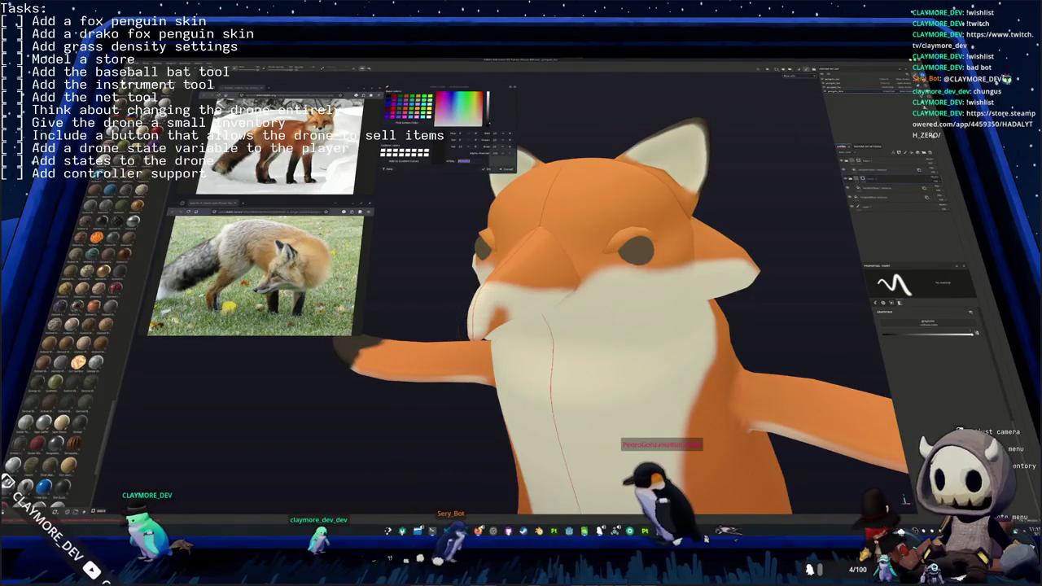
{"action": "left_click_drag", "start_coordinate": [570, 342], "coordinate": [496, 299], "text": "alt"}
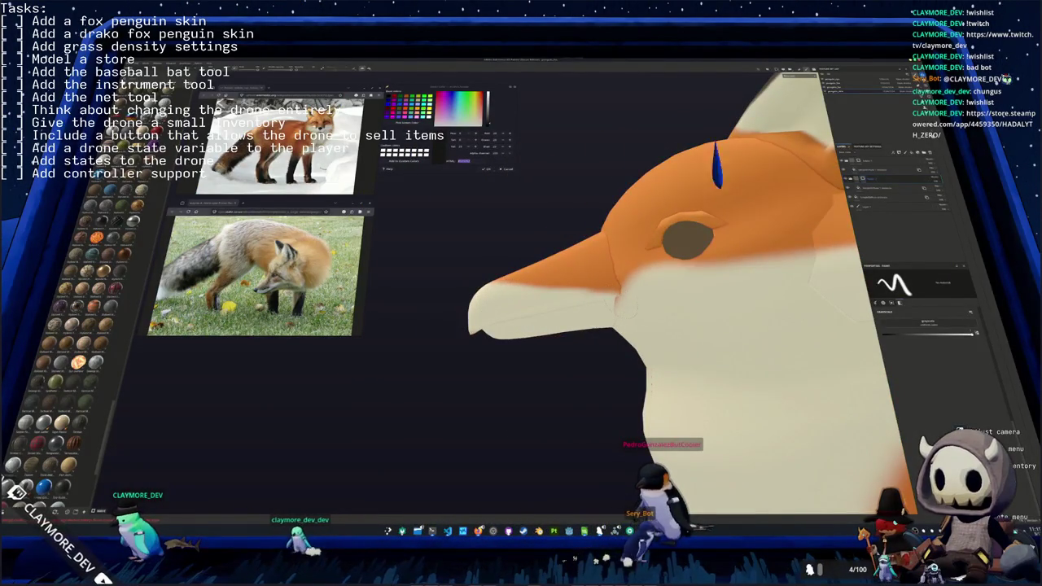
{"action": "mouse_move", "coordinate": [619, 342]}
{"action": "left_mouse_down", "text": "alt"}
{"action": "mouse_move", "coordinate": [695, 342]}
{"action": "mouse_move", "coordinate": [598, 333]}
{"action": "left_mouse_up", "text": "alt"}
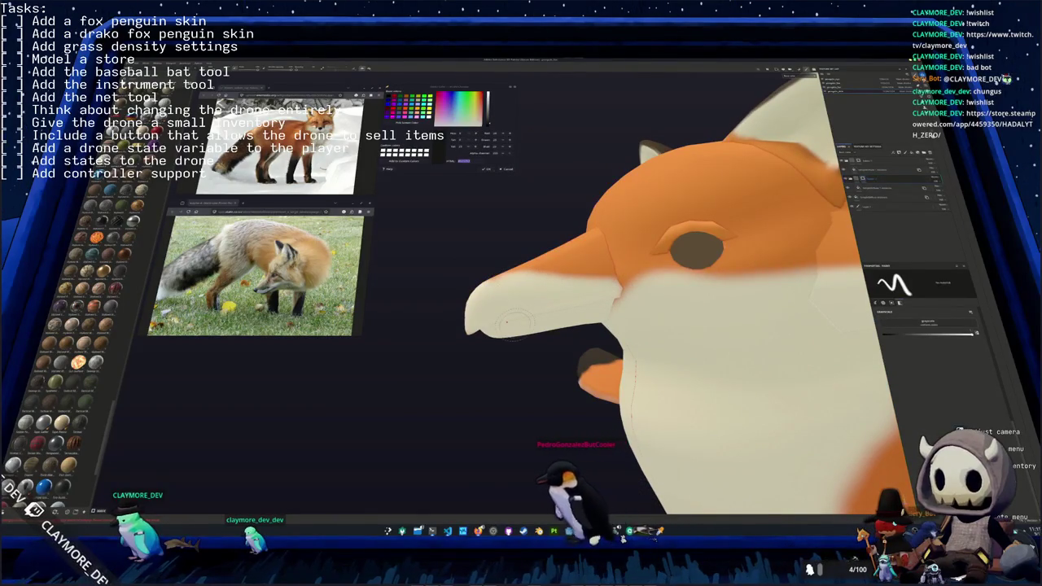
{"action": "left_click_drag", "start_coordinate": [484, 265], "coordinate": [521, 326], "text": "alt"}
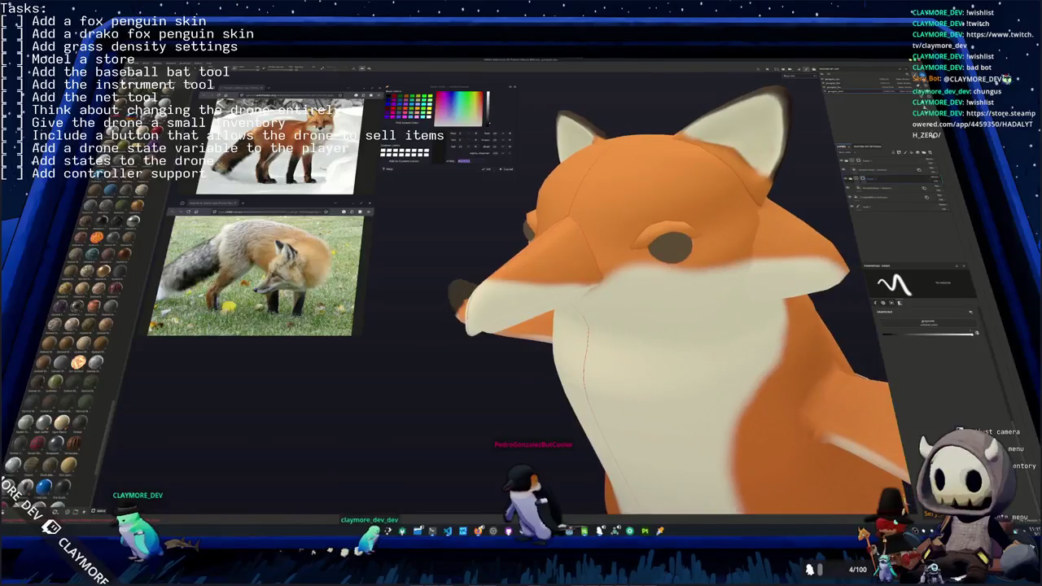
- Give the snout a dark nose tip, inspecting it from the side and below
{"action": "left_click_drag", "start_coordinate": [514, 285], "coordinate": [511, 332], "text": "alt"}
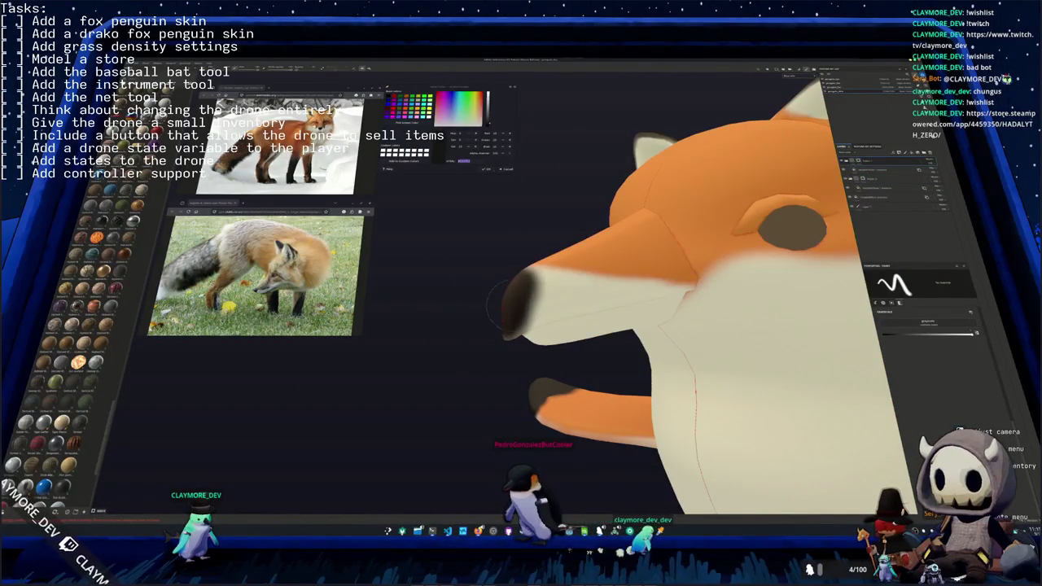
{"action": "left_click_drag", "start_coordinate": [523, 280], "coordinate": [540, 291], "text": "alt"}
{"action": "mouse_move", "coordinate": [506, 336]}
{"action": "left_mouse_down", "text": "alt"}
{"action": "mouse_move", "coordinate": [516, 315]}
{"action": "mouse_move", "coordinate": [898, 361]}
{"action": "left_mouse_up", "text": "alt"}
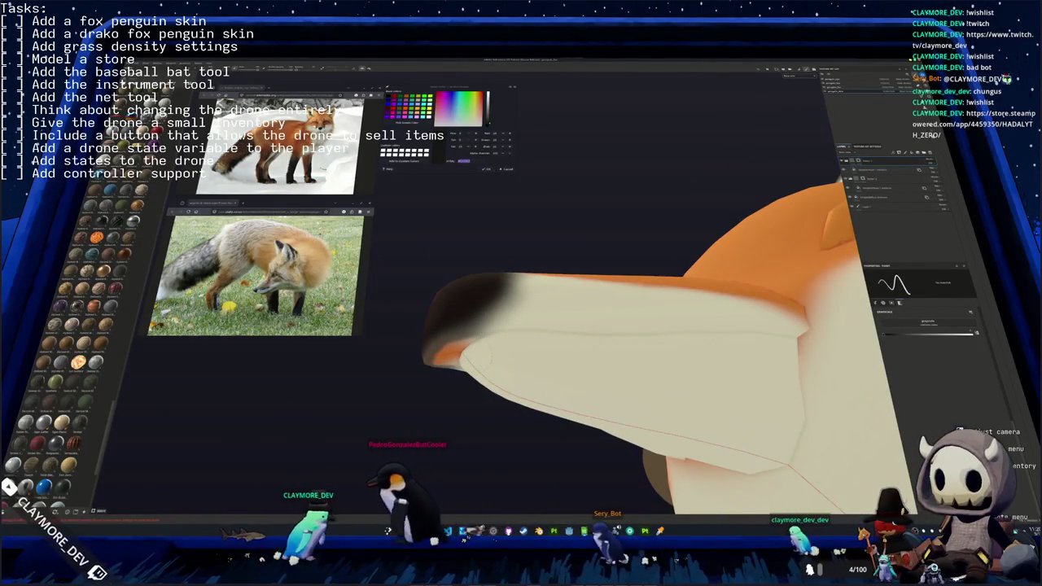
{"action": "middle_click_drag", "start_coordinate": [595, 329], "coordinate": [635, 302]}
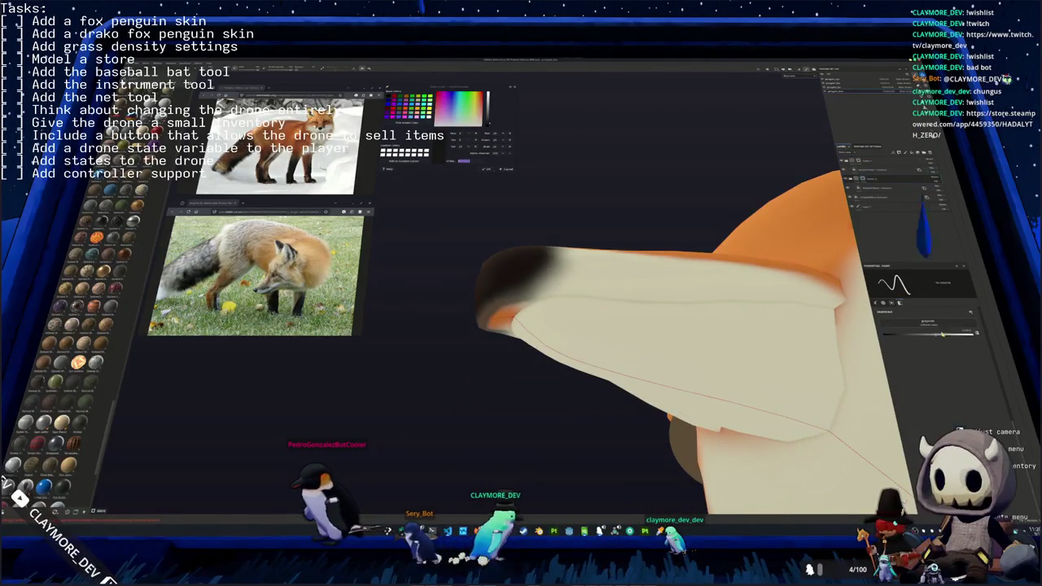
{"action": "key", "text": "4"}
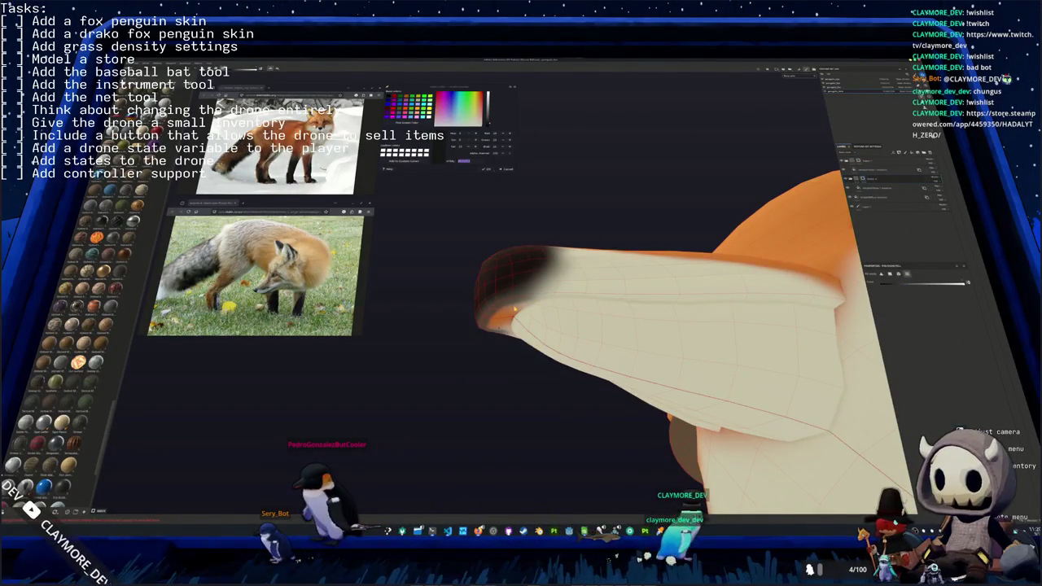
{"action": "middle_click_drag", "start_coordinate": [828, 399], "coordinate": [654, 398]}
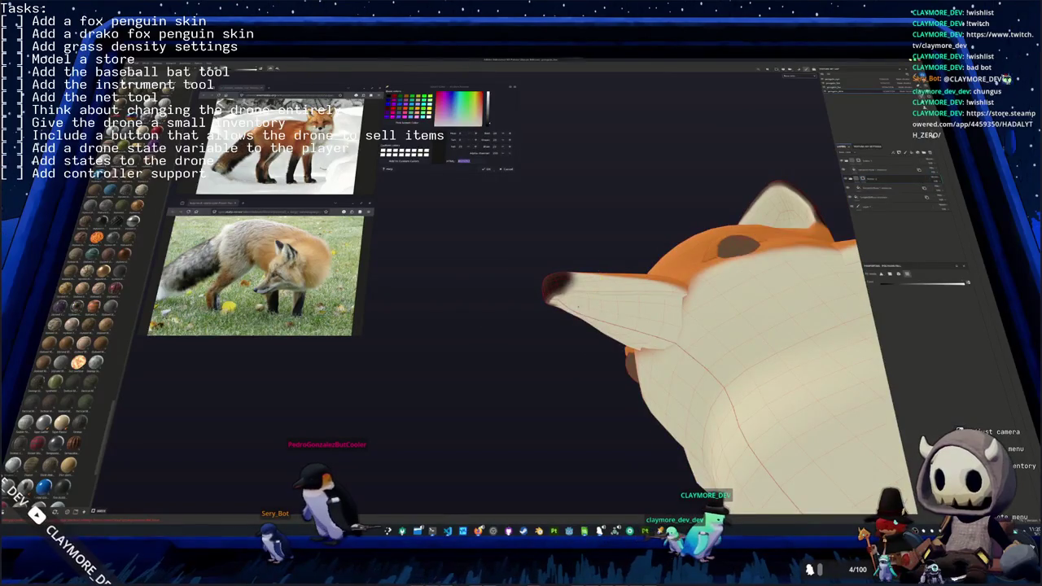
{"action": "scroll", "coordinate": [653, 399], "scroll_direction": "down", "scroll_amount": 5}
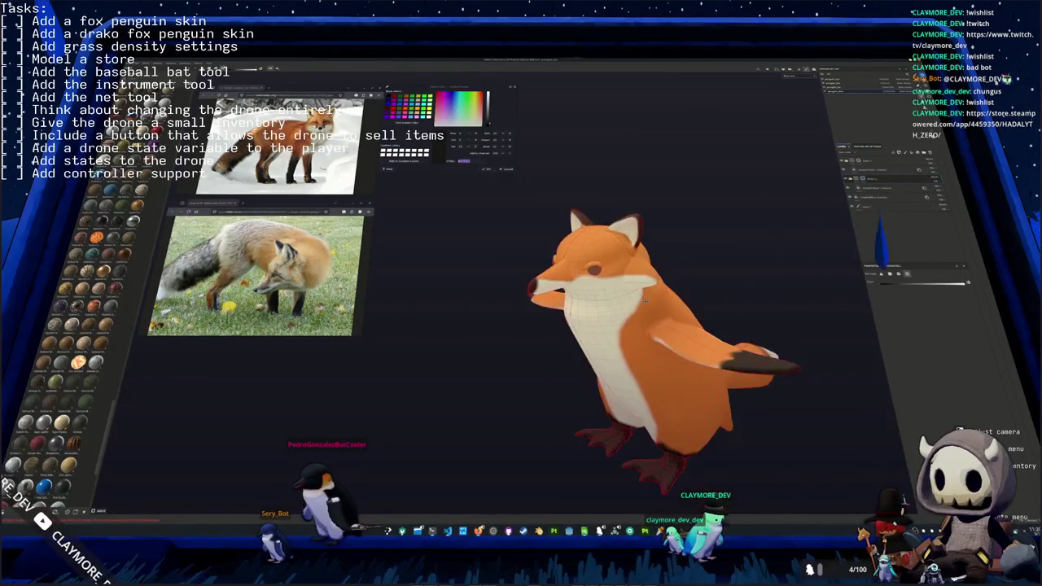
- Add a new layer folder containing a fill layer at the top of the layer stack
{"action": "mouse_move", "coordinate": [629, 281]}
{"action": "middle_mouse_down"}
{"action": "mouse_move", "coordinate": [610, 264]}
{"action": "mouse_move", "coordinate": [610, 233]}
{"action": "mouse_move", "coordinate": [570, 228]}
{"action": "middle_mouse_up"}
{"action": "scroll", "coordinate": [602, 252], "scroll_direction": "up", "scroll_amount": 3}
{"action": "scroll", "coordinate": [567, 225], "scroll_direction": "up", "scroll_amount": 2}
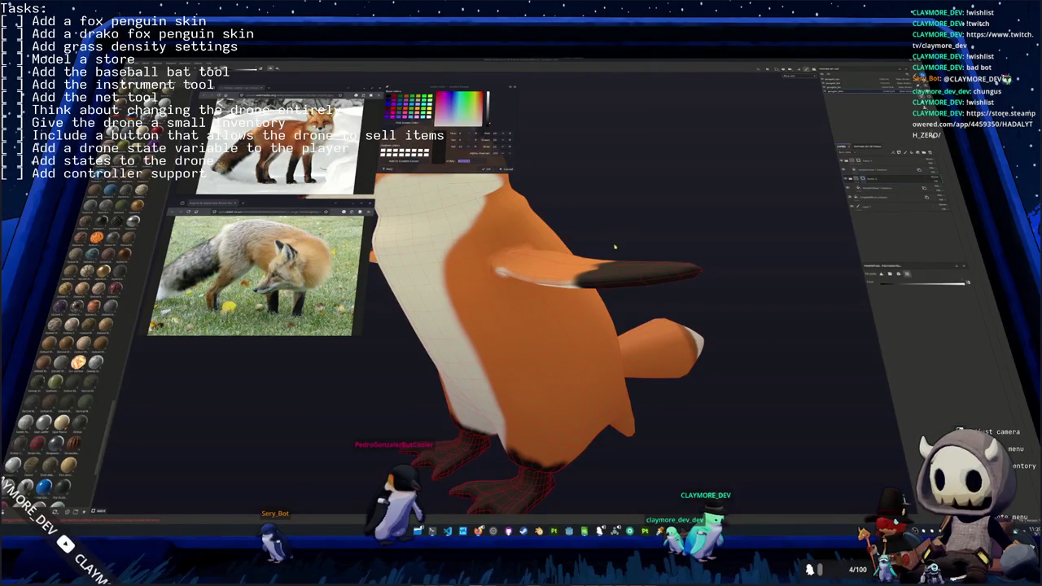
{"action": "mouse_move", "coordinate": [580, 242]}
{"action": "middle_mouse_down"}
{"action": "mouse_move", "coordinate": [627, 281]}
{"action": "mouse_move", "coordinate": [638, 311]}
{"action": "mouse_move", "coordinate": [513, 185]}
{"action": "middle_mouse_up"}
{"action": "scroll", "coordinate": [630, 283], "scroll_direction": "up", "scroll_amount": 2}
{"action": "key", "text": "Tab"}
{"action": "left_click", "coordinate": [924, 152]}
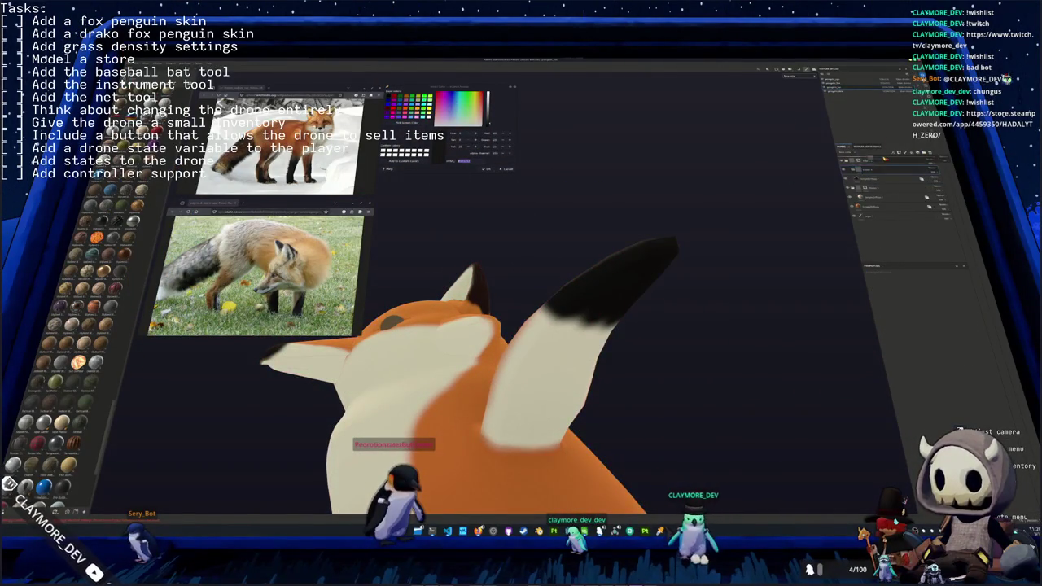
{"action": "left_click", "coordinate": [885, 208]}
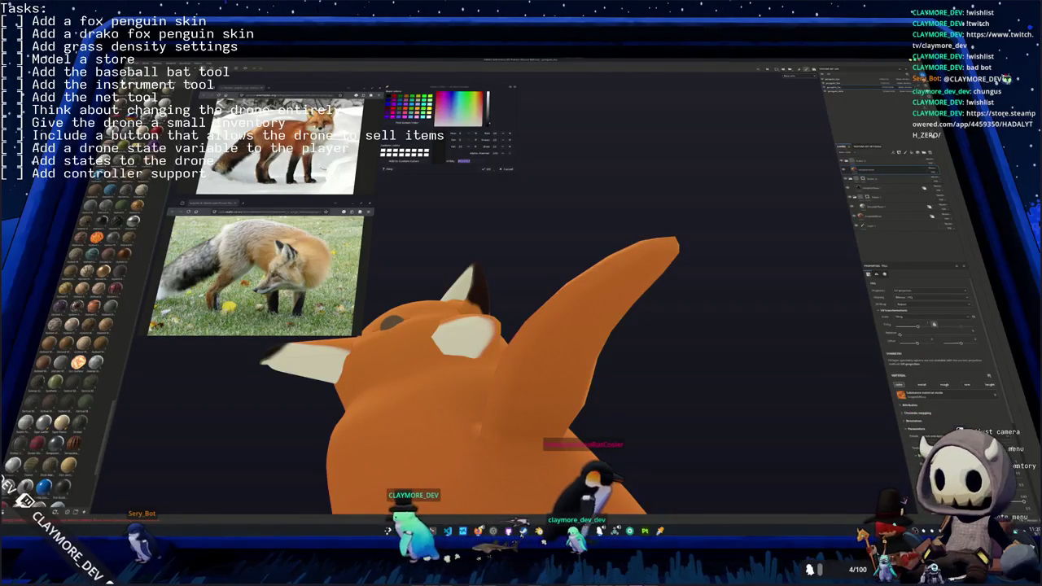
- Set the new fill layer's base colour to a light pink
{"action": "left_click", "coordinate": [901, 395]}
{"action": "mouse_move", "coordinate": [1000, 401]}
{"action": "left_mouse_down"}
{"action": "mouse_move", "coordinate": [999, 389]}
{"action": "mouse_move", "coordinate": [963, 390]}
{"action": "left_mouse_up"}
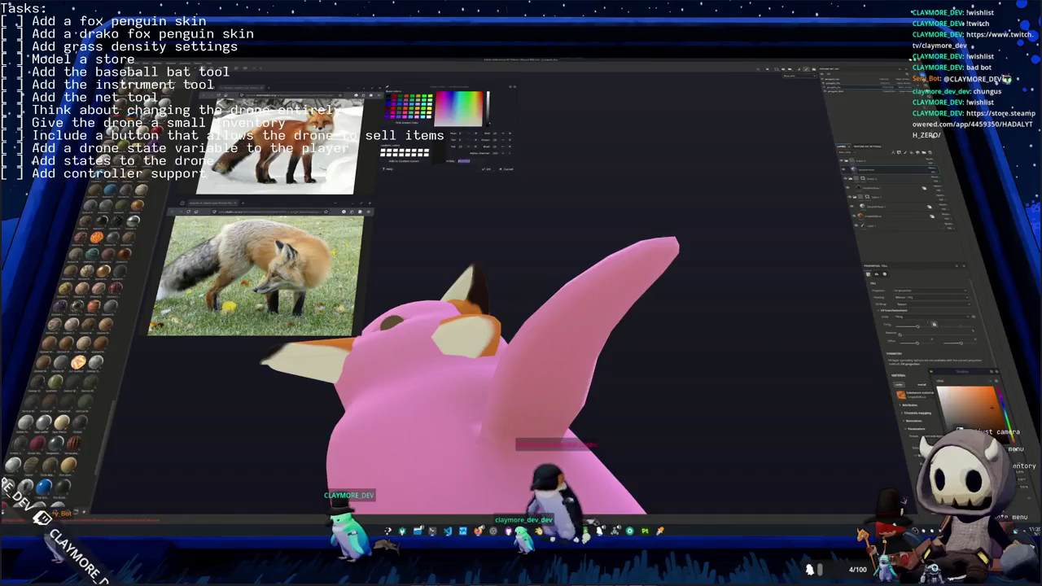
{"action": "left_click", "coordinate": [965, 391]}
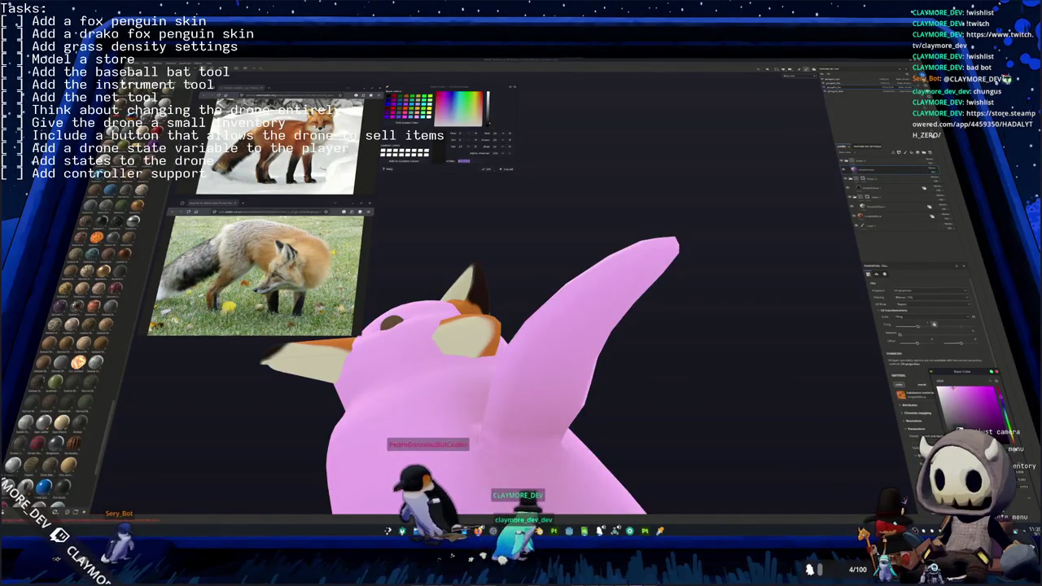
{"action": "left_click", "coordinate": [1000, 407]}
{"action": "left_click", "coordinate": [963, 405]}
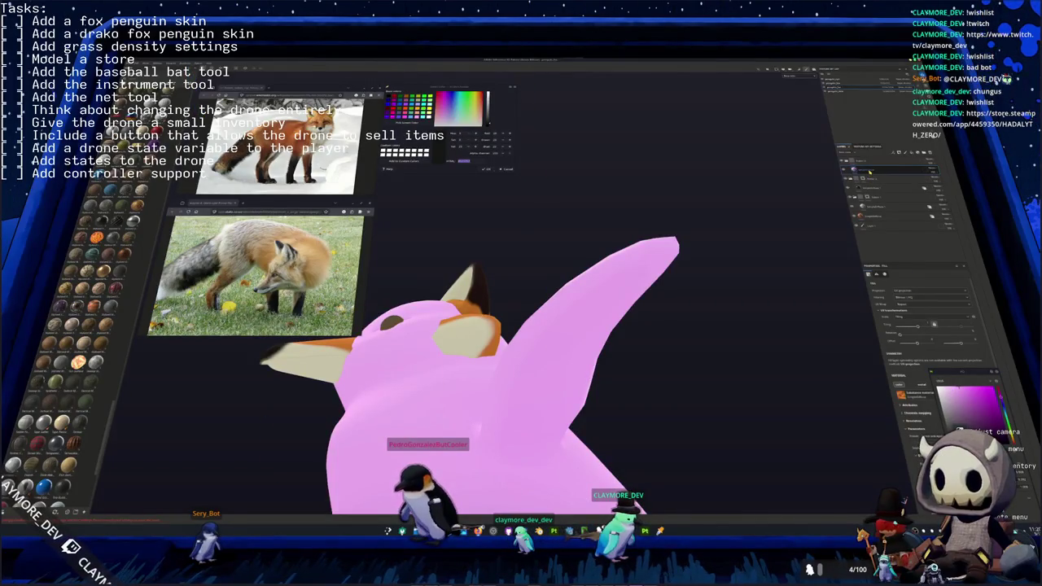
{"action": "key", "text": "Tab"}
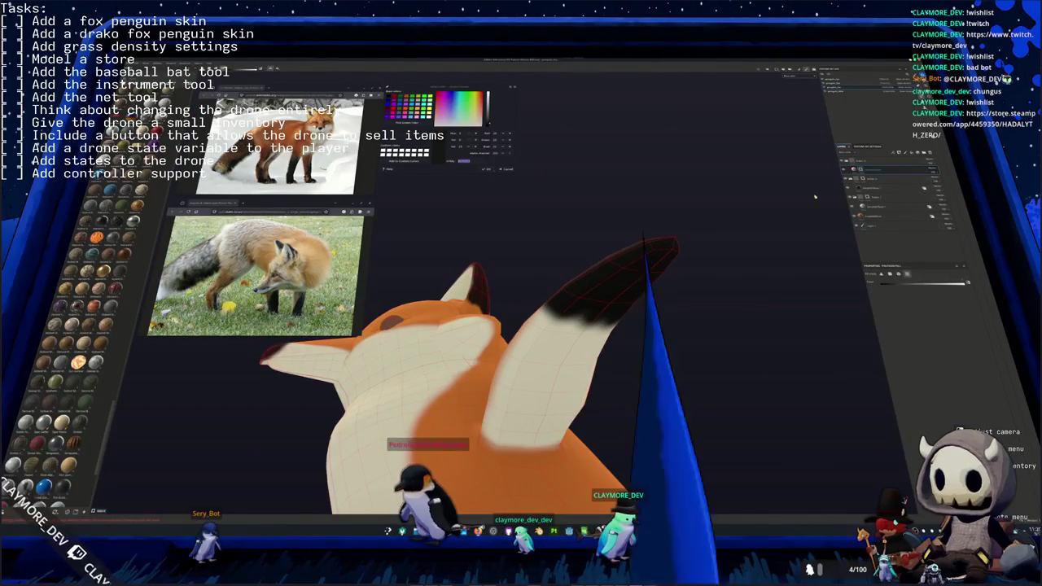
{"action": "middle_click_drag", "start_coordinate": [570, 269], "coordinate": [587, 258]}
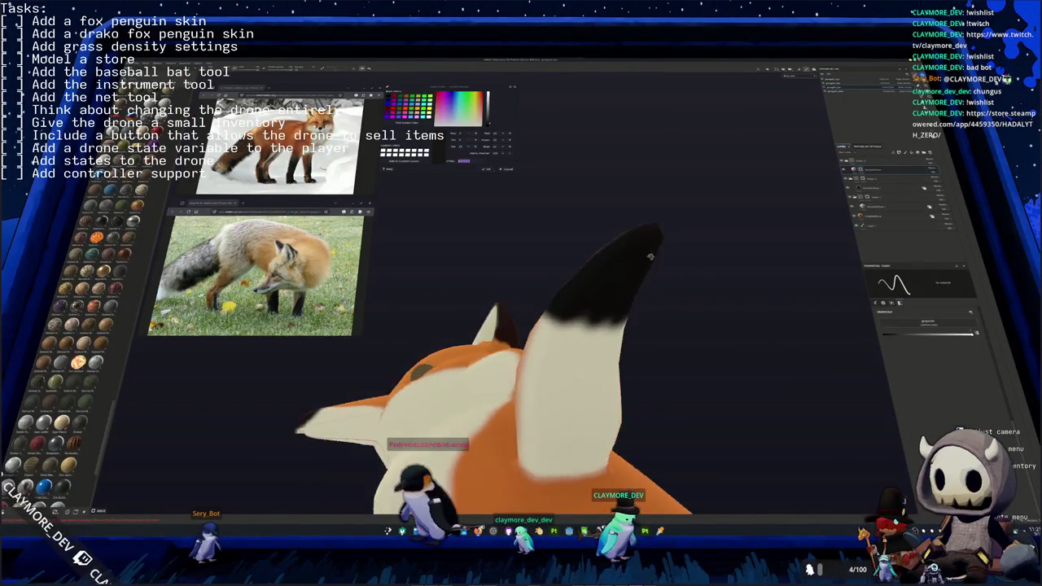
- Dab three pink paw pads onto the fox's dark foot
{"action": "scroll", "coordinate": [587, 258], "scroll_direction": "up", "scroll_amount": 5}
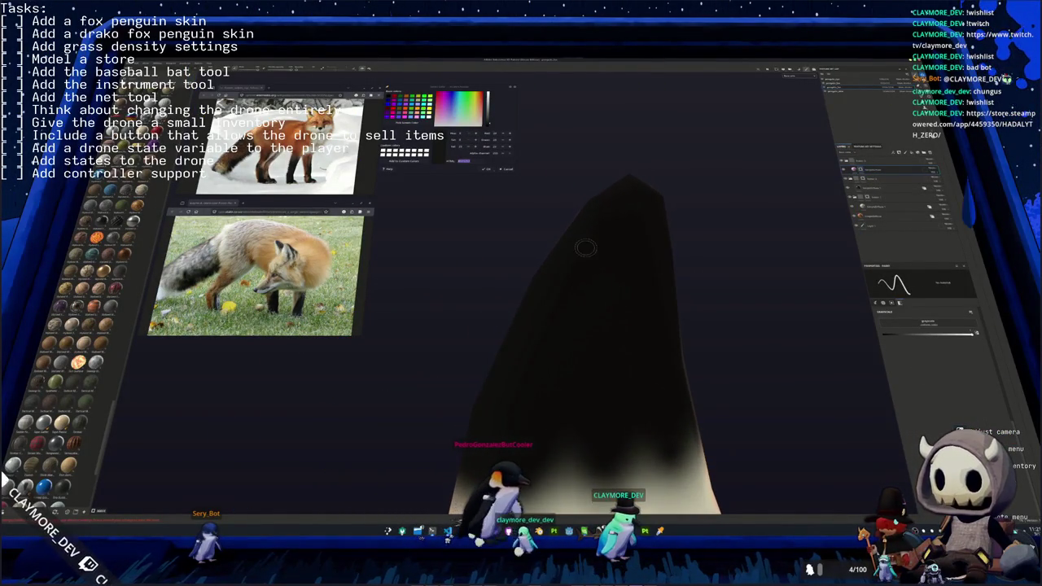
{"action": "left_click", "coordinate": [589, 270]}
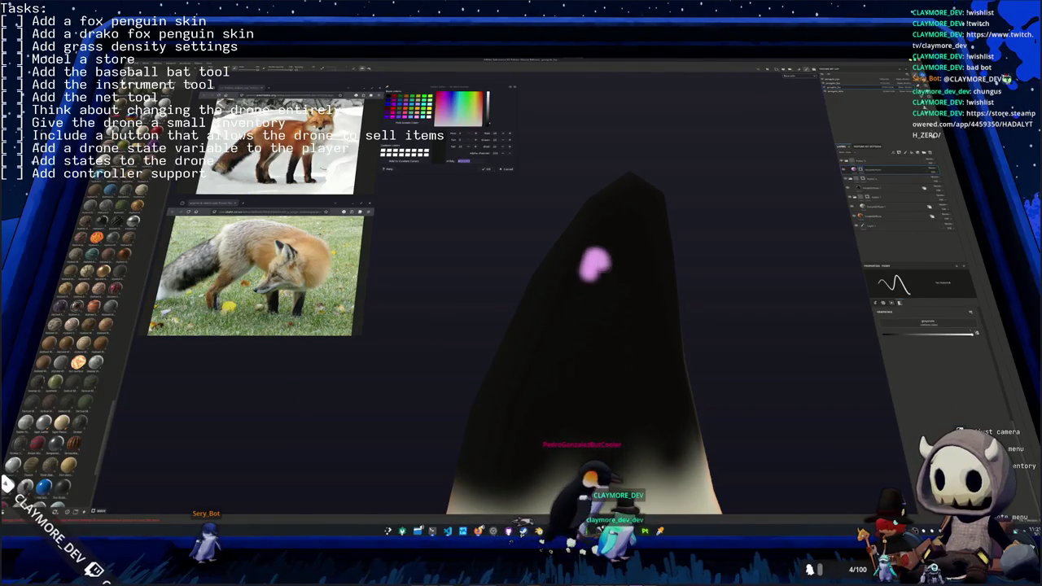
{"action": "left_click_drag", "start_coordinate": [595, 263], "coordinate": [595, 251], "text": "alt"}
{"action": "left_click", "coordinate": [589, 256]}
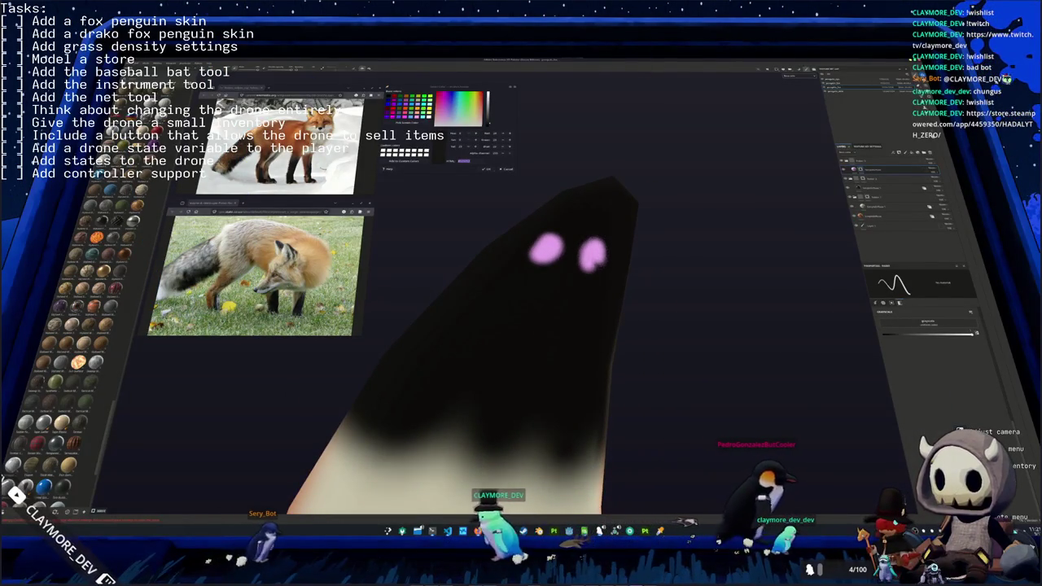
{"action": "mouse_move", "coordinate": [590, 256]}
{"action": "left_mouse_down", "text": "alt"}
{"action": "mouse_move", "coordinate": [520, 258]}
{"action": "mouse_move", "coordinate": [498, 281]}
{"action": "left_mouse_up", "text": "alt"}
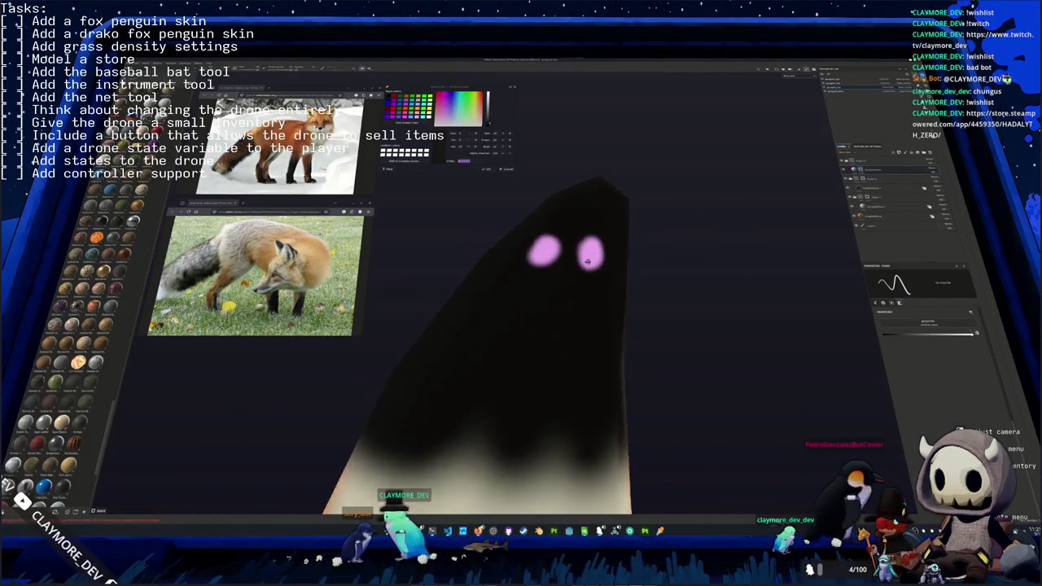
{"action": "left_click", "coordinate": [502, 287]}
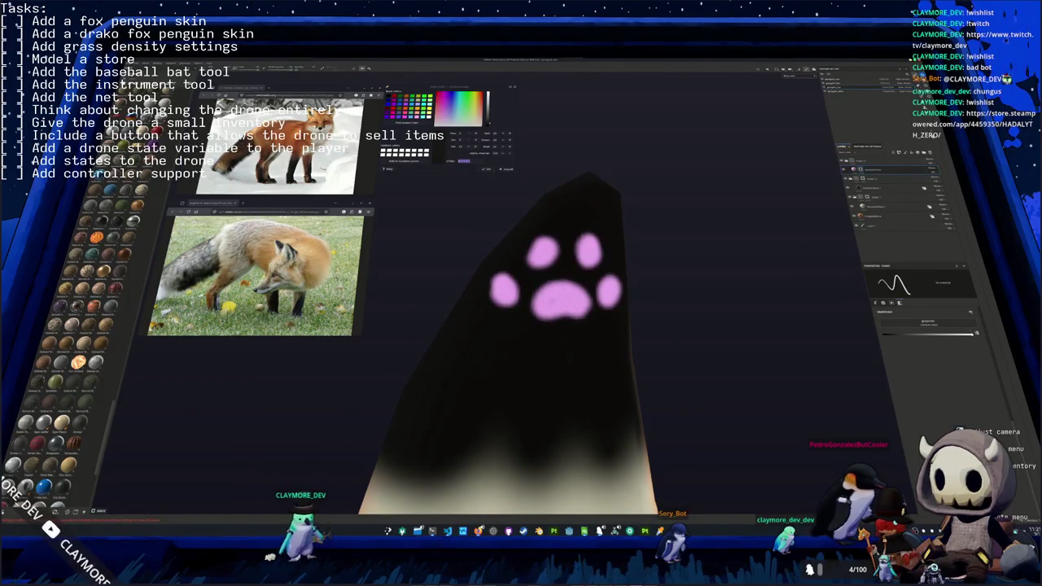
{"action": "scroll", "coordinate": [521, 342], "scroll_direction": "down", "scroll_amount": 5}
{"action": "middle_click_drag", "start_coordinate": [521, 342], "coordinate": [570, 269]}
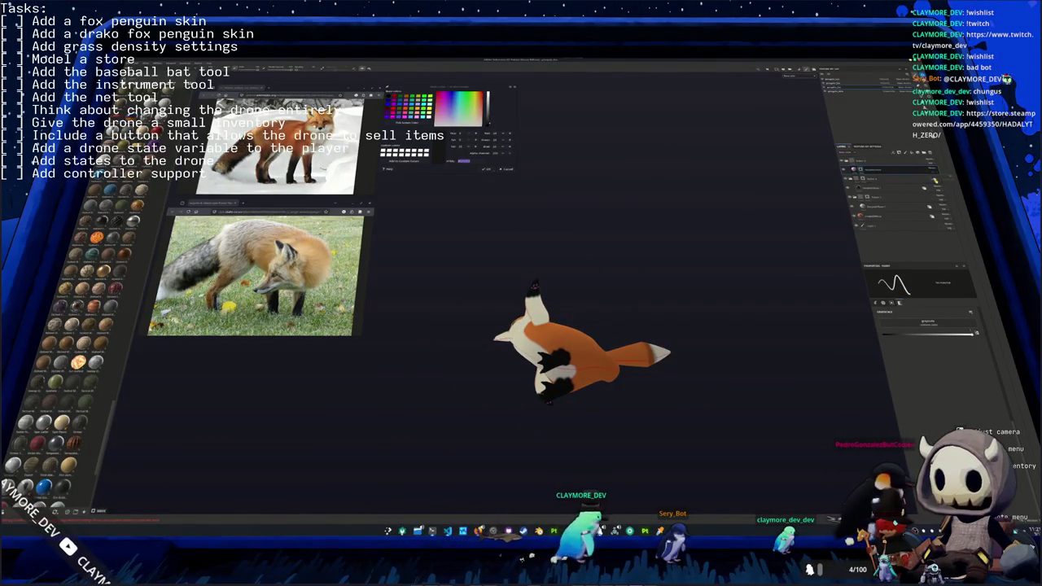
- Add a new fill layer above the paint layer, move it lower in the stack, and open its options
{"action": "mouse_move", "coordinate": [521, 342]}
{"action": "middle_mouse_down"}
{"action": "mouse_move", "coordinate": [537, 277]}
{"action": "mouse_move", "coordinate": [538, 298]}
{"action": "mouse_move", "coordinate": [570, 293]}
{"action": "mouse_move", "coordinate": [504, 289]}
{"action": "middle_mouse_up"}
{"action": "scroll", "coordinate": [521, 293], "scroll_direction": "up", "scroll_amount": 3}
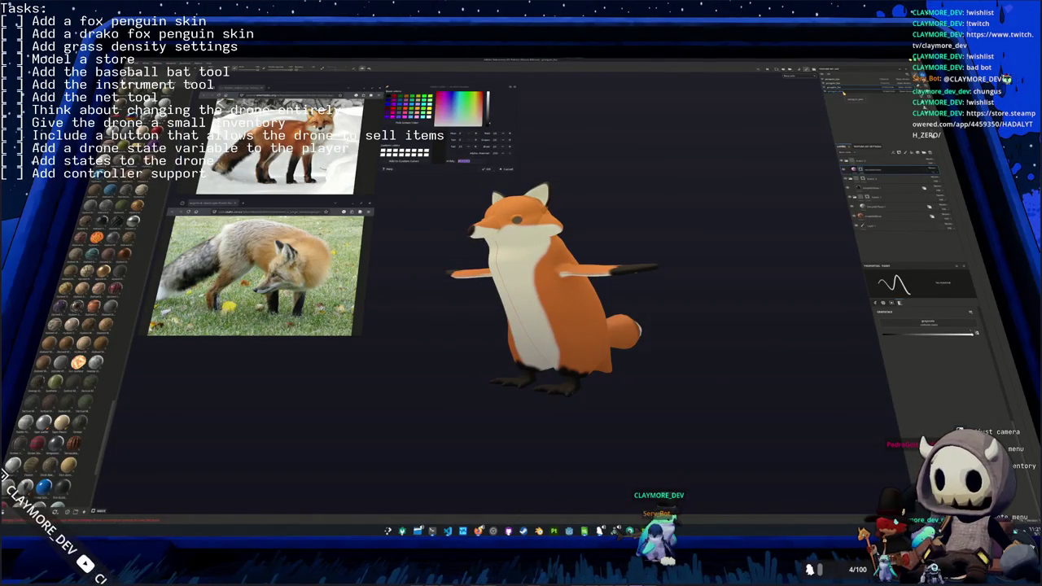
{"action": "left_click", "coordinate": [837, 137]}
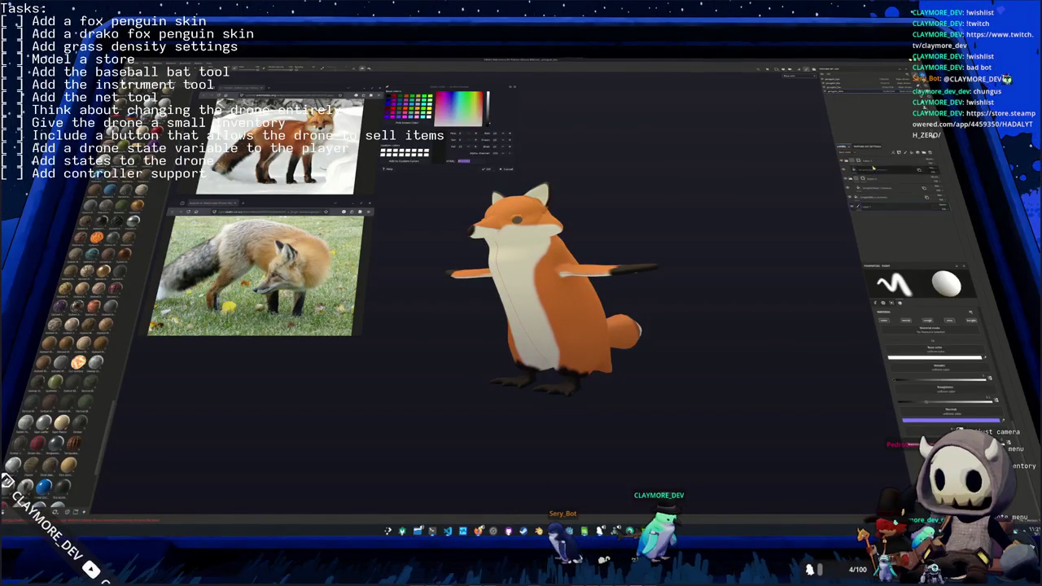
{"action": "left_click", "coordinate": [858, 127]}
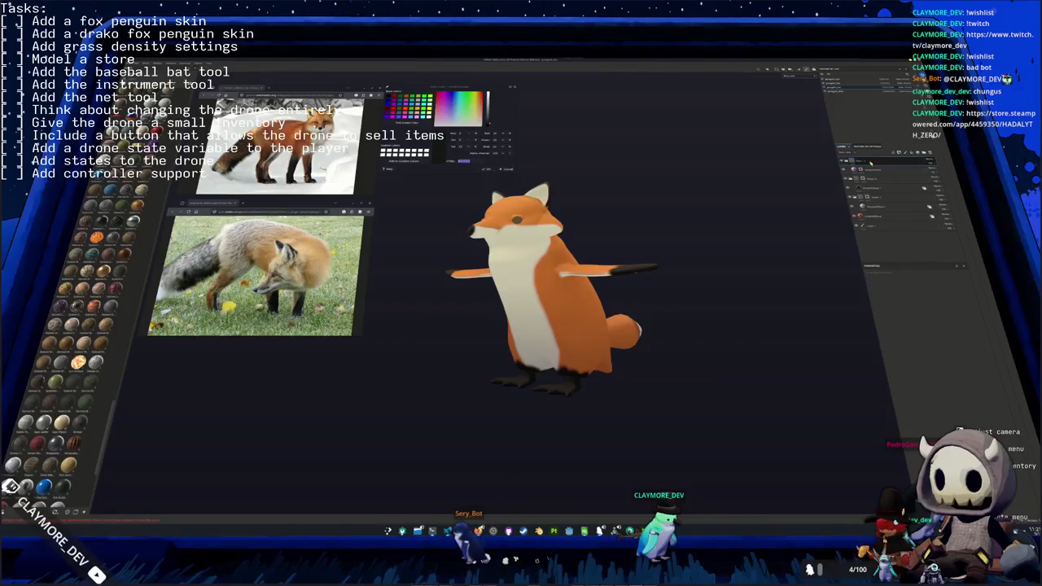
{"action": "left_click_drag", "start_coordinate": [869, 159], "coordinate": [869, 204]}
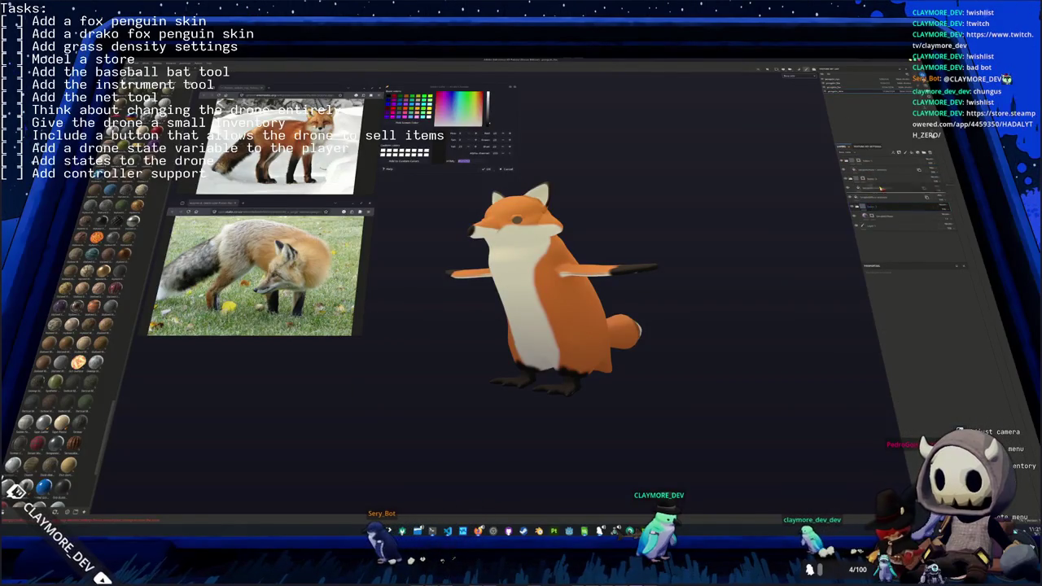
{"action": "right_click", "coordinate": [865, 170]}
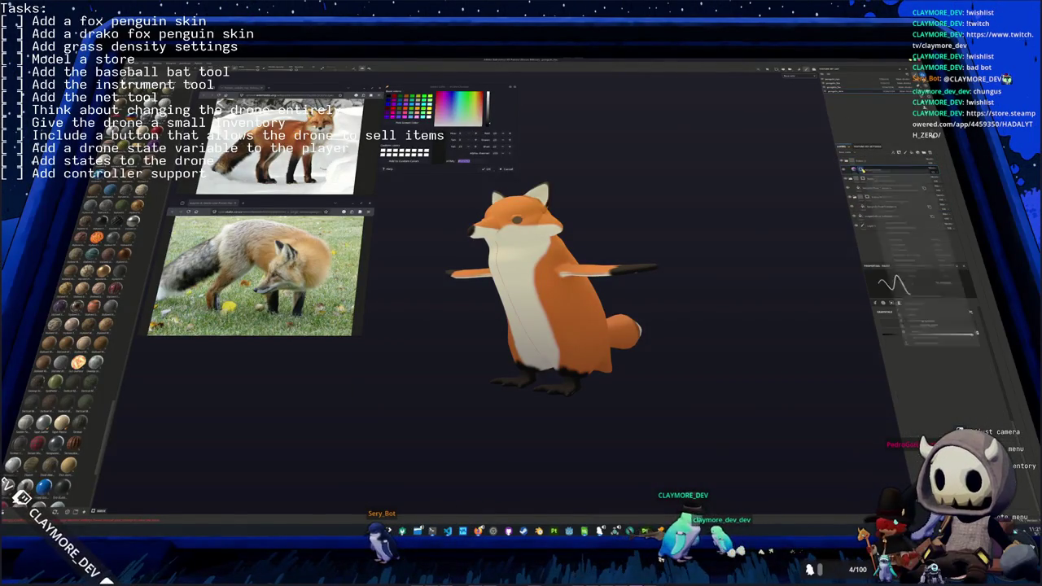
{"action": "left_click", "coordinate": [895, 213]}
{"action": "mouse_move", "coordinate": [570, 366]}
{"action": "left_mouse_down", "text": "alt"}
{"action": "mouse_move", "coordinate": [570, 261]}
{"action": "mouse_move", "coordinate": [627, 267]}
{"action": "left_mouse_up", "text": "alt"}
{"action": "scroll", "coordinate": [627, 267], "scroll_direction": "up", "scroll_amount": 3}
{"action": "scroll", "coordinate": [628, 267], "scroll_direction": "up", "scroll_amount": 2}
{"action": "left_click_drag", "start_coordinate": [563, 235], "coordinate": [568, 293]}
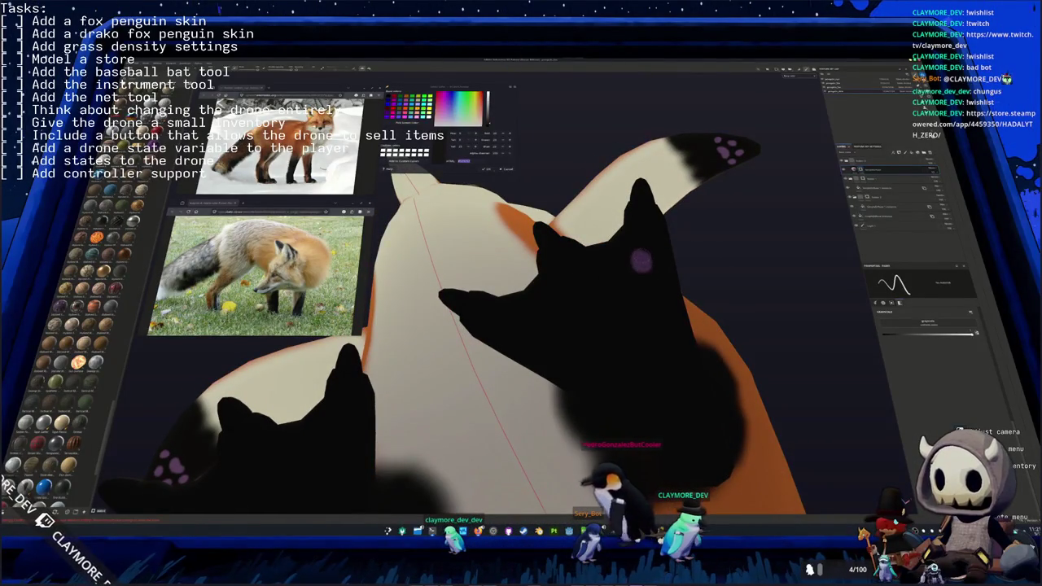
{"action": "left_click", "coordinate": [599, 271]}
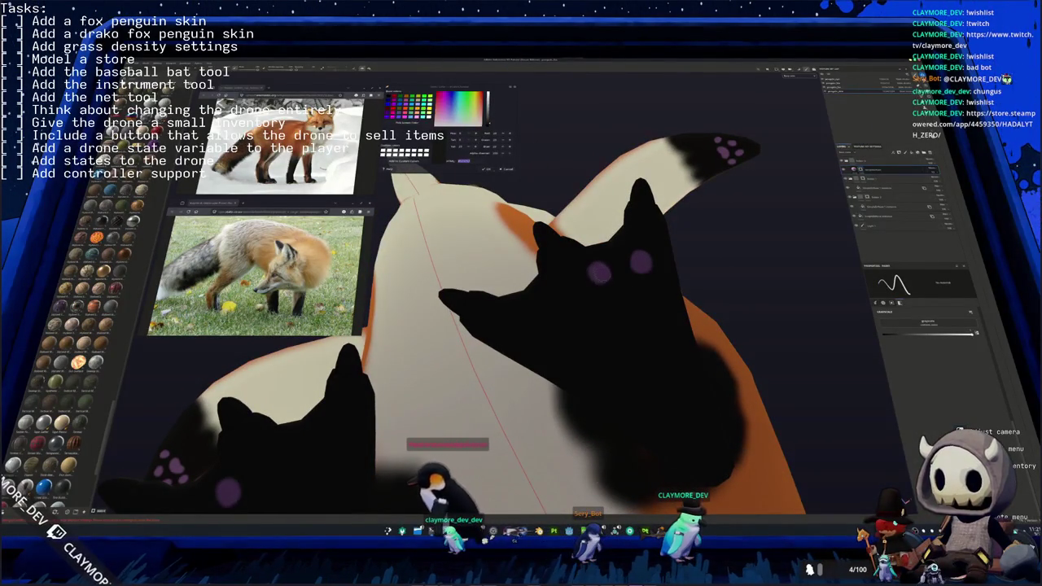
{"action": "left_click", "coordinate": [559, 297]}
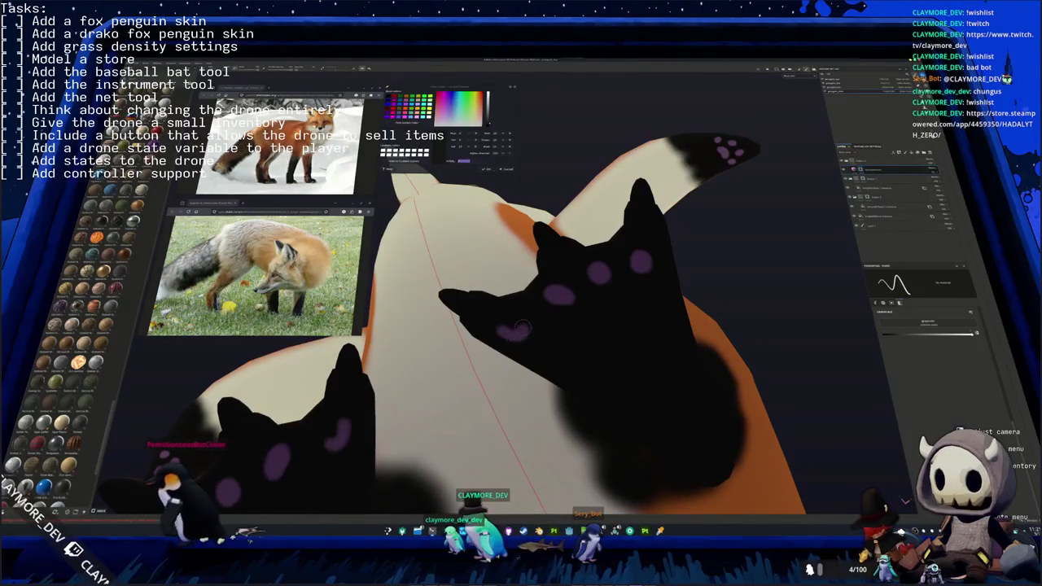
{"action": "key", "text": "ctrl+z"}
{"action": "scroll", "coordinate": [558, 320], "scroll_direction": "down", "scroll_amount": 3}
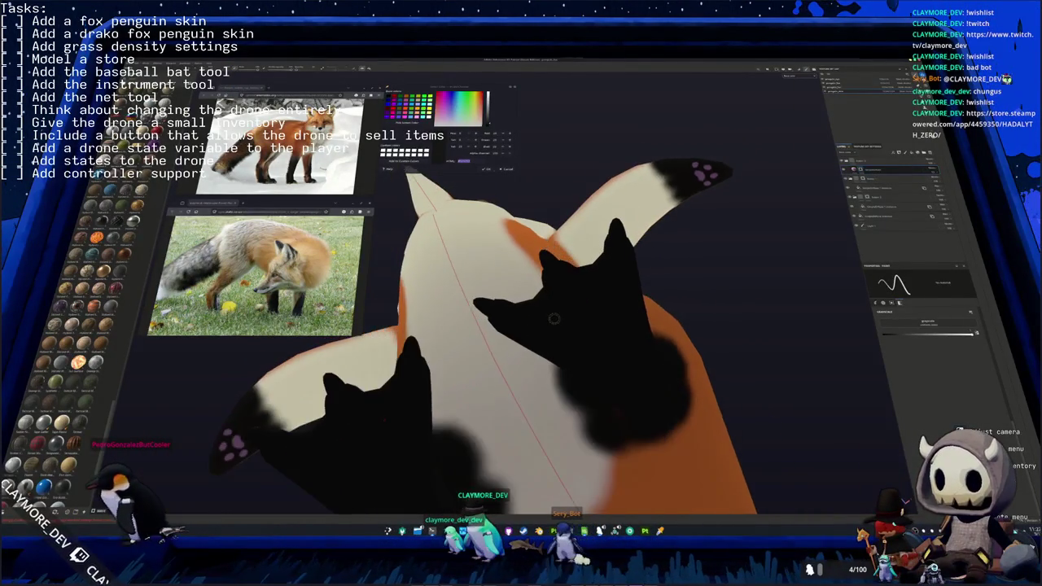
{"action": "scroll", "coordinate": [558, 320], "scroll_direction": "down", "scroll_amount": 3}
{"action": "scroll", "coordinate": [559, 320], "scroll_direction": "down", "scroll_amount": 2}
{"action": "mouse_move", "coordinate": [558, 320]}
{"action": "middle_mouse_down"}
{"action": "mouse_move", "coordinate": [512, 386]}
{"action": "mouse_move", "coordinate": [497, 334]}
{"action": "middle_mouse_up"}
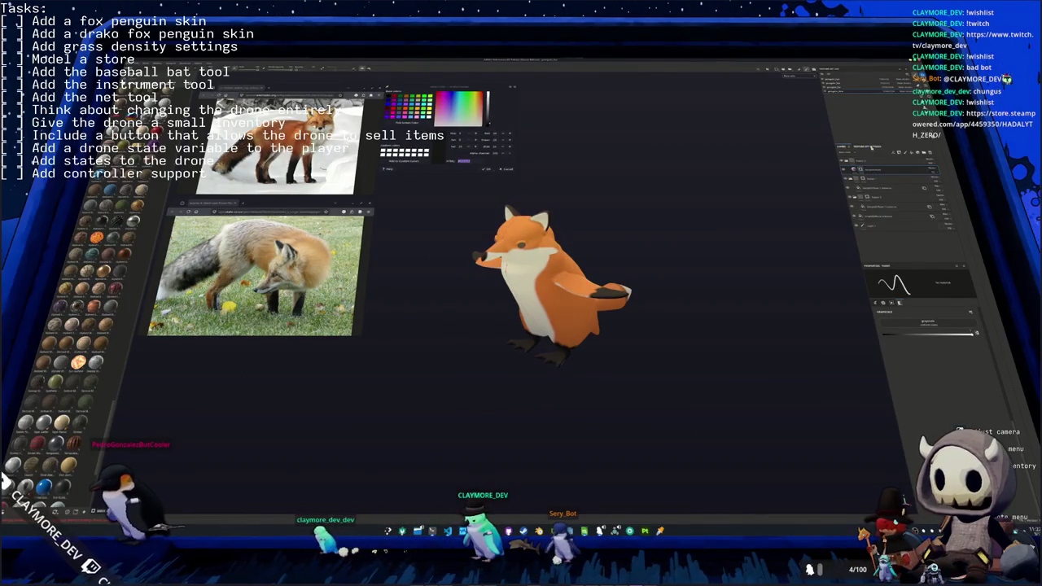
- Hide the orange colour layer and set a layer's base colour to black
{"action": "left_click", "coordinate": [924, 152]}
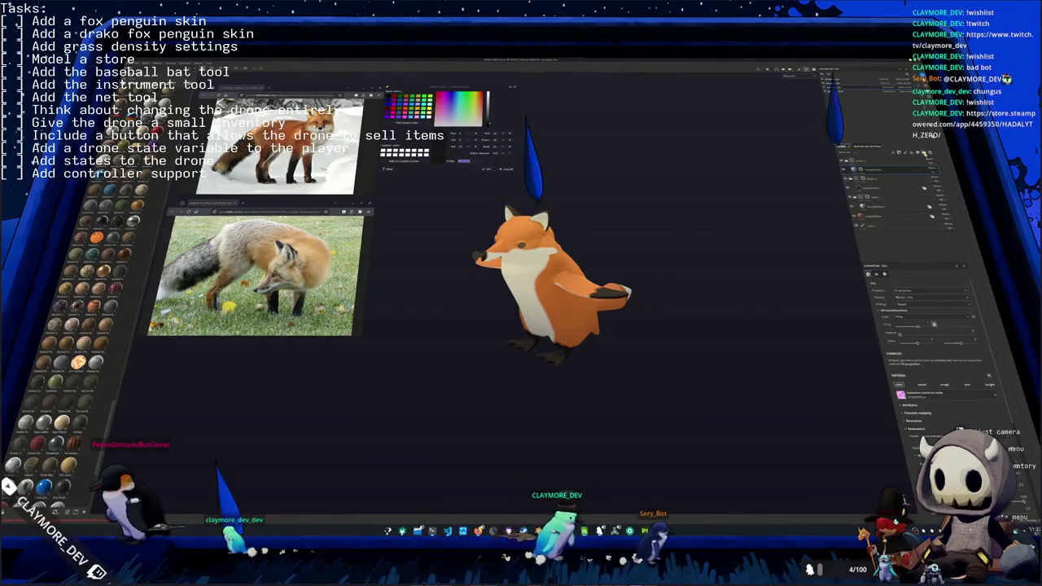
{"action": "left_click", "coordinate": [878, 162]}
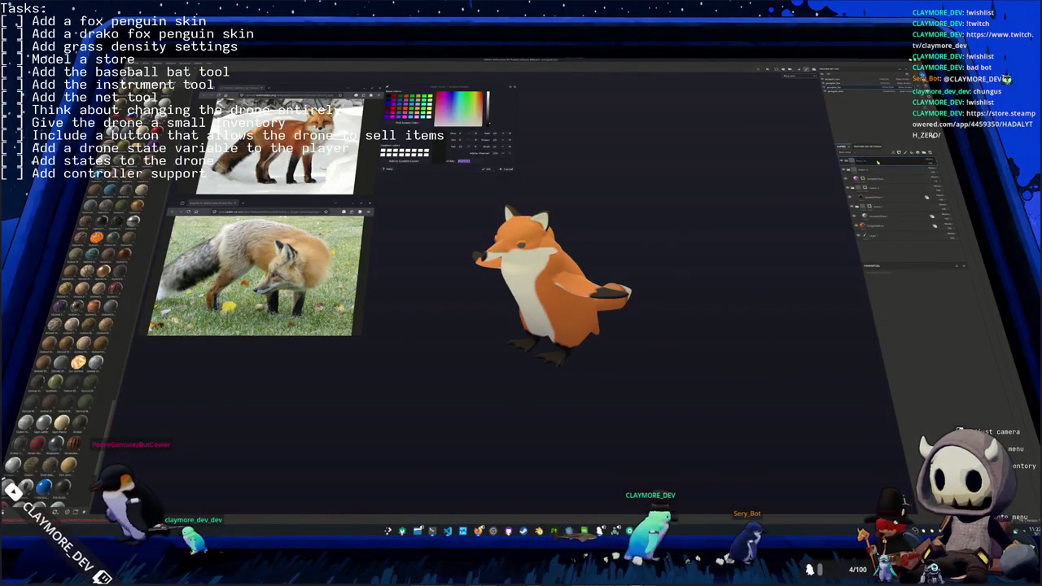
{"action": "left_click", "coordinate": [878, 167]}
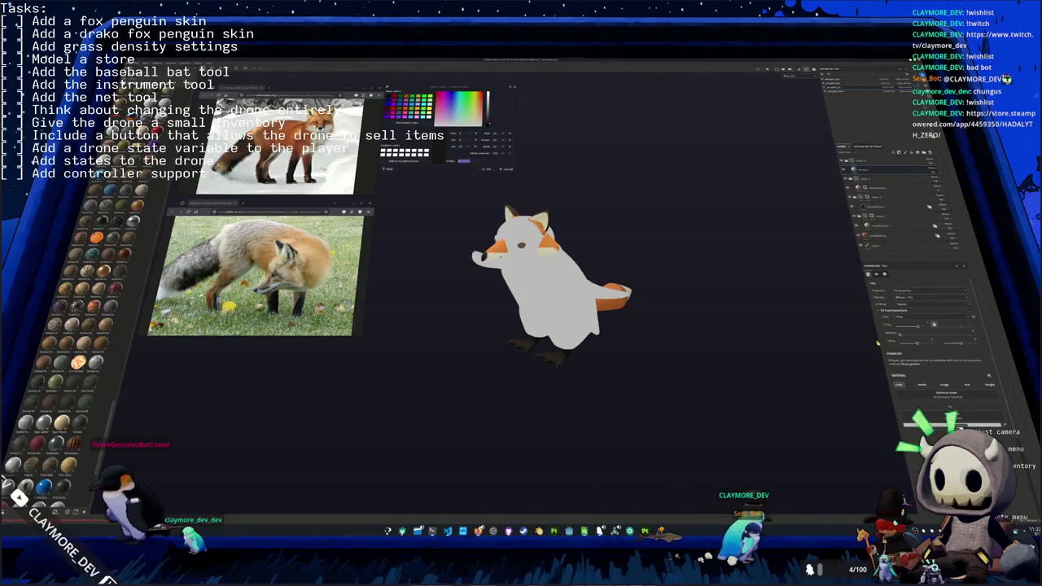
{"action": "left_click", "coordinate": [918, 376]}
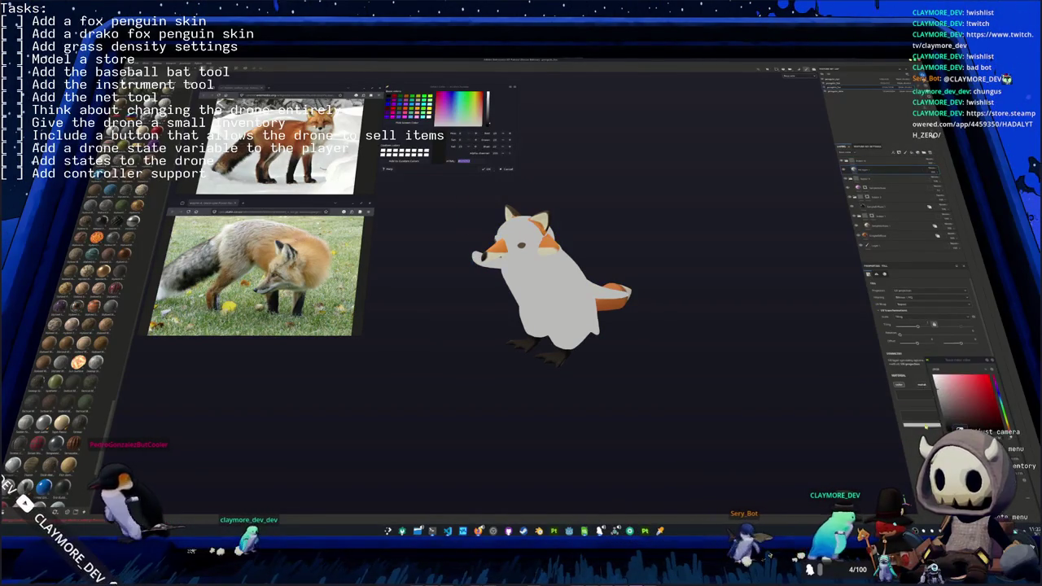
{"action": "left_click", "coordinate": [964, 414]}
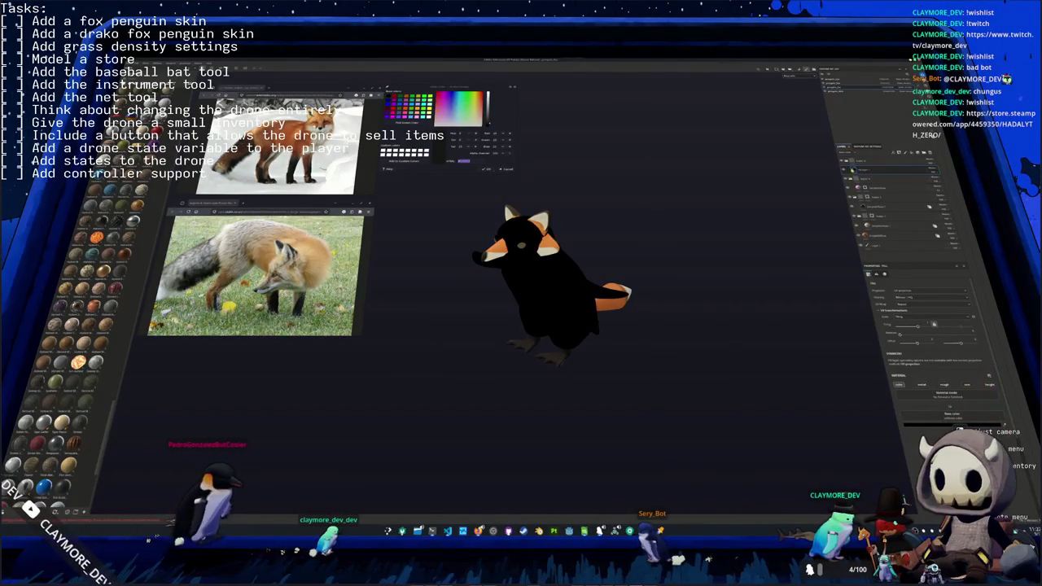
{"action": "left_click", "coordinate": [880, 169]}
- Add a new layer for the fur texture from the layer stack's context menu
{"action": "right_click", "coordinate": [867, 170]}
{"action": "left_click", "coordinate": [904, 277]}
{"action": "right_click", "coordinate": [867, 170]}
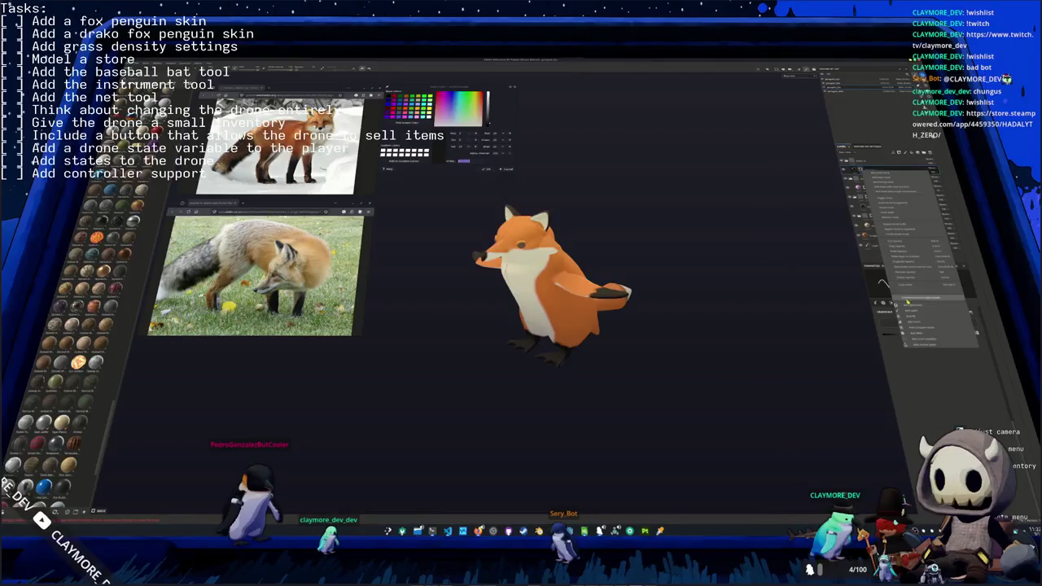
{"action": "left_click", "coordinate": [914, 317]}
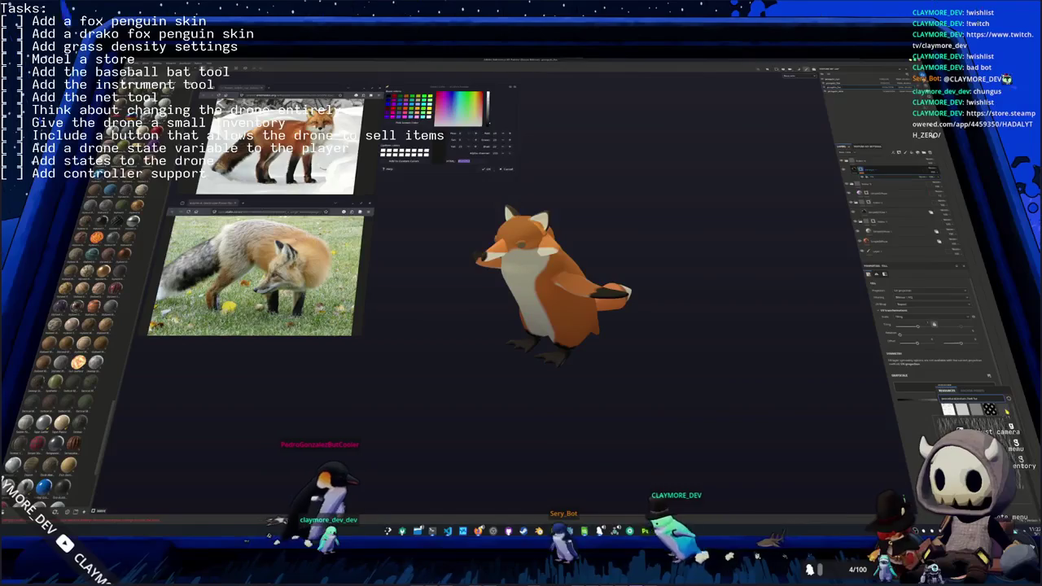
- Apply the fur texture with tri-planar projection, adjust its scale, and set a soft blend mode
{"action": "left_click", "coordinate": [948, 409]}
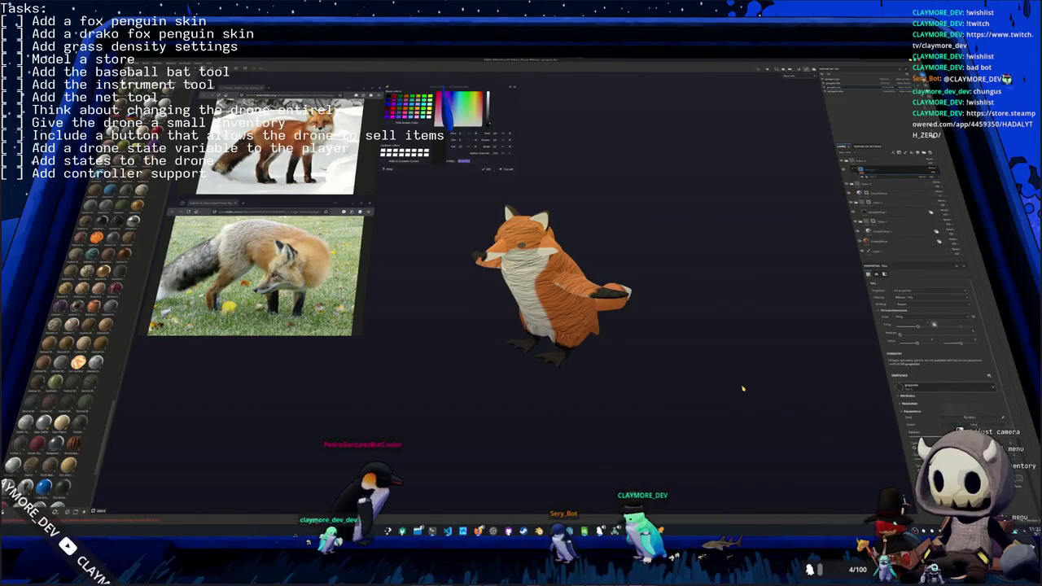
{"action": "left_click", "coordinate": [907, 297]}
{"action": "left_click", "coordinate": [920, 303]}
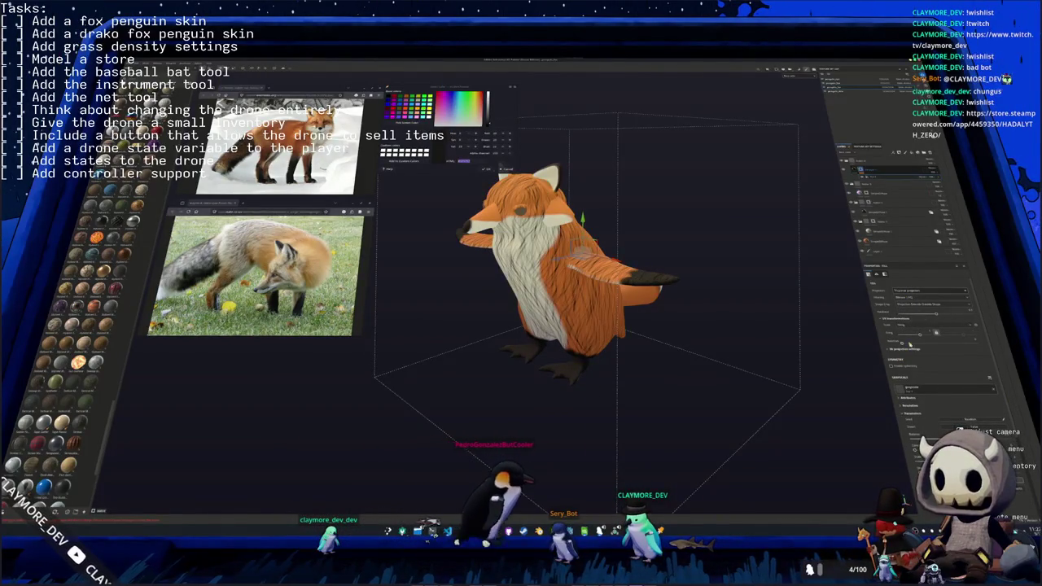
{"action": "left_click_drag", "start_coordinate": [919, 334], "coordinate": [919, 337]}
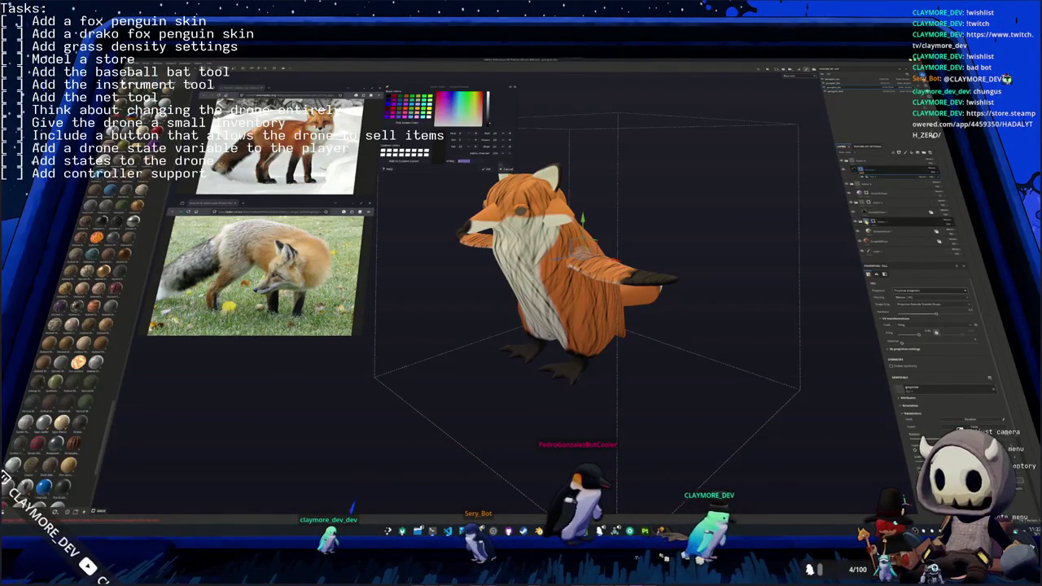
{"action": "left_click", "coordinate": [932, 172]}
{"action": "left_click", "coordinate": [937, 174]}
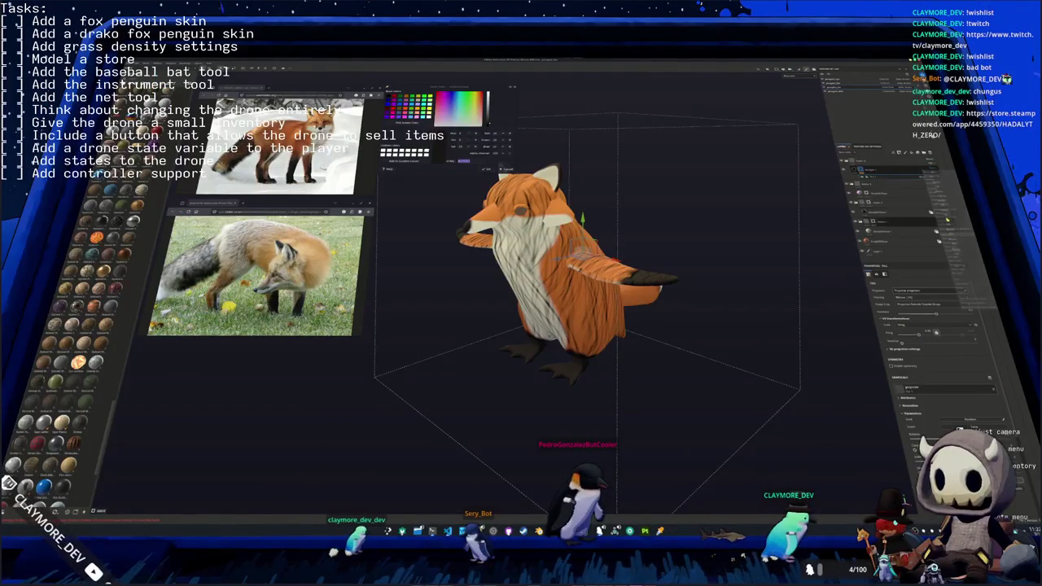
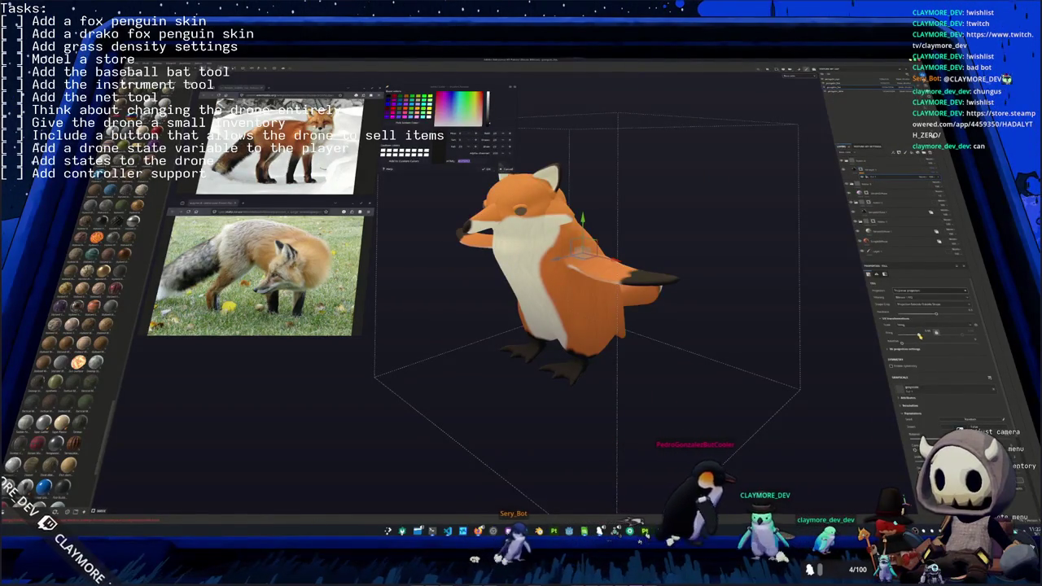
- Reload the layer's updated fox texture resources and confirm so the orange texture shows
{"action": "key", "text": "Delete"}
{"action": "right_click", "coordinate": [931, 160]}
{"action": "left_click", "coordinate": [894, 161]}
{"action": "right_click", "coordinate": [894, 161]}
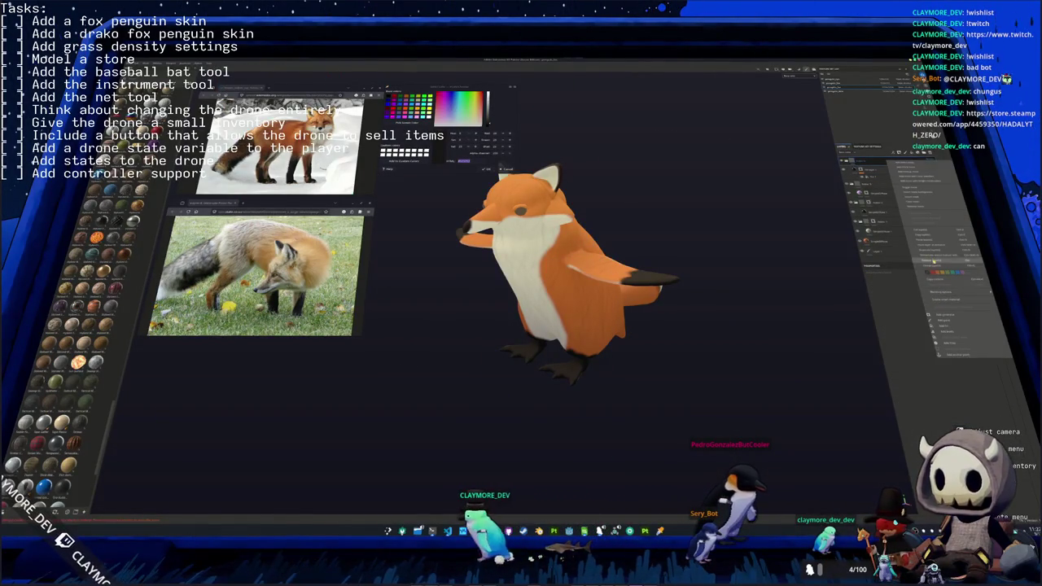
{"action": "left_click", "coordinate": [932, 257]}
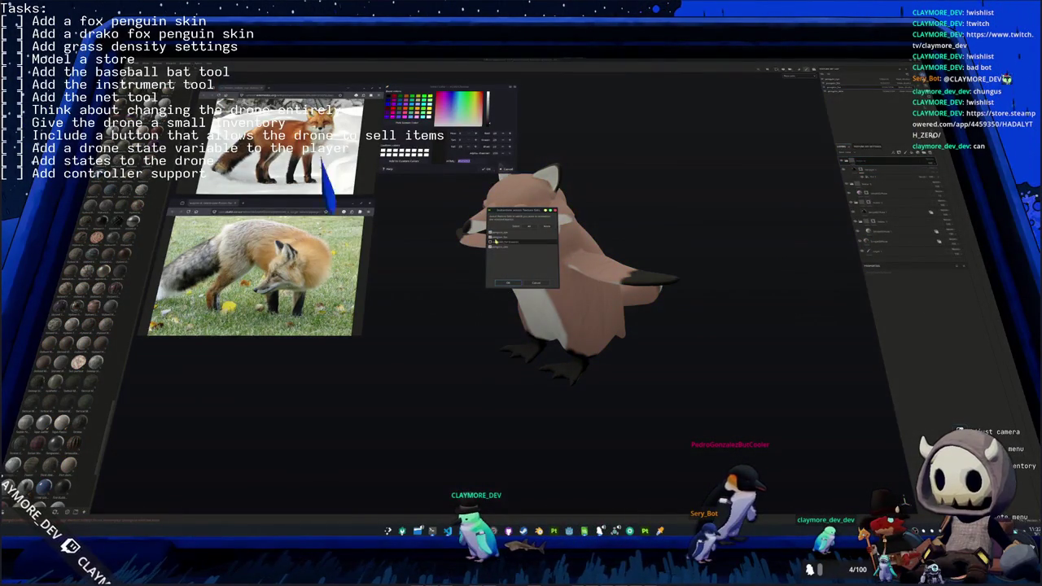
{"action": "left_click", "coordinate": [507, 284]}
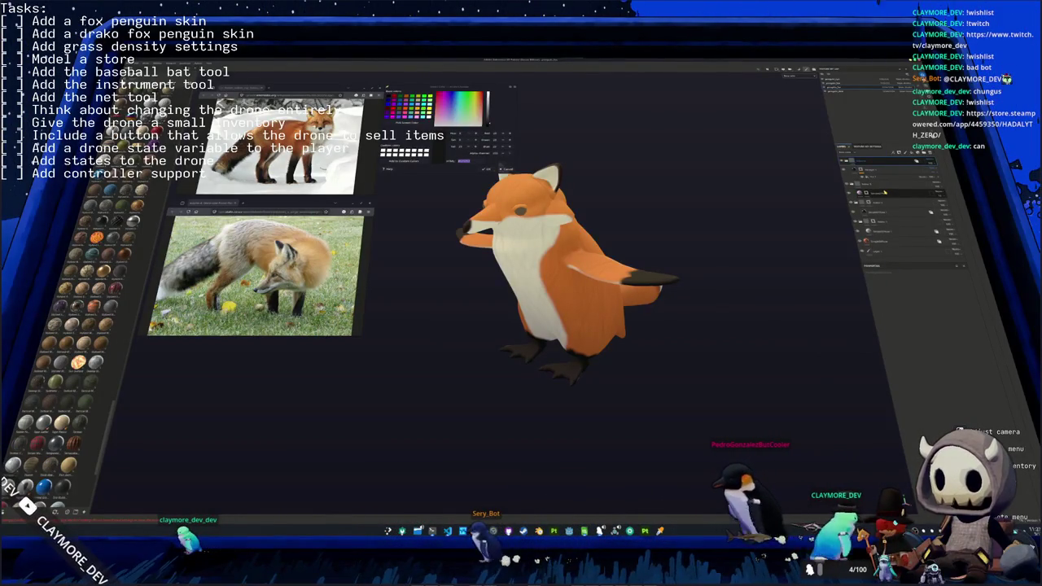
- Check the side and tail, re-apply the resource update, and bring up Export Textures
{"action": "mouse_move", "coordinate": [688, 235]}
{"action": "middle_mouse_down"}
{"action": "mouse_move", "coordinate": [557, 249]}
{"action": "mouse_move", "coordinate": [594, 249]}
{"action": "middle_mouse_up"}
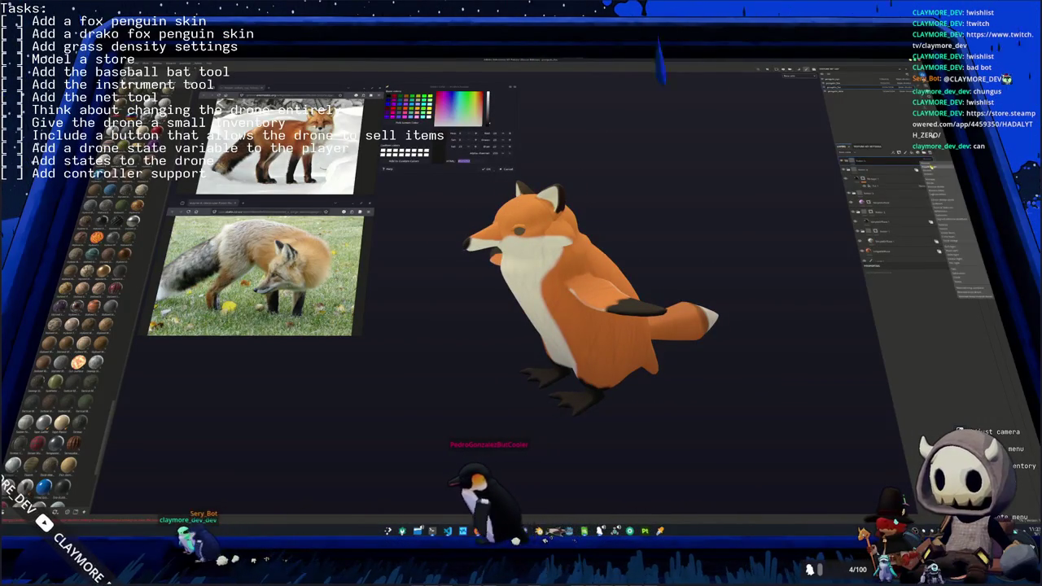
{"action": "right_click", "coordinate": [893, 161]}
{"action": "left_click", "coordinate": [944, 267]}
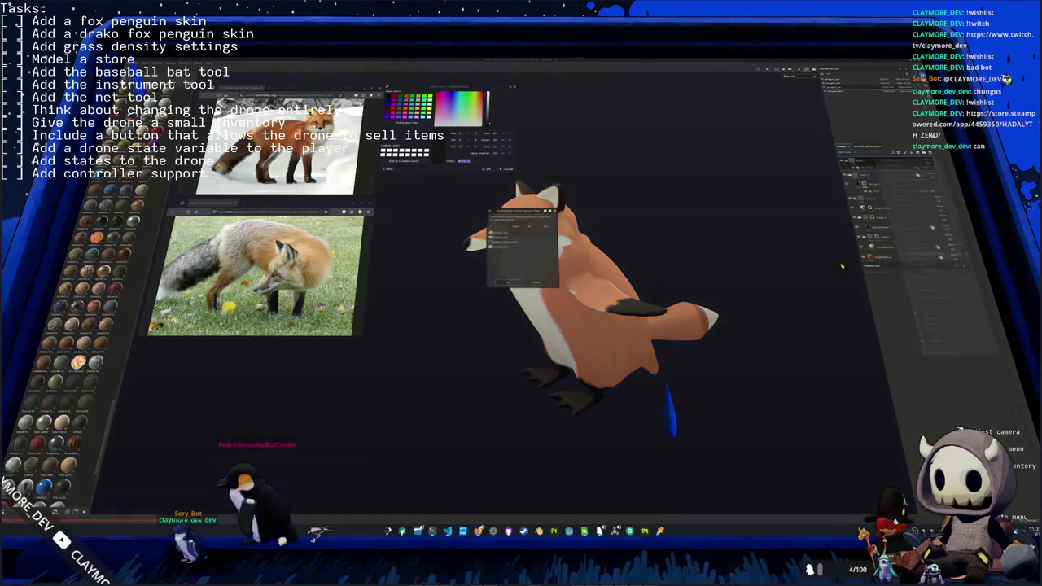
{"action": "left_click", "coordinate": [510, 284]}
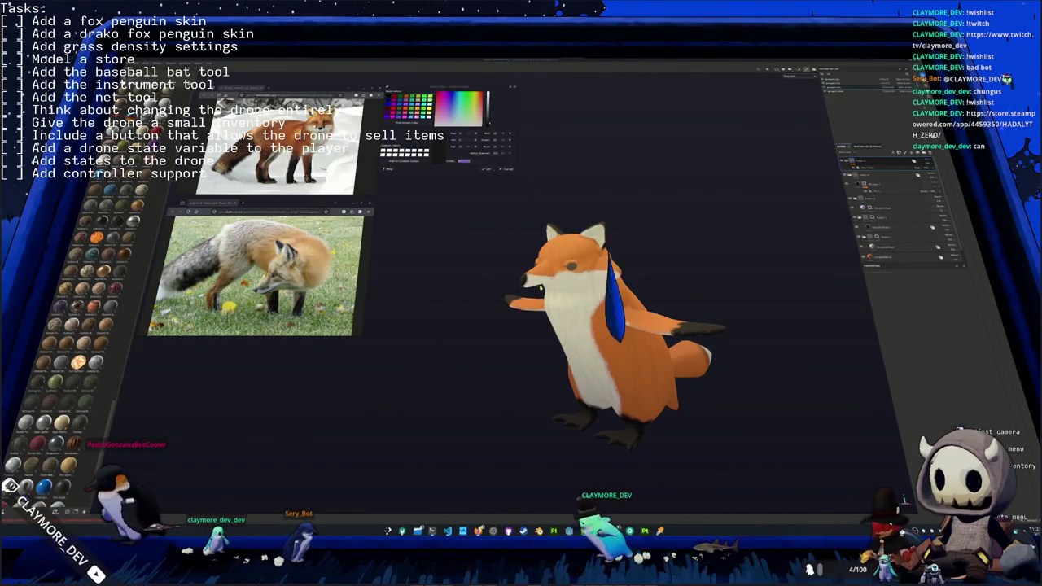
{"action": "key", "text": "ctrl+shift+e"}
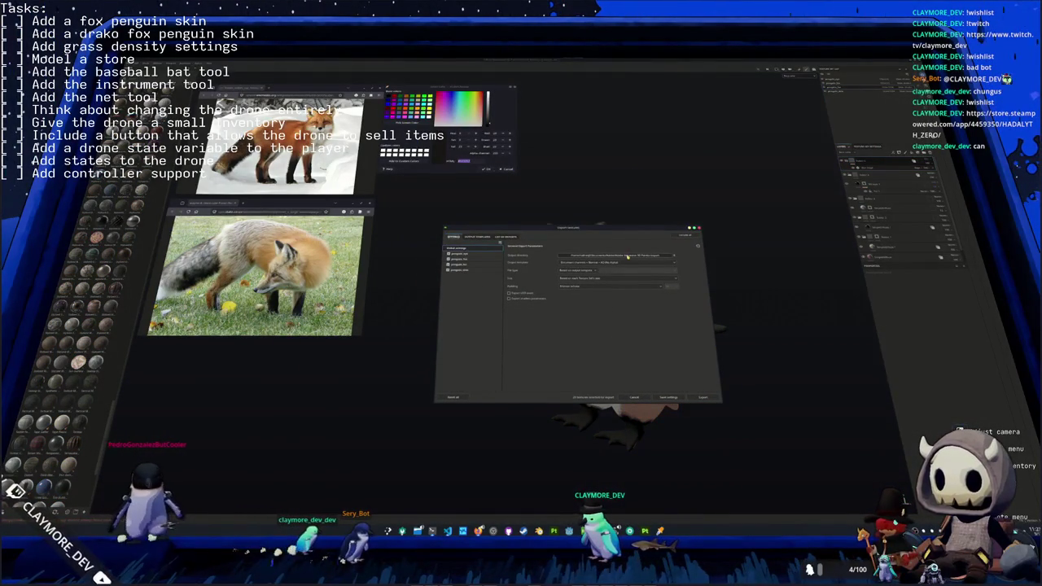
- Export the fox texture maps to an output folder picked from recent paths, then close the log
{"action": "left_click", "coordinate": [461, 259]}
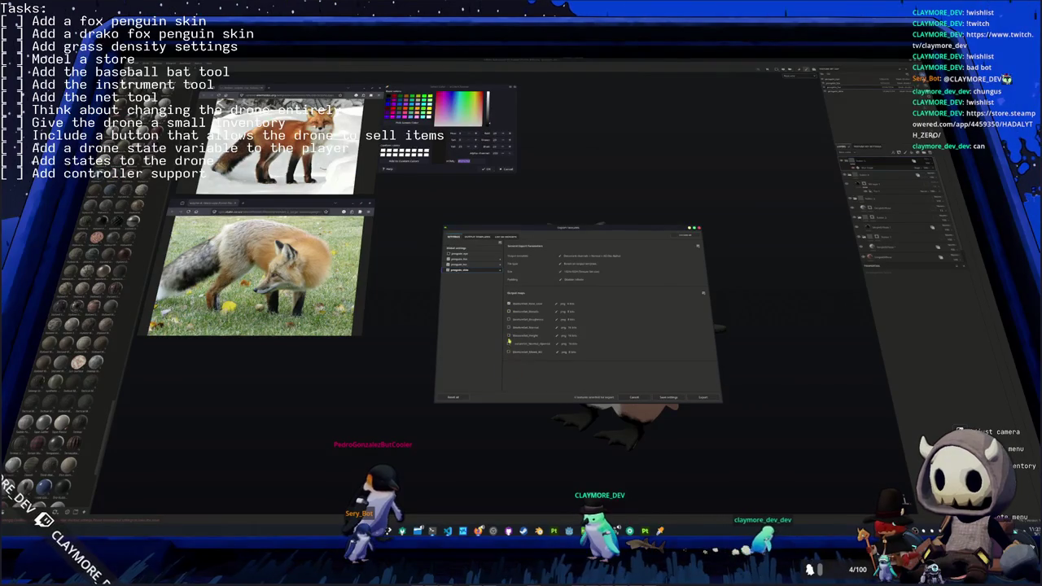
{"action": "left_click", "coordinate": [492, 247]}
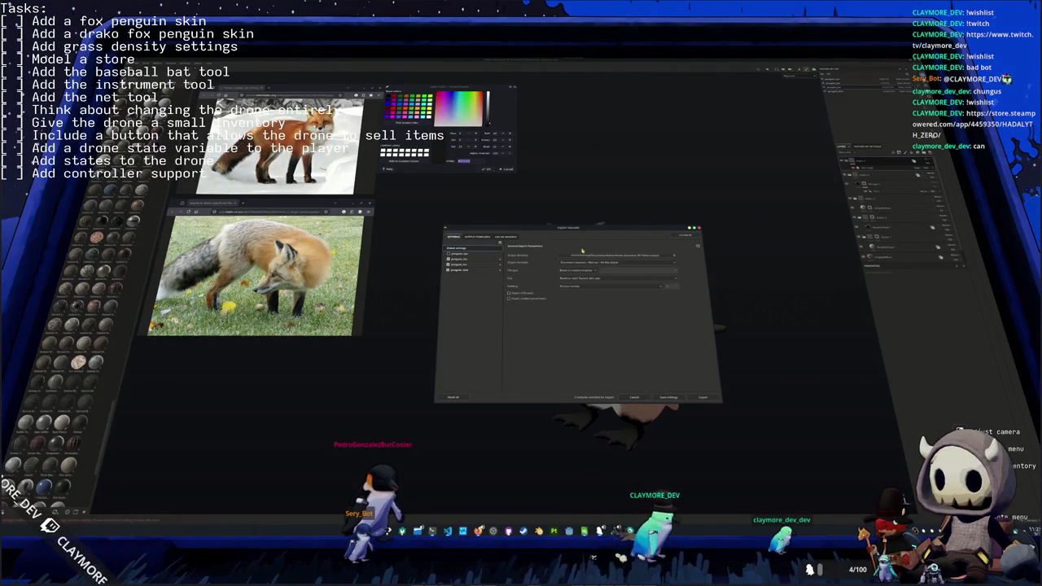
{"action": "left_click", "coordinate": [634, 257]}
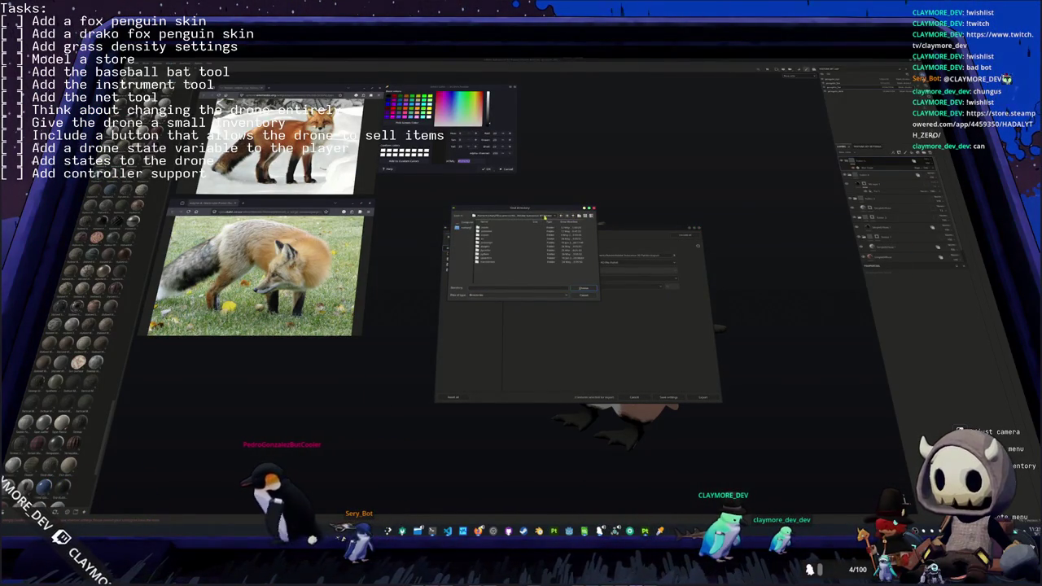
{"action": "left_click", "coordinate": [545, 217]}
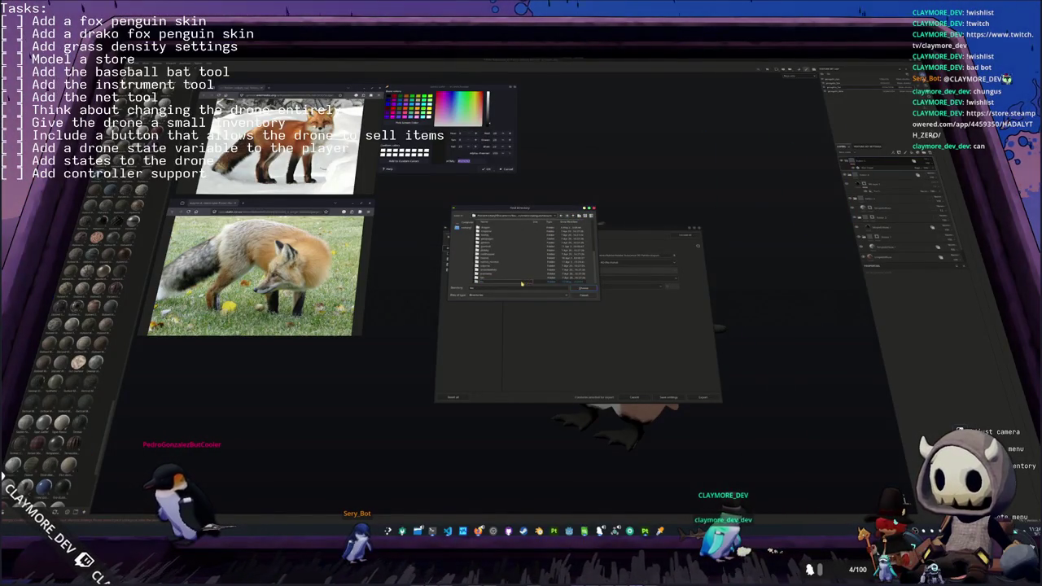
{"action": "left_click", "coordinate": [576, 288]}
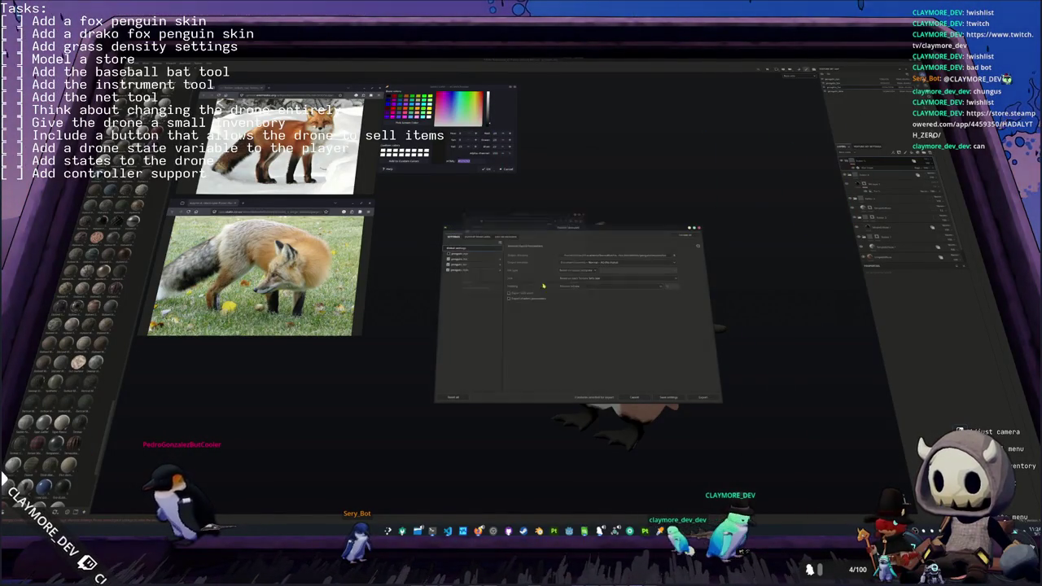
{"action": "left_click", "coordinate": [698, 397]}
{"action": "left_click", "coordinate": [698, 398]}
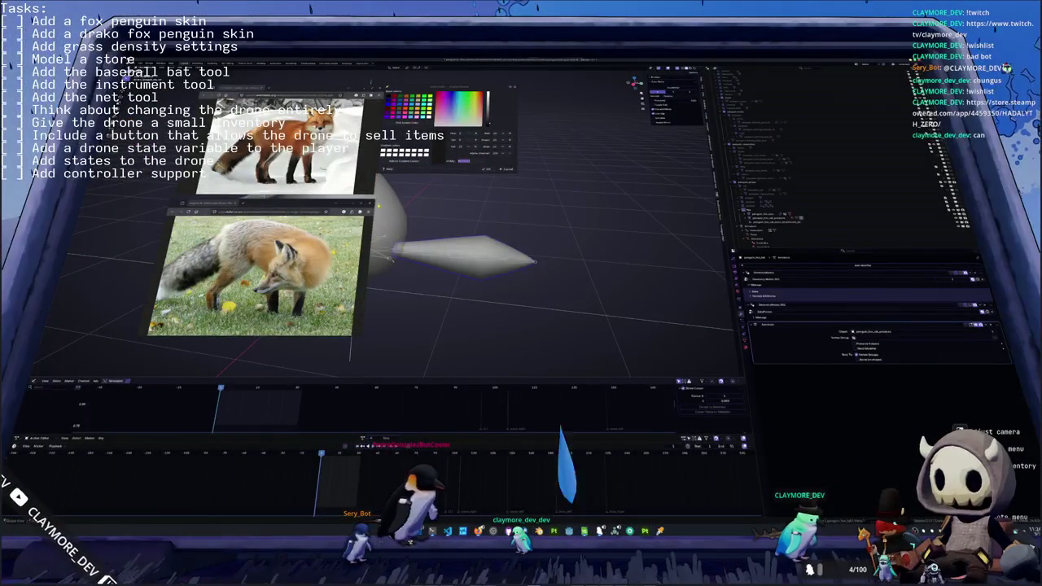
- Close the leftover colour picker with OK and switch to the VS Code training log
{"action": "left_click", "coordinate": [508, 170]}
{"action": "key", "text": "alt+Tab"}
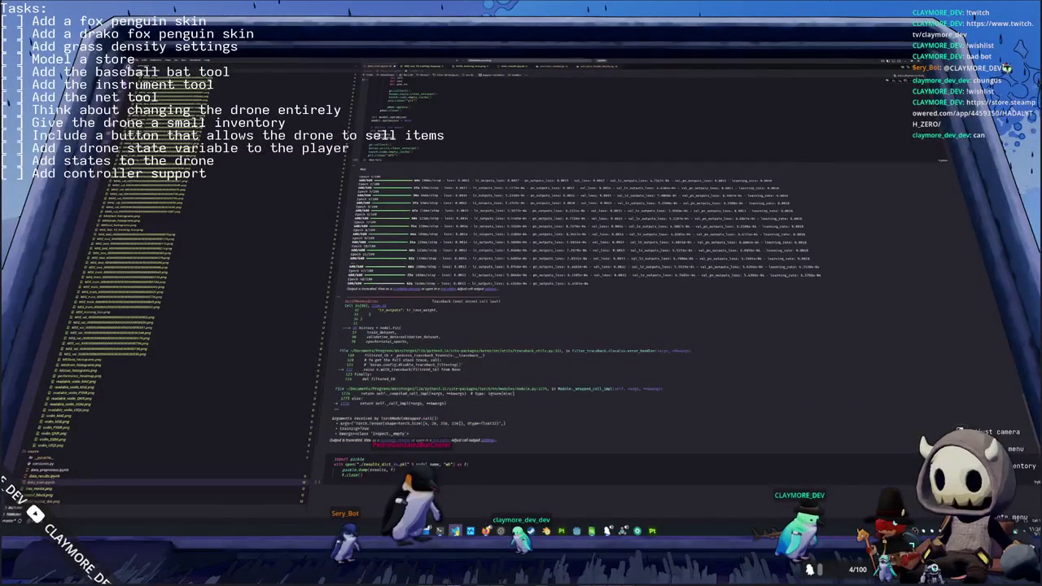
- Run ./build_all.sh in the VS Code terminal, go to line 76, and return to Blender
{"action": "key", "text": "alt+Tab"}
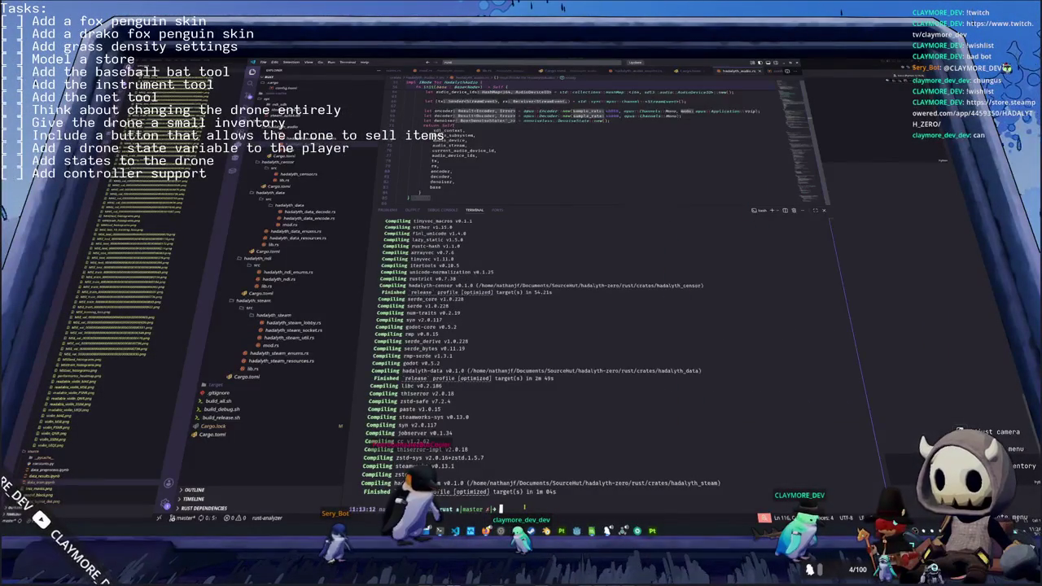
{"action": "type", "text": "./build_all.sh"}
{"action": "key", "text": "Return"}
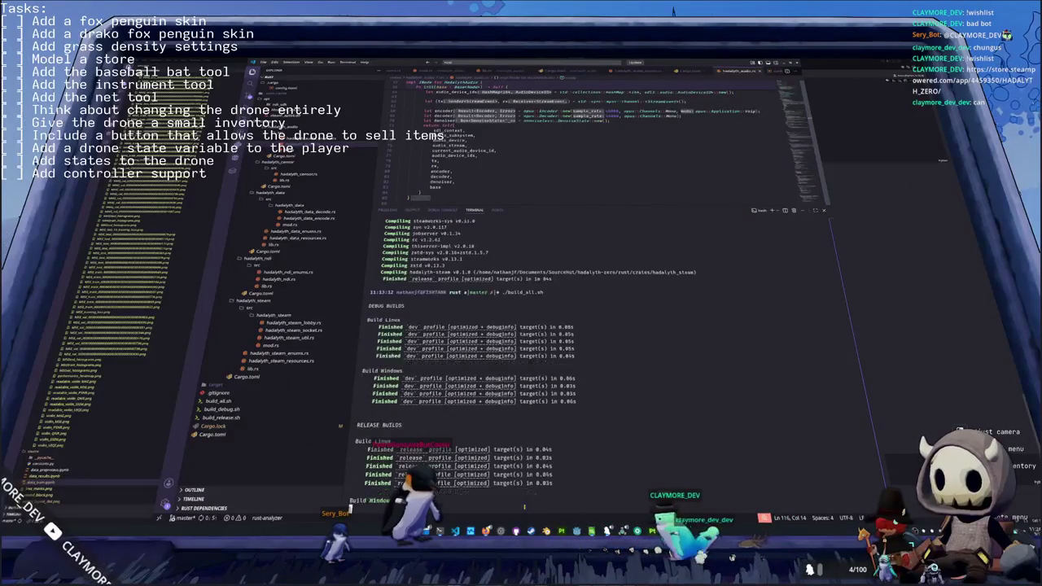
{"action": "left_click", "coordinate": [637, 153]}
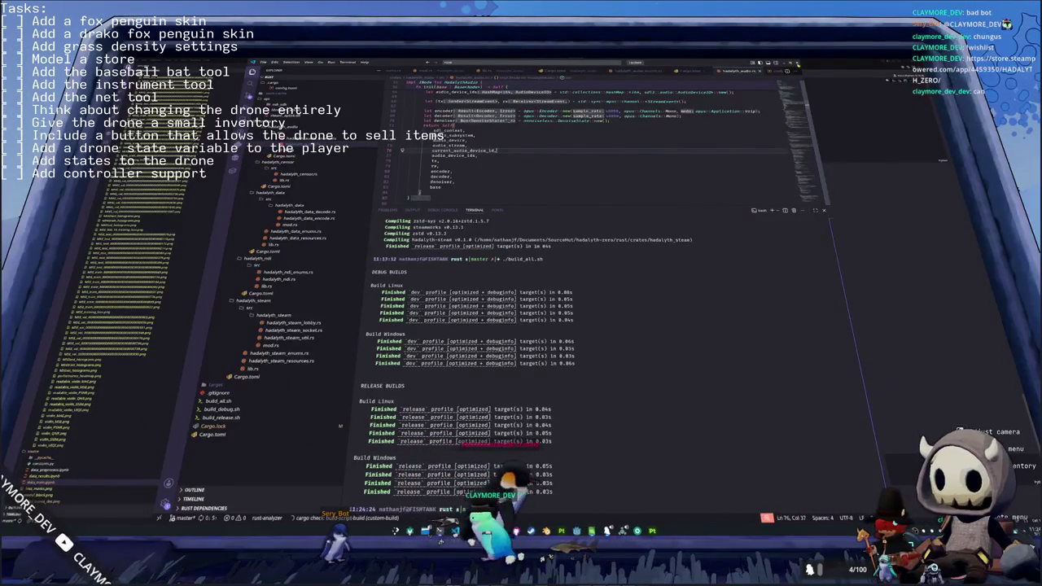
{"action": "key", "text": "alt+Tab"}
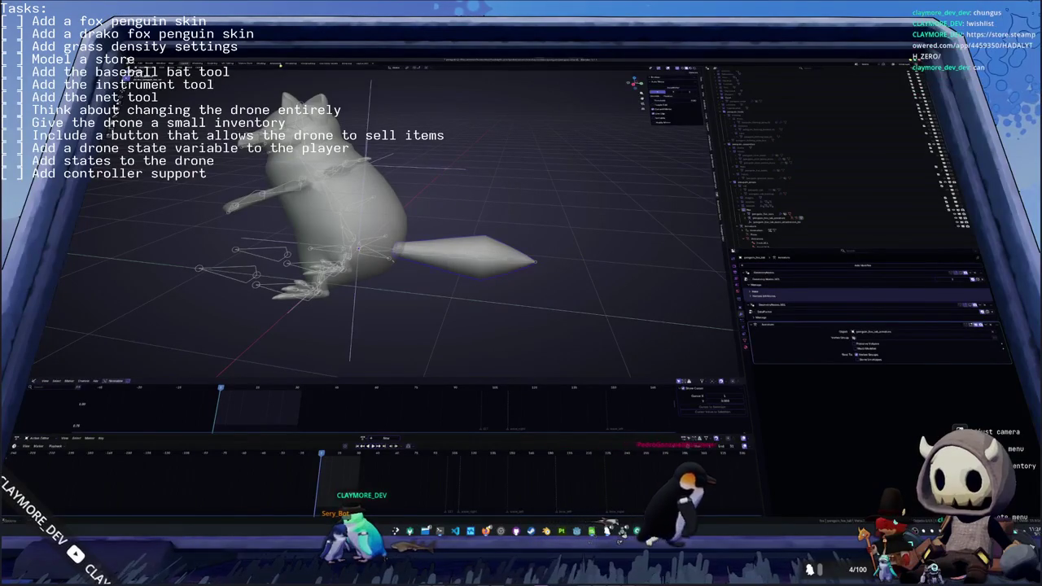
- Load the exported fox base colour image into the Image Texture node, then review the modifiers
{"action": "key", "text": "alt+Tab"}
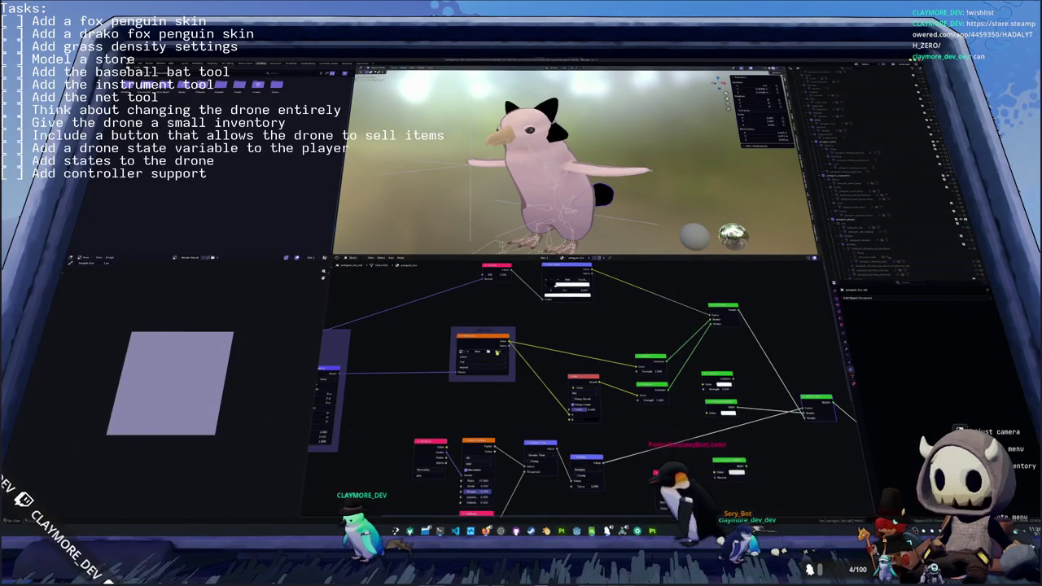
{"action": "left_click", "coordinate": [497, 348]}
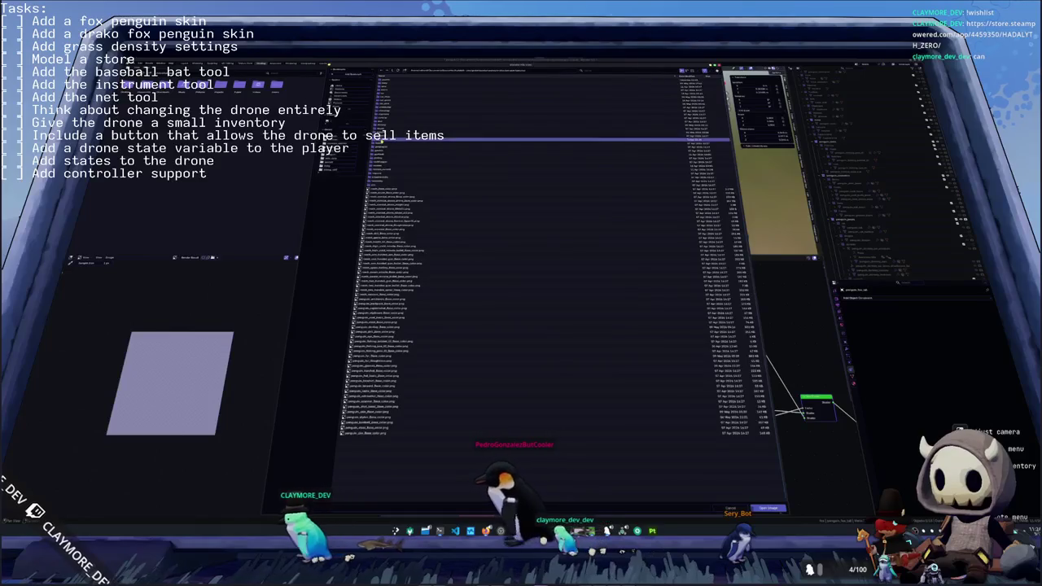
{"action": "left_click", "coordinate": [387, 140]}
{"action": "double_click", "coordinate": [400, 81]}
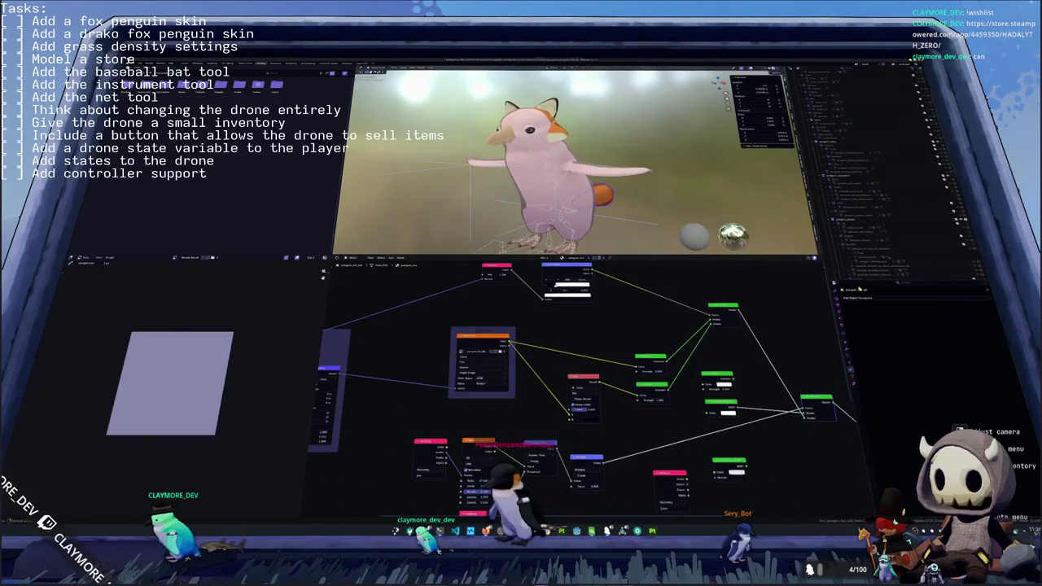
{"action": "left_click", "coordinate": [846, 351]}
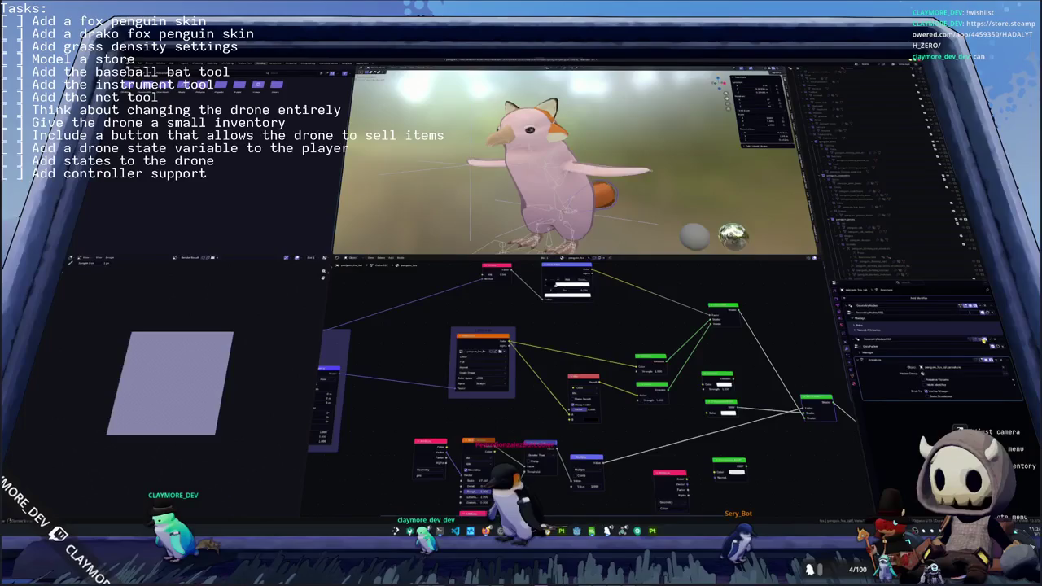
{"action": "left_click", "coordinate": [931, 300]}
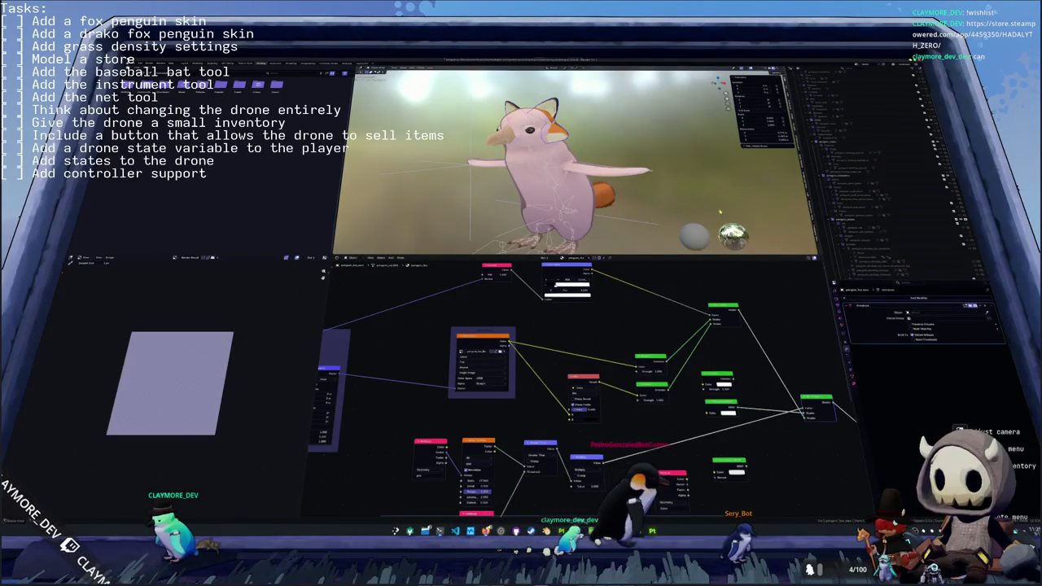
- Parent the penguin mesh to the armature with automatic weights
{"action": "scroll", "coordinate": [570, 163], "scroll_direction": "up", "scroll_amount": 2}
{"action": "scroll", "coordinate": [569, 162], "scroll_direction": "up", "scroll_amount": 1}
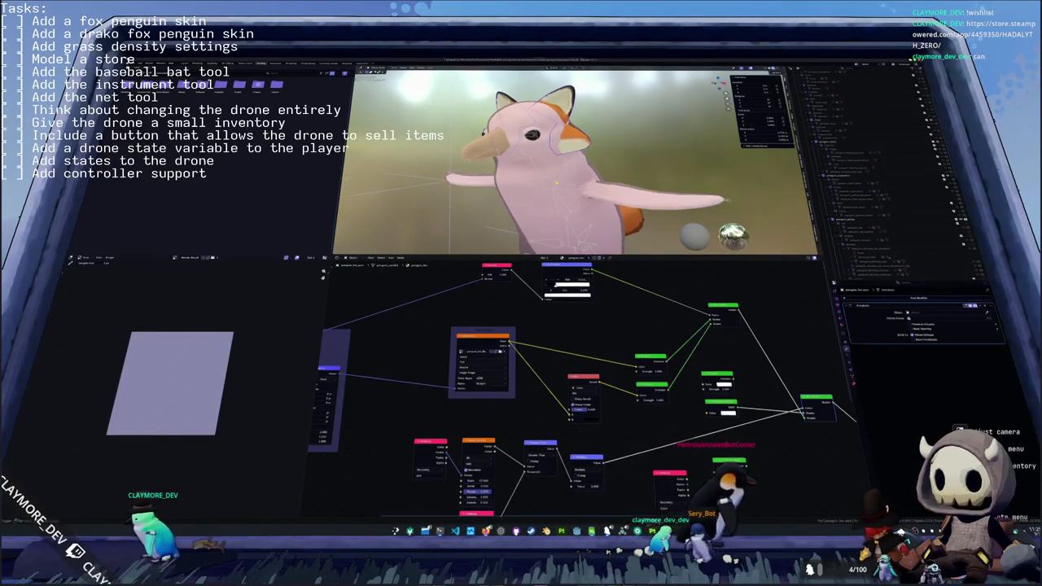
{"action": "key", "text": "ctrl+Tab"}
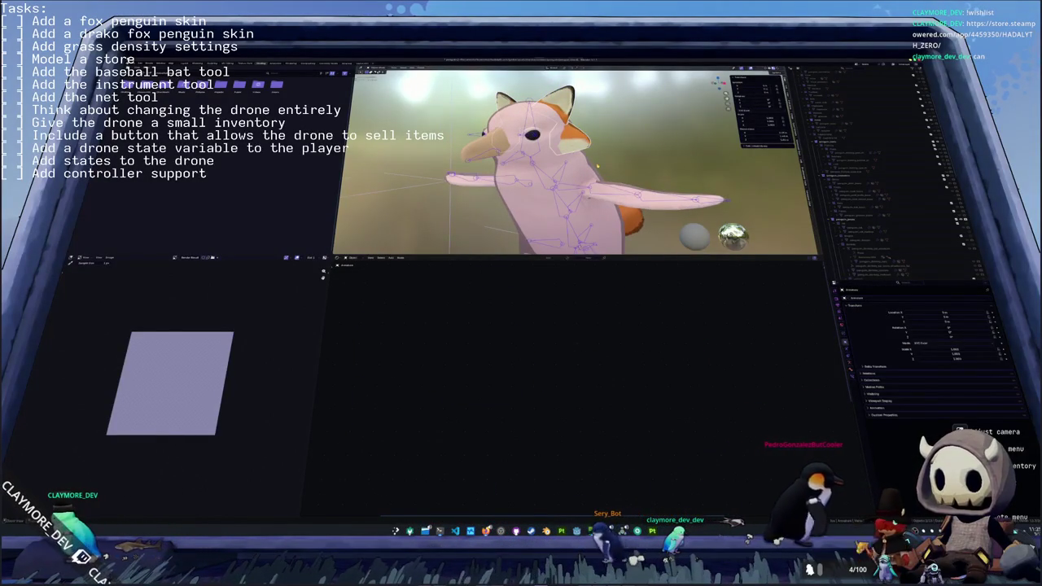
{"action": "key", "text": "ctrl+p"}
{"action": "left_click", "coordinate": [597, 166]}
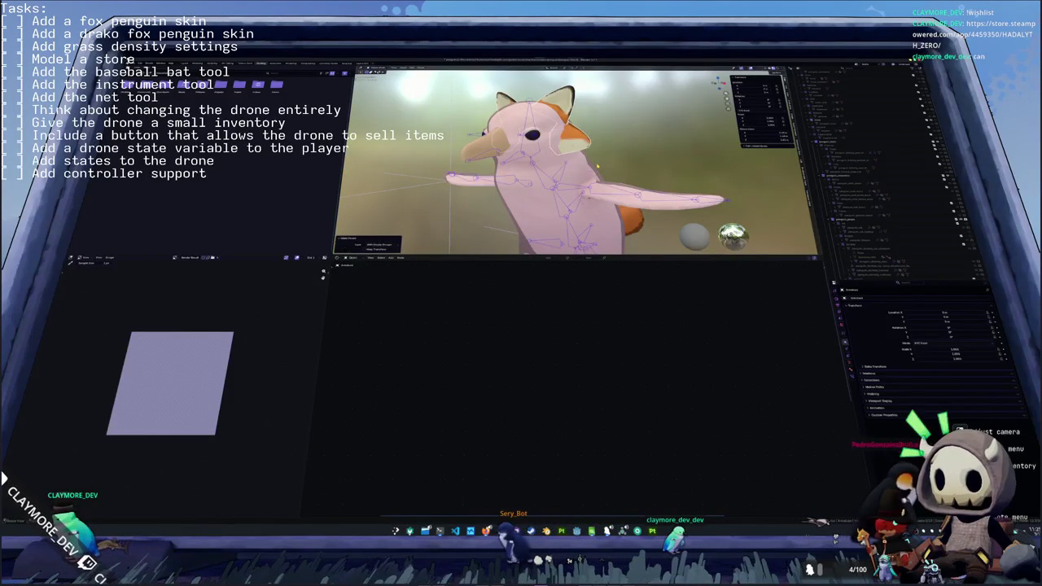
- Inspect the mesh's vertex groups, select one, and frame the model from the front
{"action": "key", "text": "ctrl+Tab"}
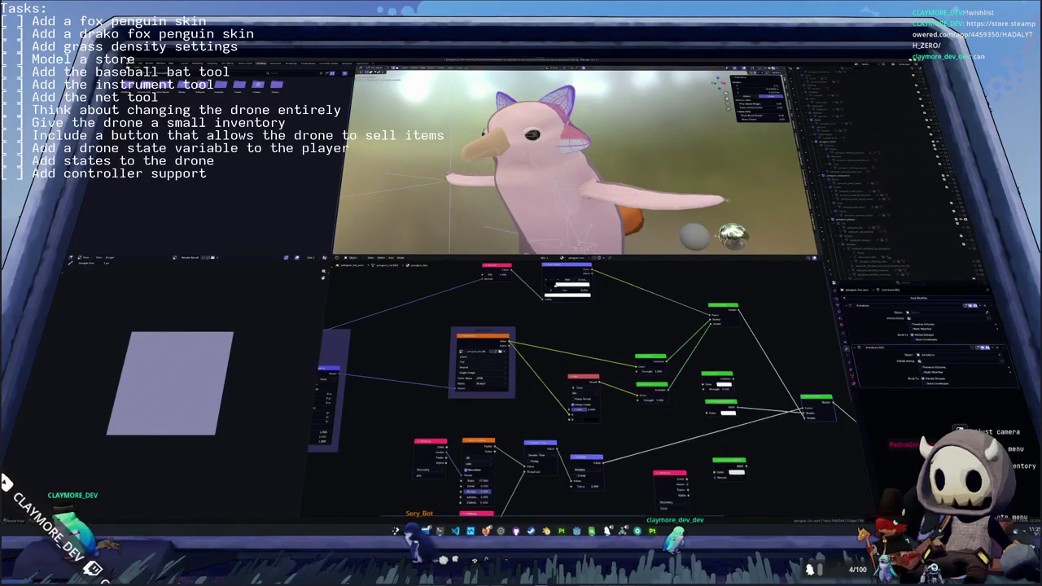
{"action": "left_click", "coordinate": [853, 375]}
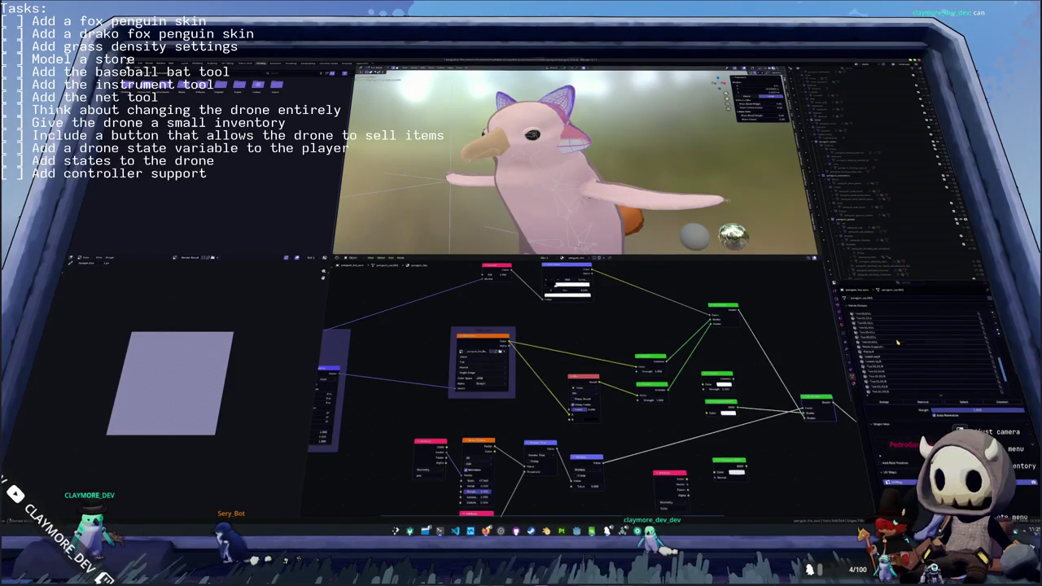
{"action": "scroll", "coordinate": [888, 341], "scroll_direction": "up", "scroll_amount": 3}
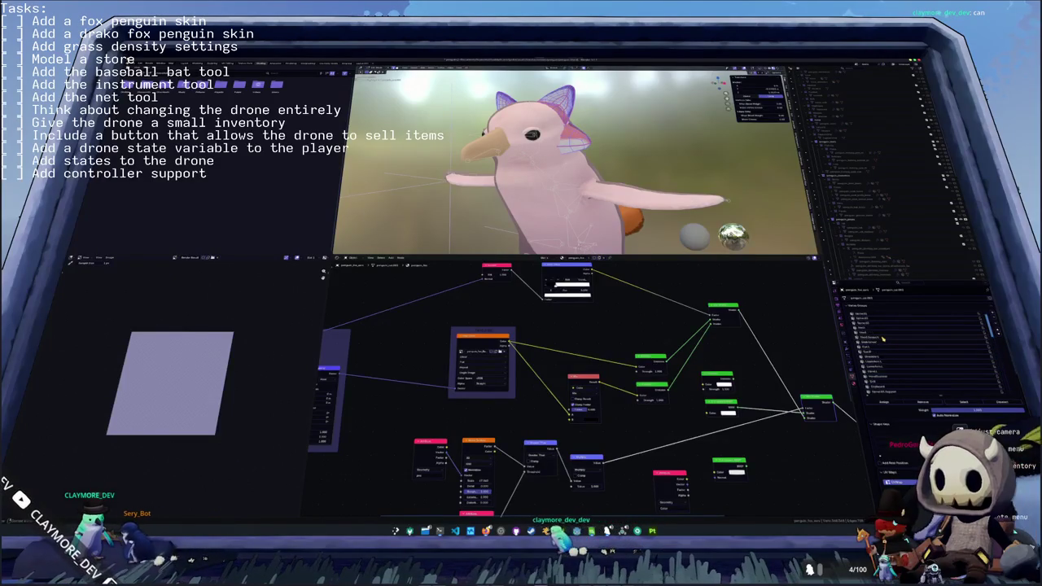
{"action": "left_click", "coordinate": [880, 343]}
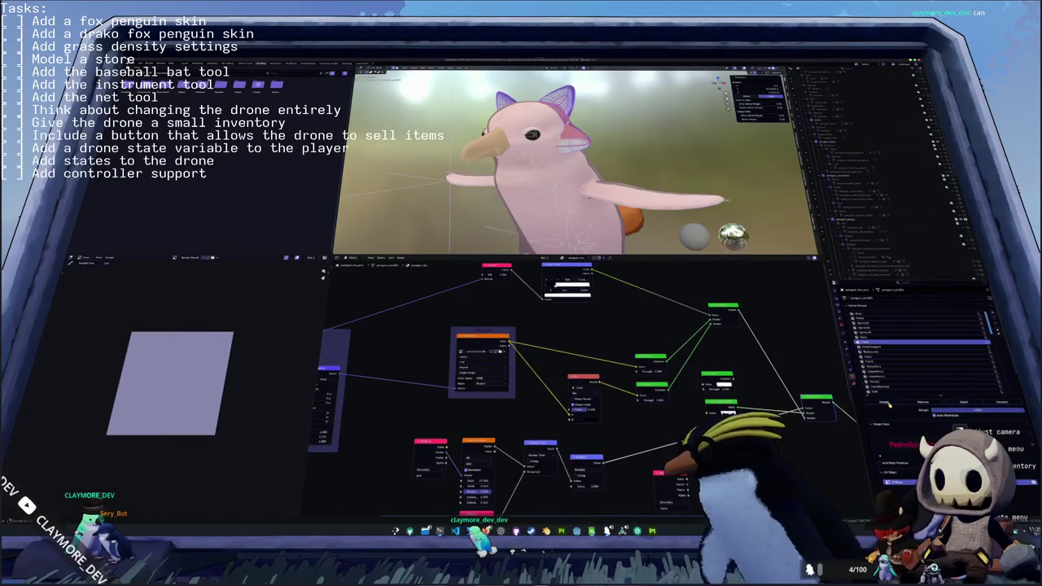
{"action": "key", "text": "KP_Decimal"}
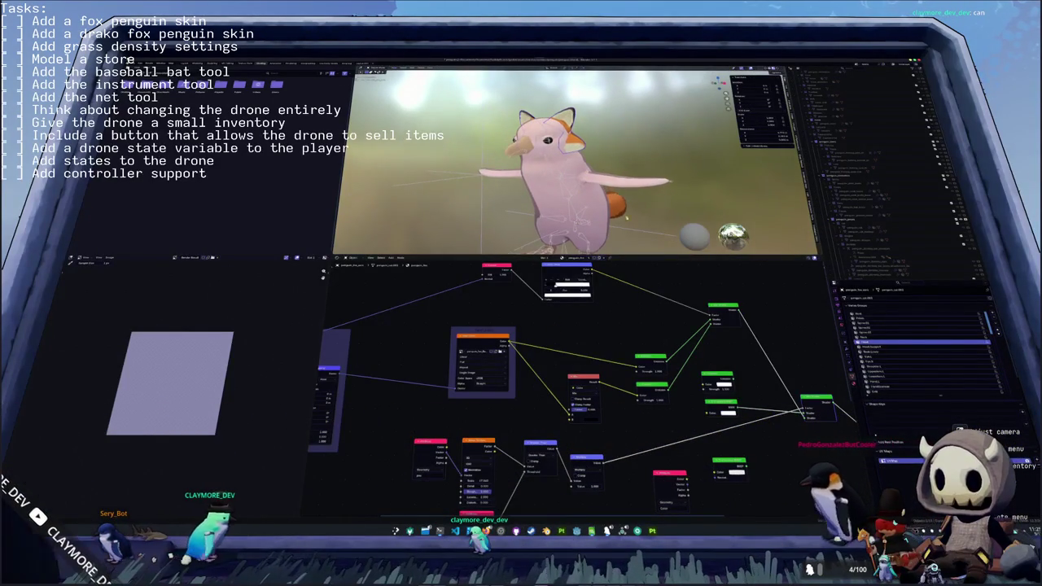
- Add a second Geometry Nodes modifier to the model's modifier stack
{"action": "left_click", "coordinate": [846, 334]}
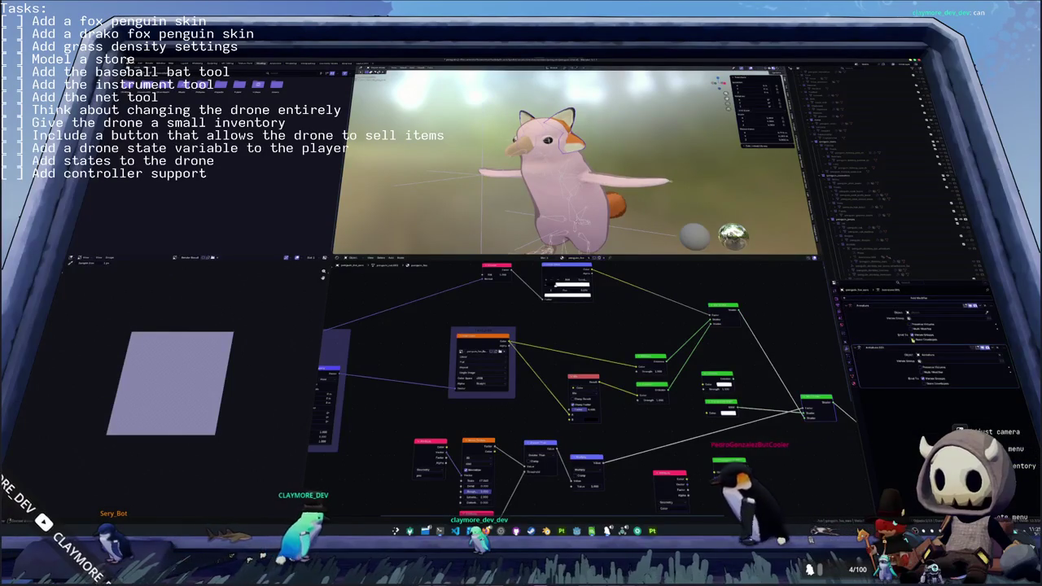
{"action": "key", "text": "ctrl+x"}
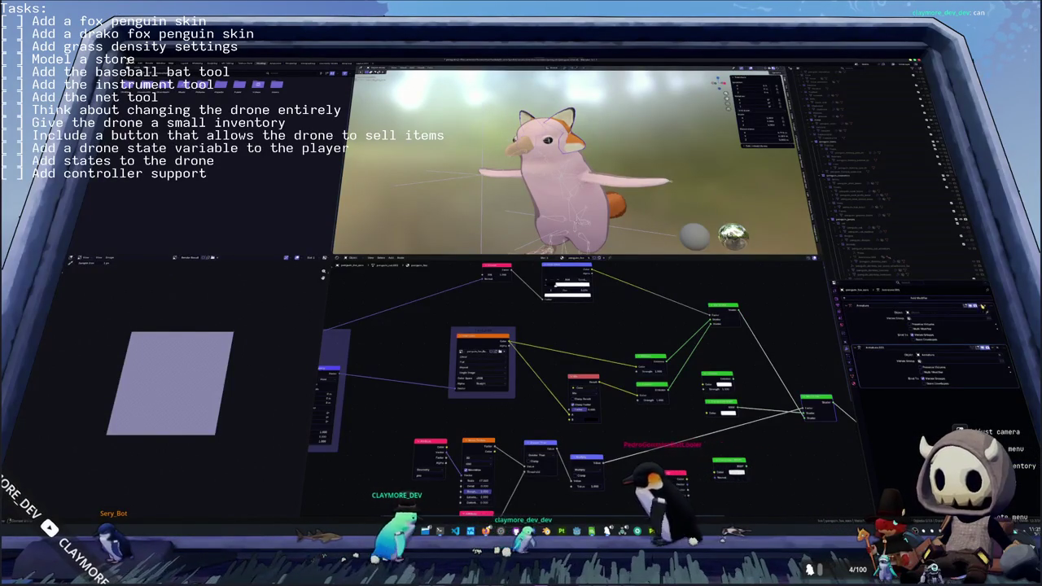
{"action": "key", "text": "ctrl+z"}
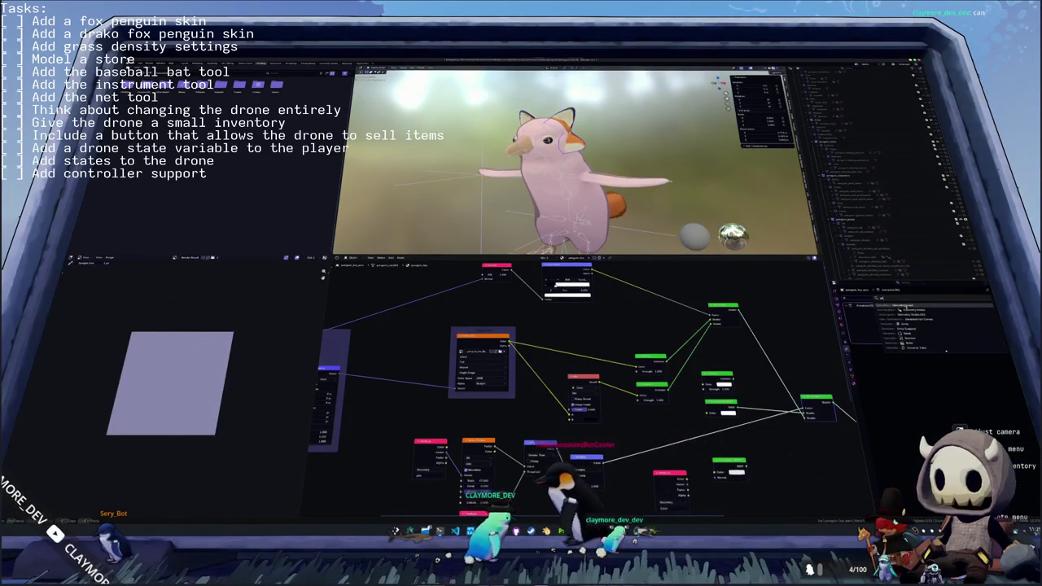
{"action": "key", "text": "shift+a"}
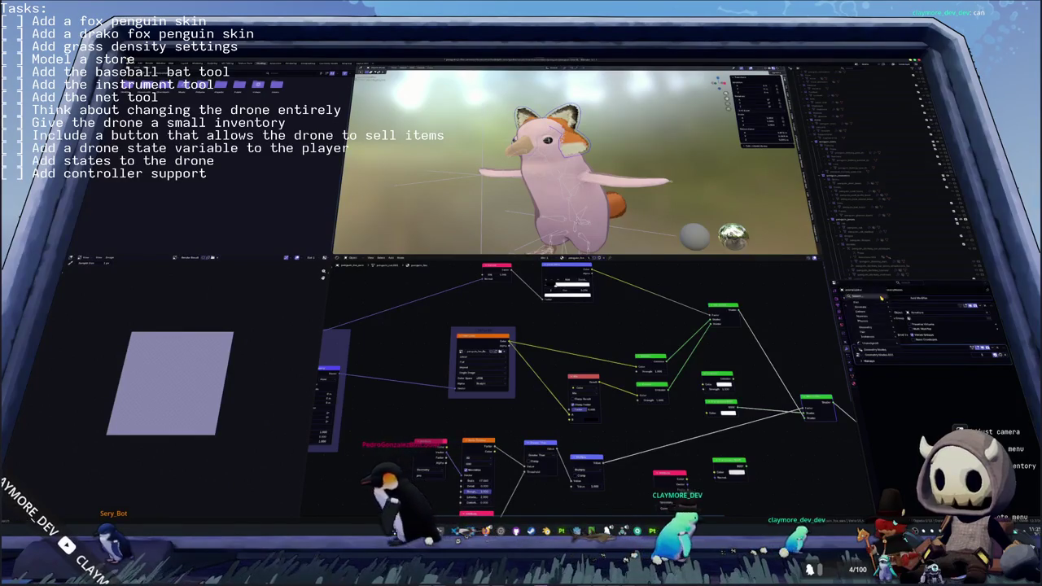
{"action": "key", "text": "Return"}
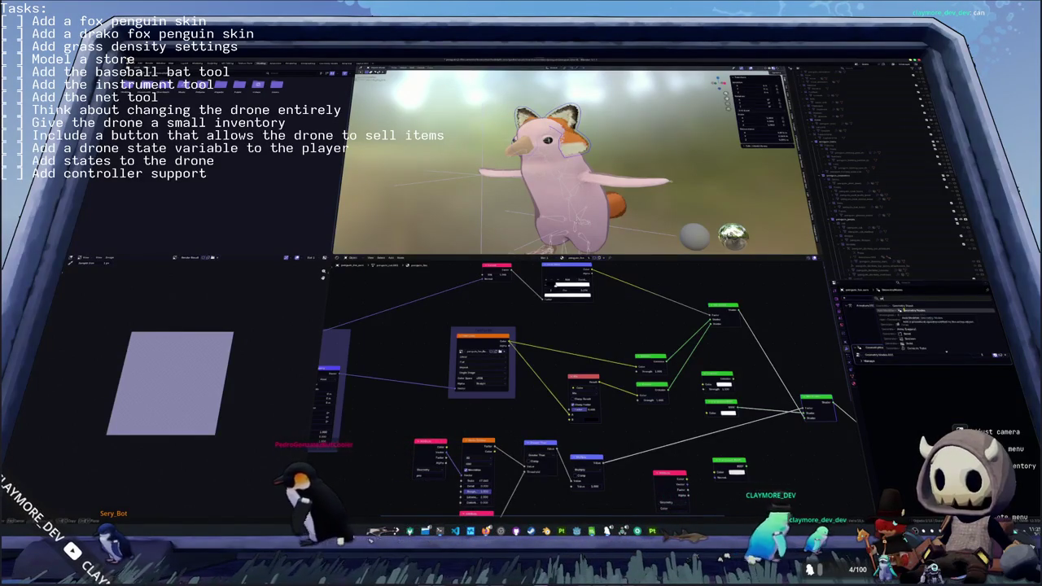
{"action": "left_click", "coordinate": [899, 310]}
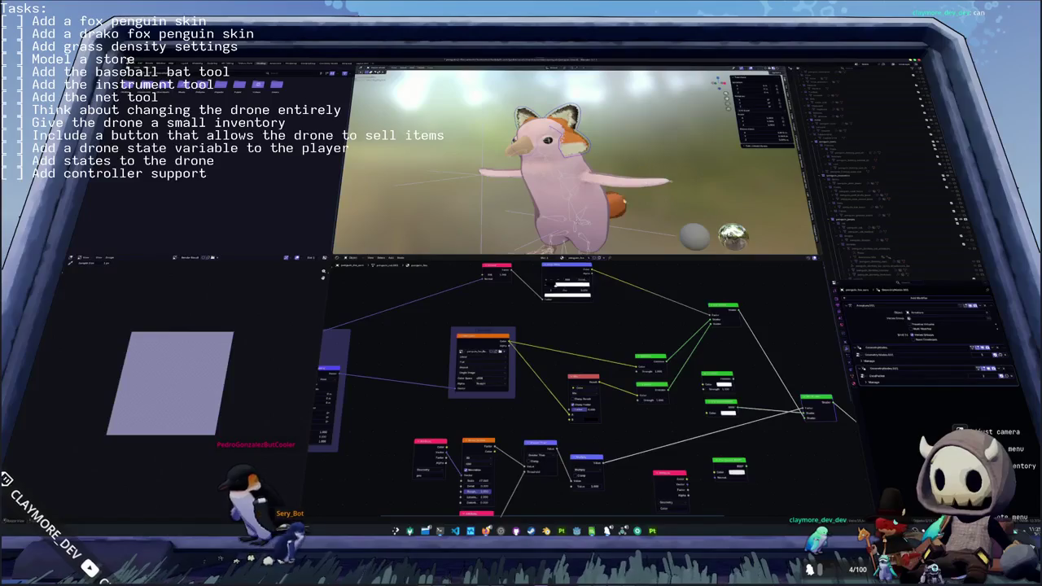
- Move the Armature modifier below both GeometryNodes modifiers, then select other model parts
{"action": "left_click_drag", "start_coordinate": [912, 311], "coordinate": [912, 359]}
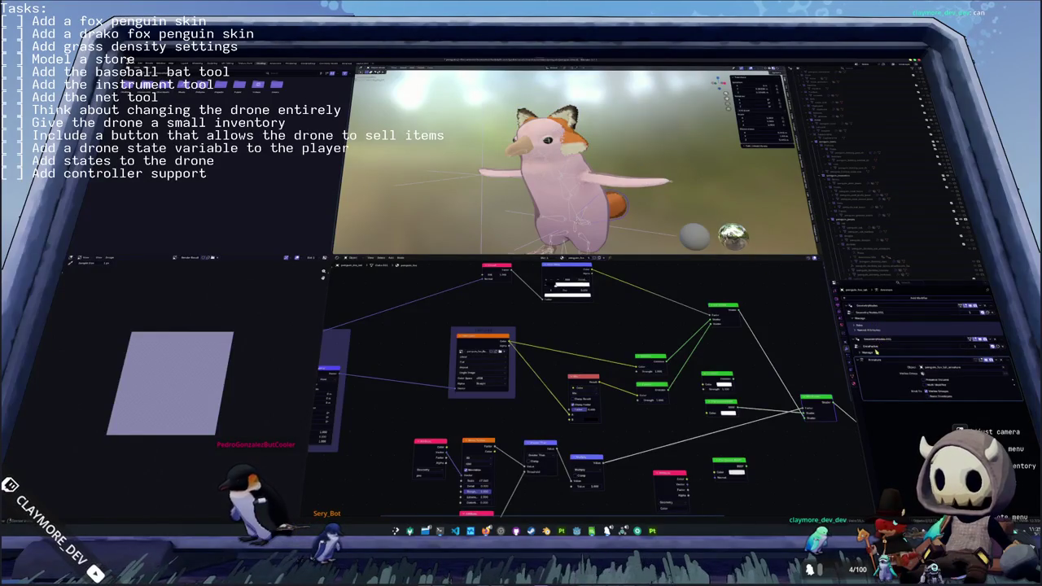
{"action": "key", "text": "ctrl+z"}
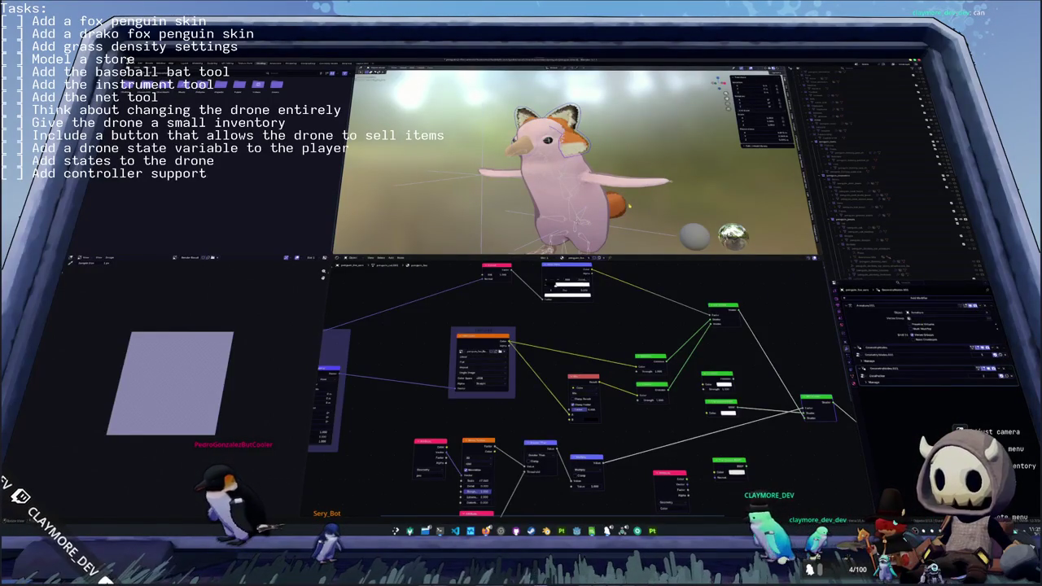
{"action": "key", "text": "ctrl+shift+z"}
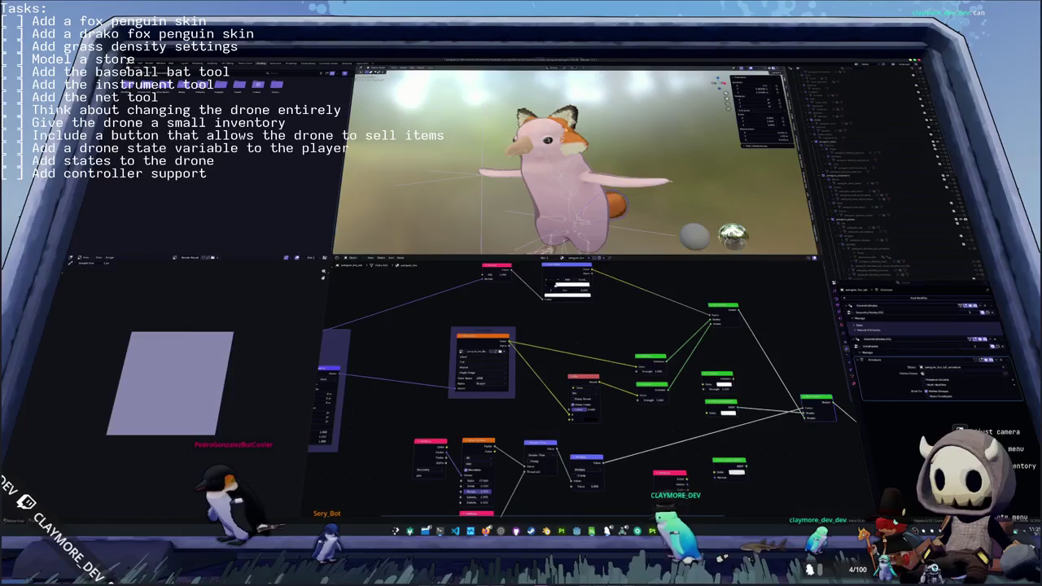
{"action": "key", "text": "ctrl+z"}
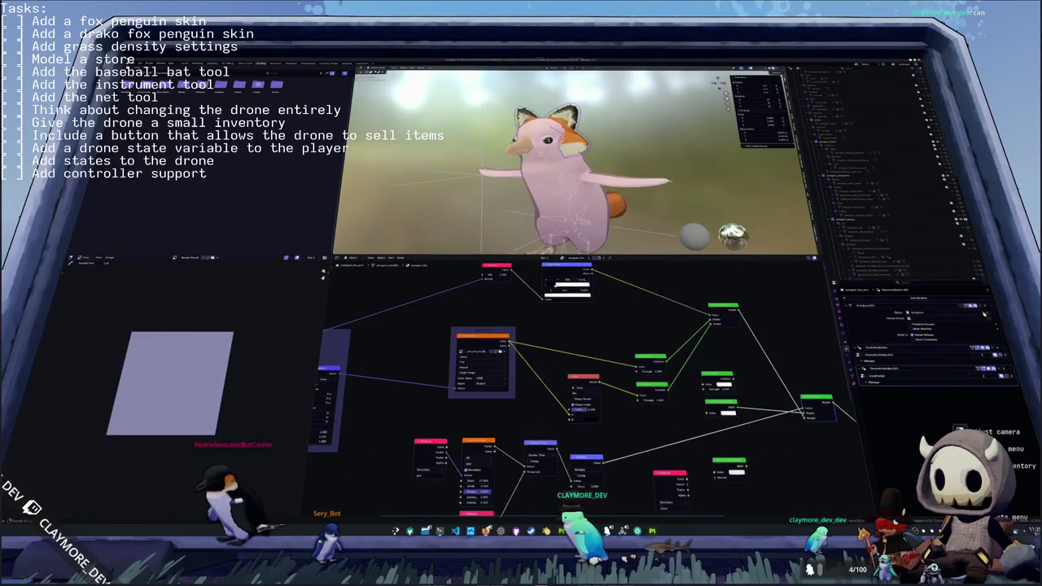
{"action": "key", "text": "ctrl+shift+z"}
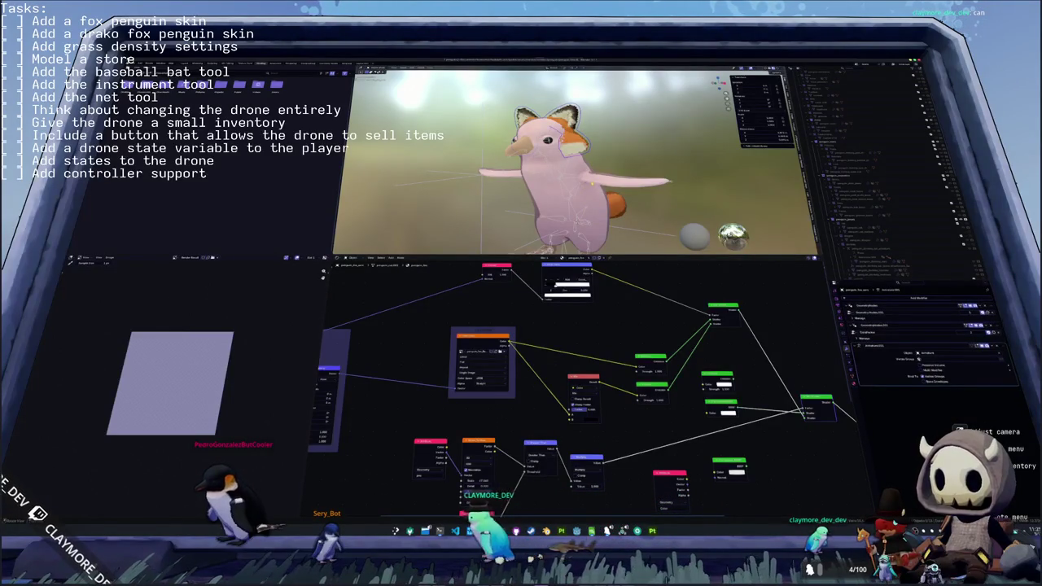
{"action": "left_click", "coordinate": [896, 262]}
{"action": "left_click", "coordinate": [904, 226]}
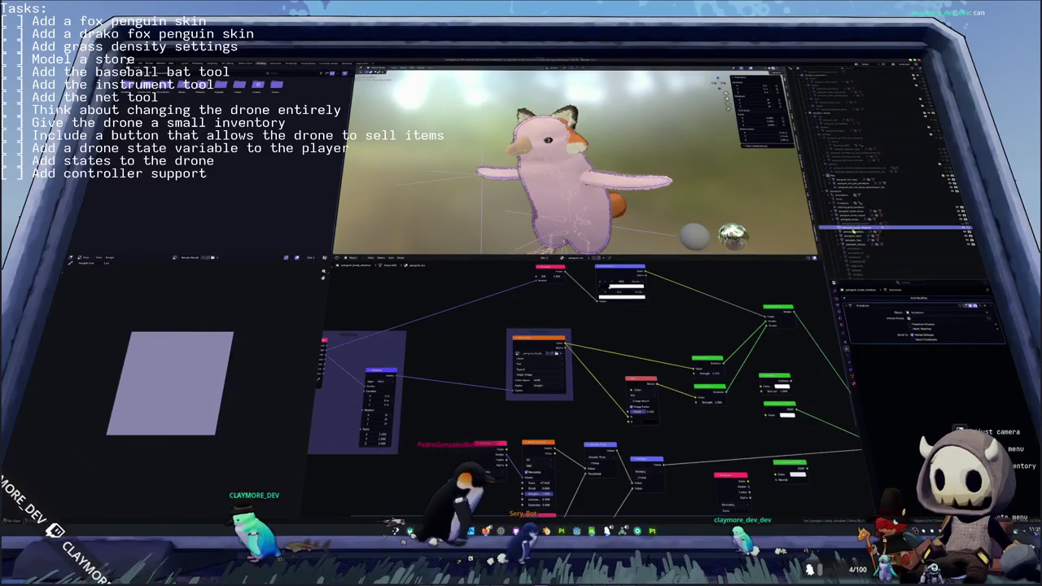
- Load the fox colour texture from the textures folder into the first material
{"action": "left_click", "coordinate": [557, 355]}
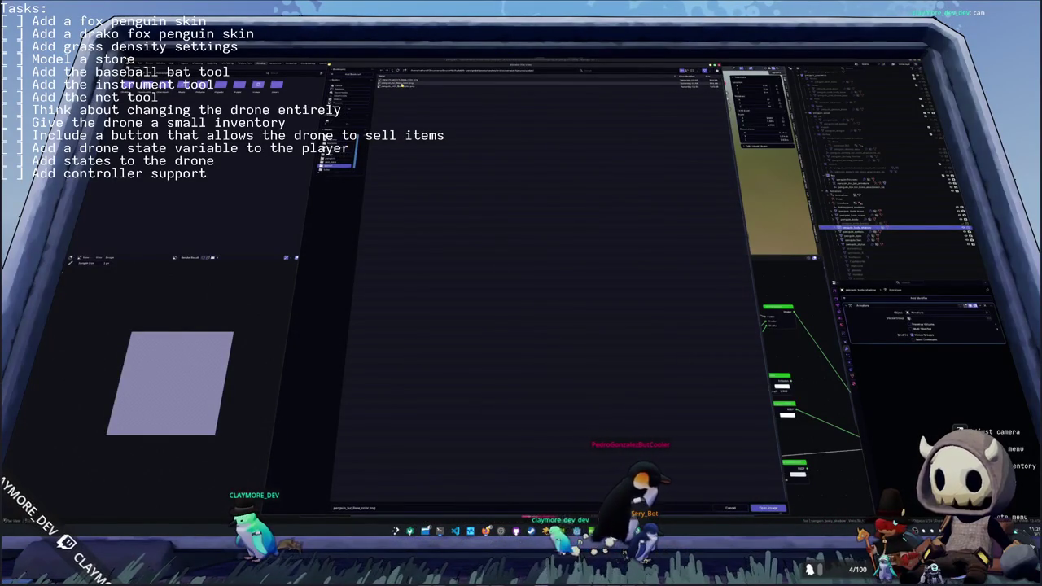
{"action": "left_click", "coordinate": [392, 71]}
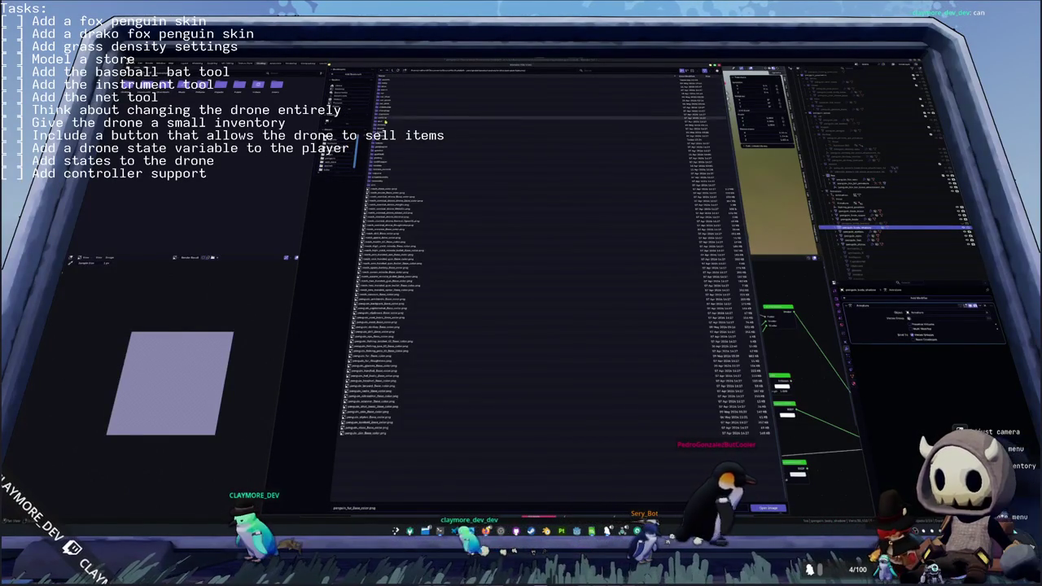
{"action": "double_click", "coordinate": [398, 108]}
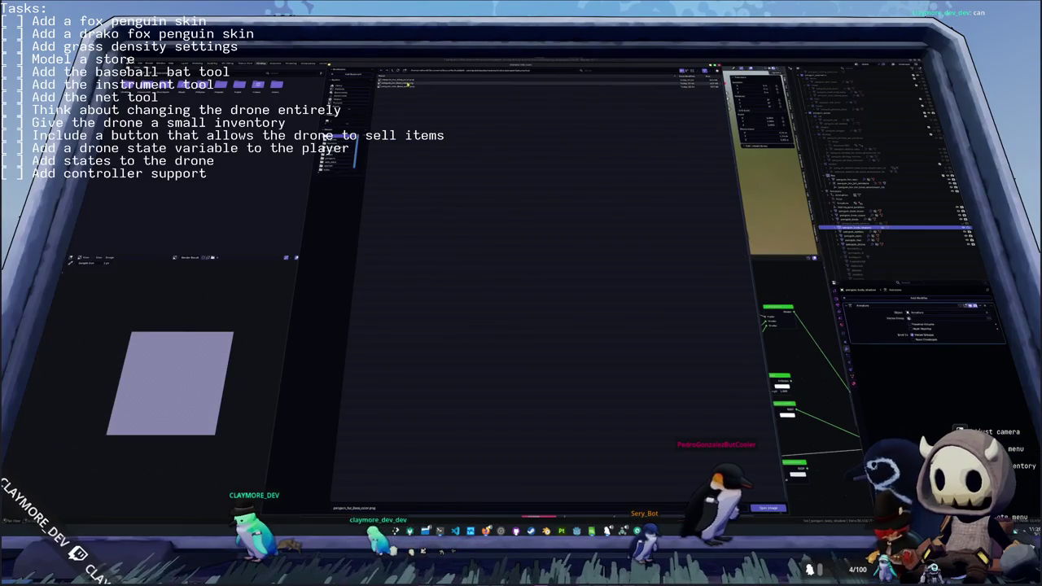
{"action": "double_click", "coordinate": [408, 83]}
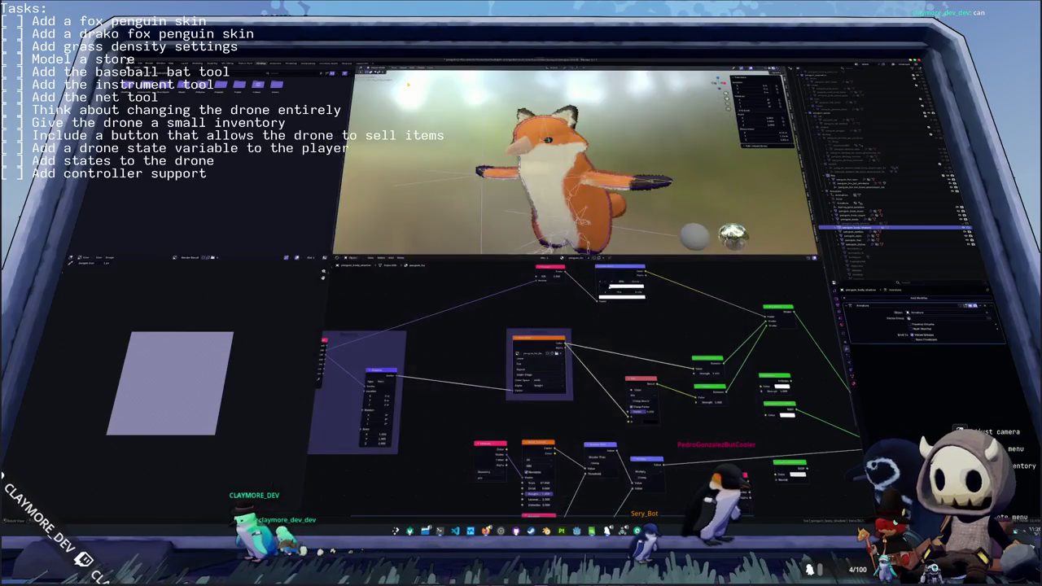
{"action": "scroll", "coordinate": [570, 171], "scroll_direction": "down", "scroll_amount": 2}
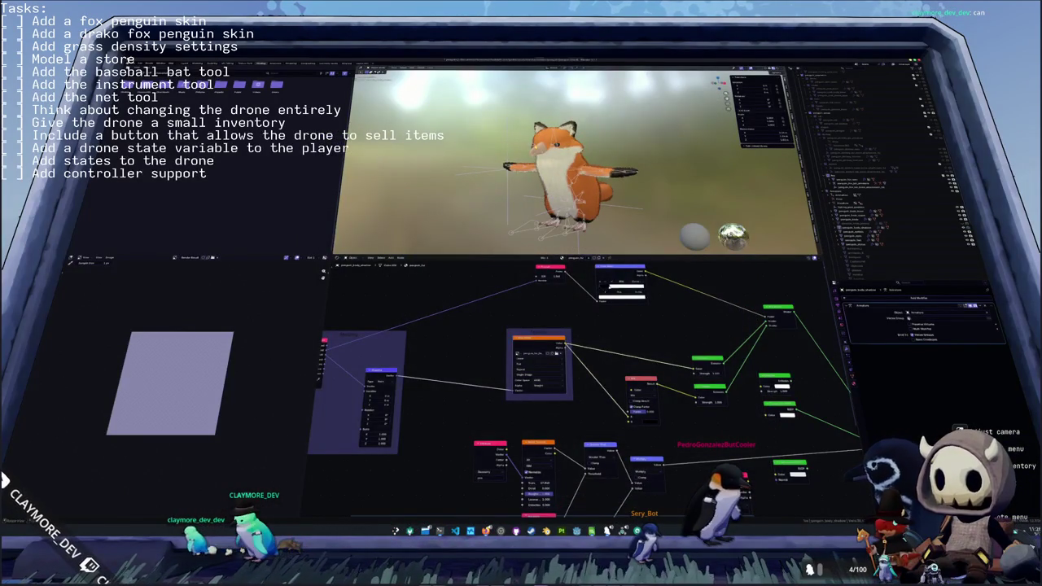
- Select the fox mesh and load the fox texture into its material too
{"action": "left_click", "coordinate": [863, 191]}
{"action": "left_click", "coordinate": [851, 215]}
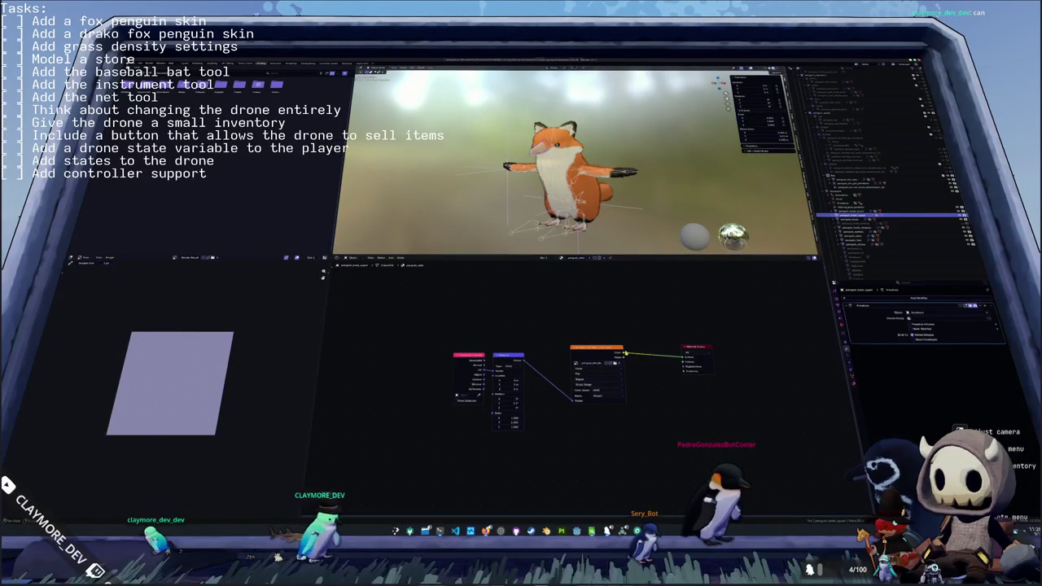
{"action": "left_click", "coordinate": [615, 364]}
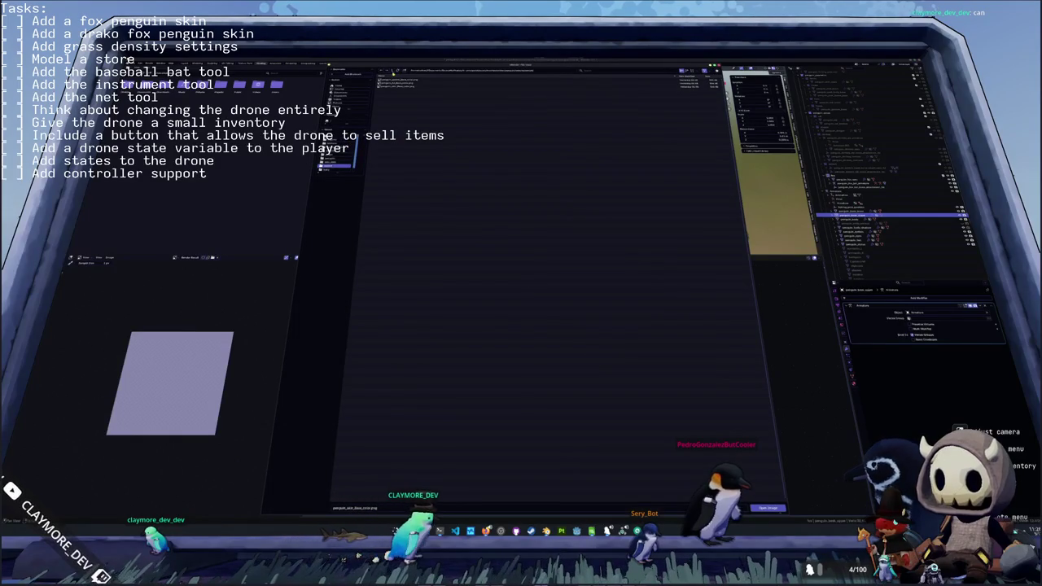
{"action": "double_click", "coordinate": [386, 130]}
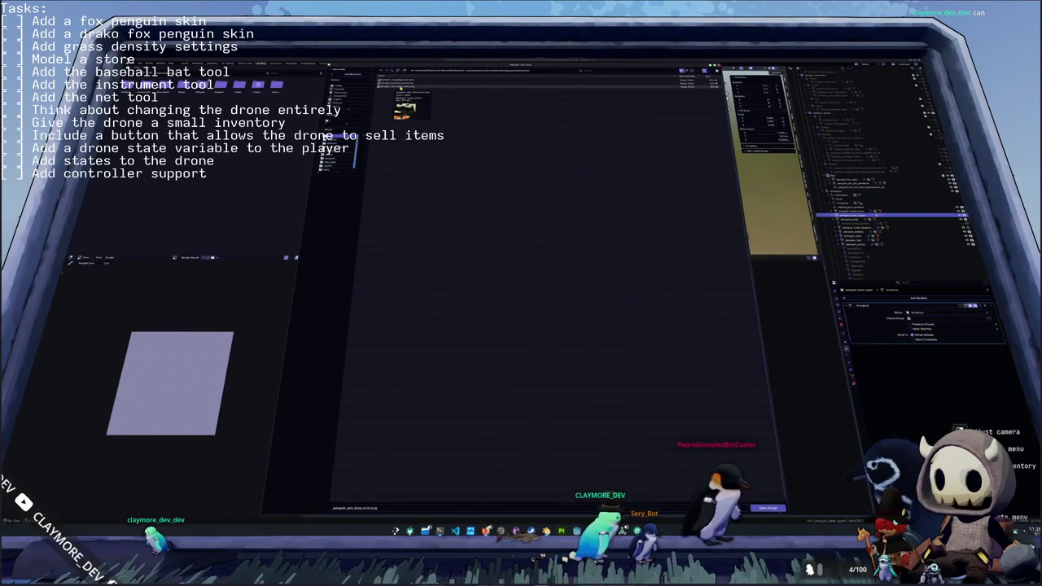
{"action": "double_click", "coordinate": [399, 86]}
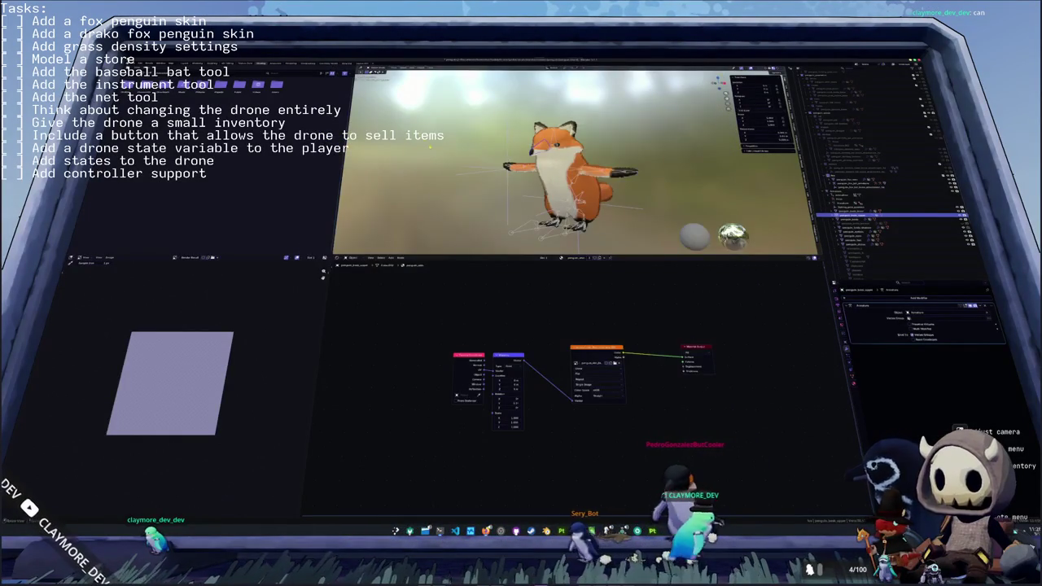
{"action": "scroll", "coordinate": [455, 178], "scroll_direction": "up", "scroll_amount": 2}
{"action": "scroll", "coordinate": [456, 178], "scroll_direction": "up", "scroll_amount": 2}
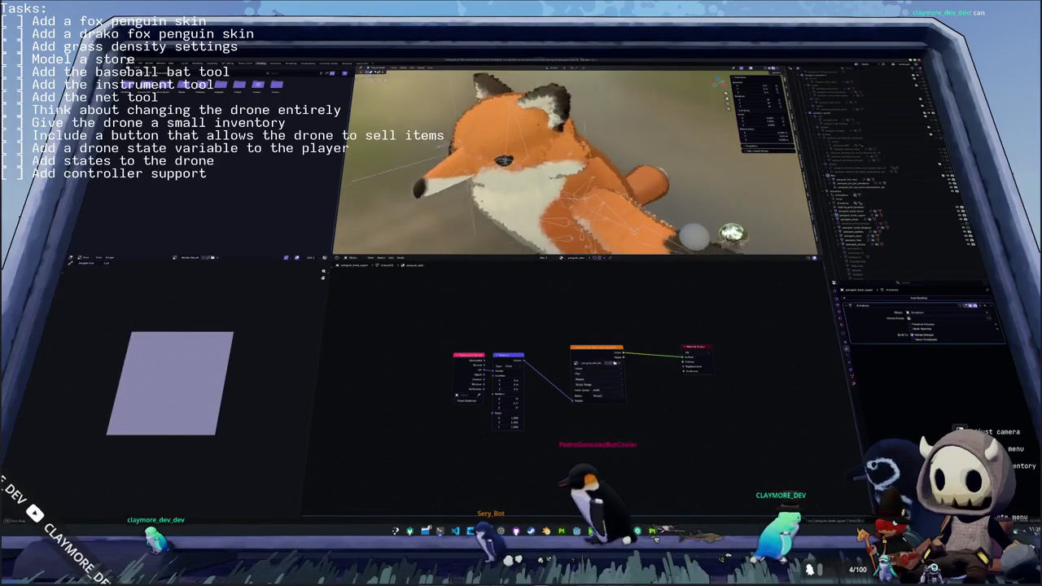
- Add another modifier to the selected model part and set its Target to penguin_body
{"action": "scroll", "coordinate": [456, 177], "scroll_direction": "up", "scroll_amount": 2}
{"action": "scroll", "coordinate": [456, 178], "scroll_direction": "up", "scroll_amount": 3}
{"action": "mouse_move", "coordinate": [569, 163]}
{"action": "middle_mouse_down"}
{"action": "mouse_move", "coordinate": [537, 163]}
{"action": "mouse_move", "coordinate": [586, 155]}
{"action": "mouse_move", "coordinate": [513, 163]}
{"action": "middle_mouse_up"}
{"action": "left_click", "coordinate": [570, 162]}
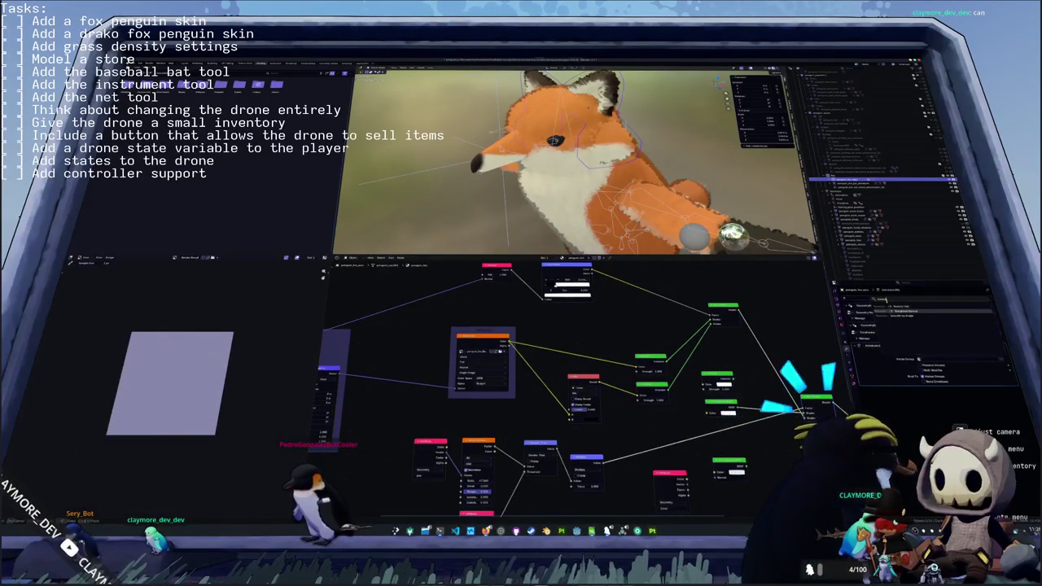
{"action": "left_click", "coordinate": [889, 305]}
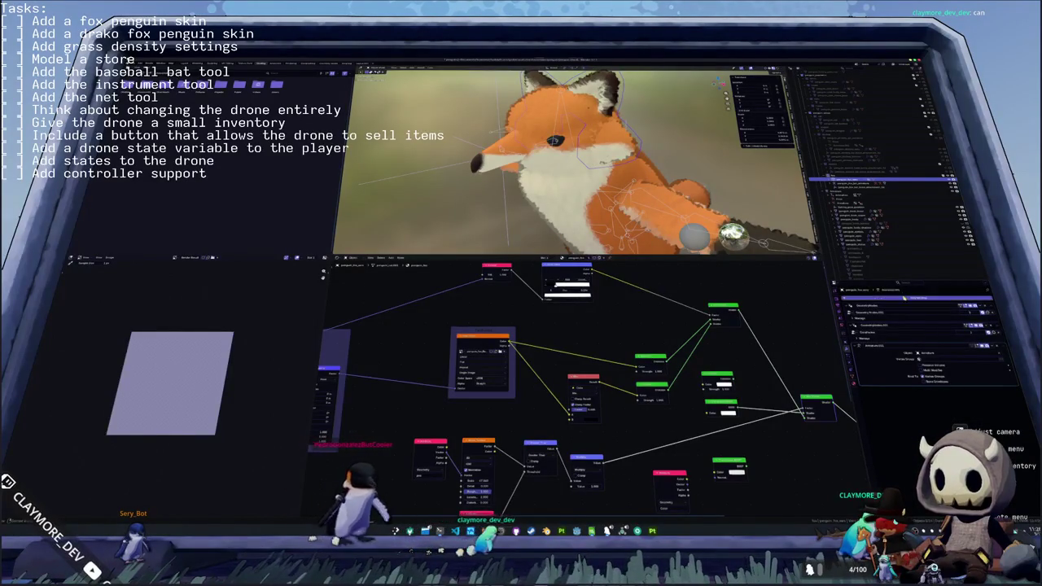
{"action": "left_click", "coordinate": [900, 308]}
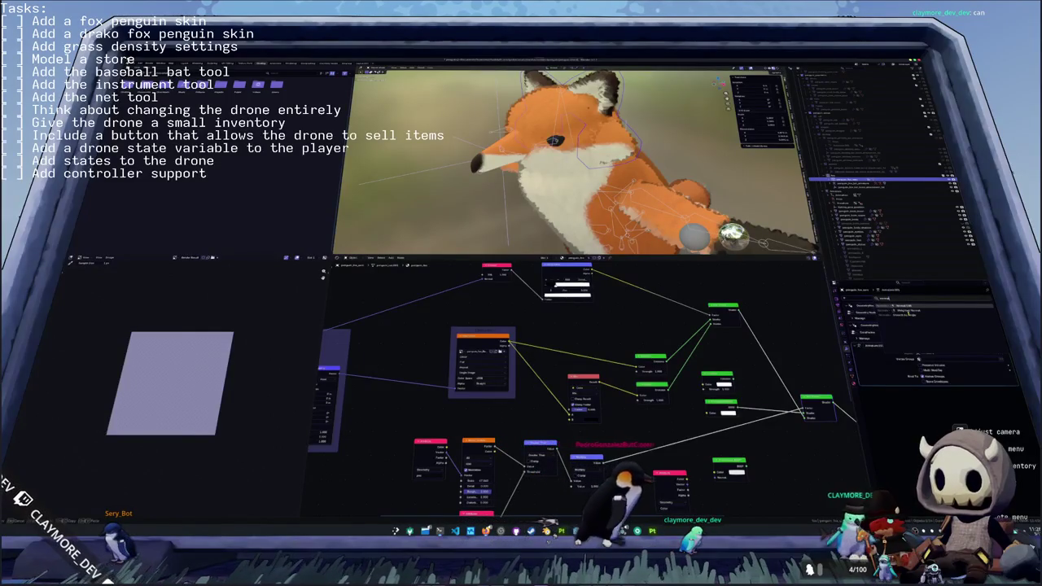
{"action": "left_click", "coordinate": [1016, 401]}
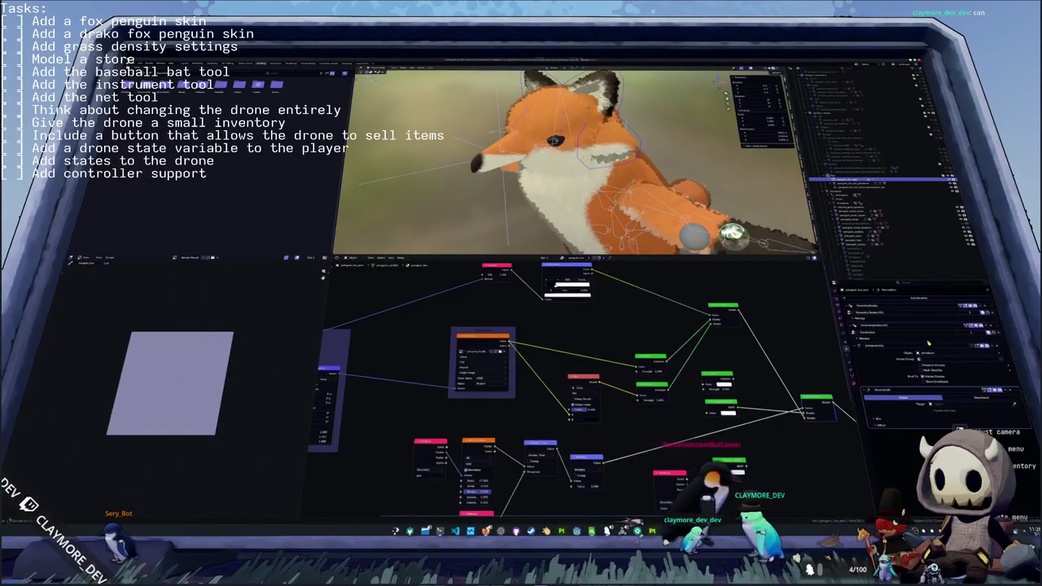
{"action": "left_click", "coordinate": [1001, 404]}
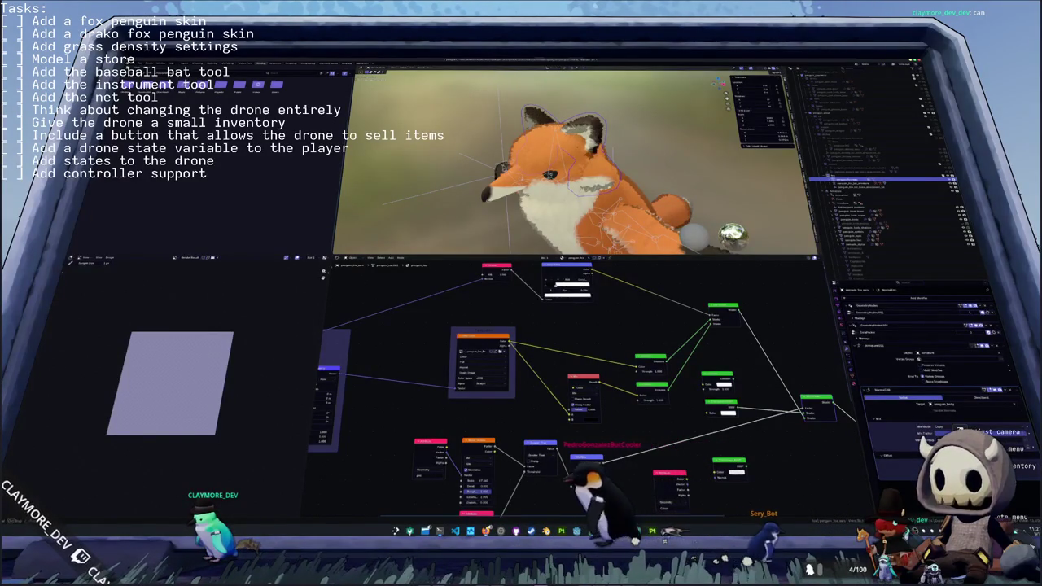
- Expand the vertex group list and inspect the fox's ear geometry in Edit Mode
{"action": "left_click", "coordinate": [854, 377]}
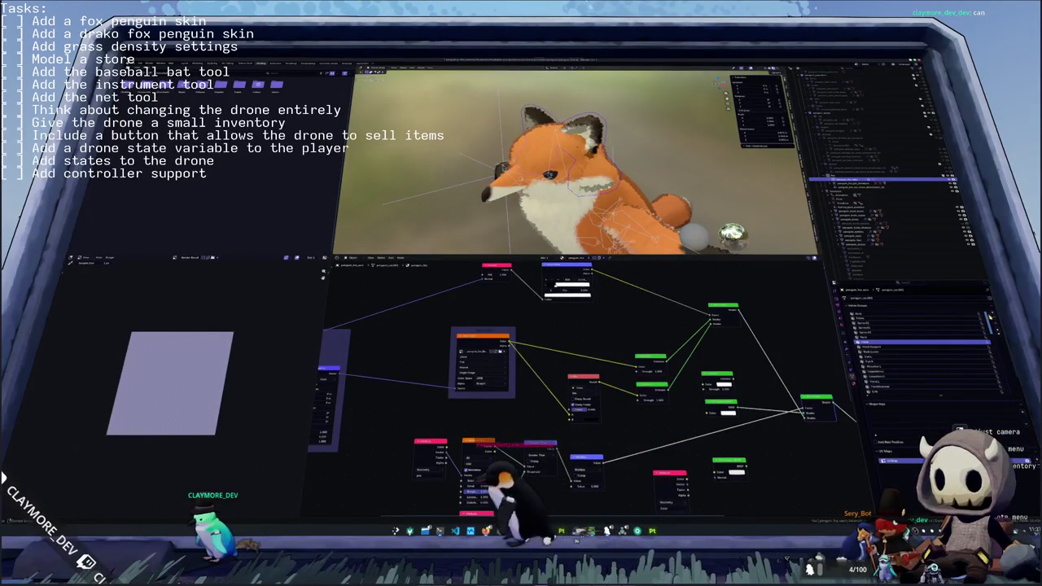
{"action": "left_click_drag", "start_coordinate": [893, 352], "coordinate": [893, 394]}
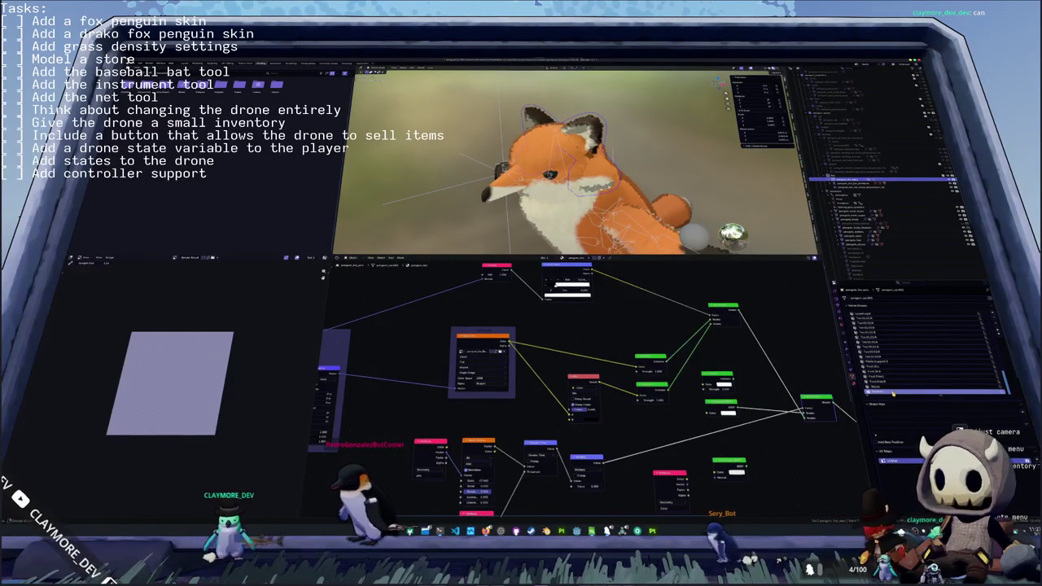
{"action": "key", "text": "Tab"}
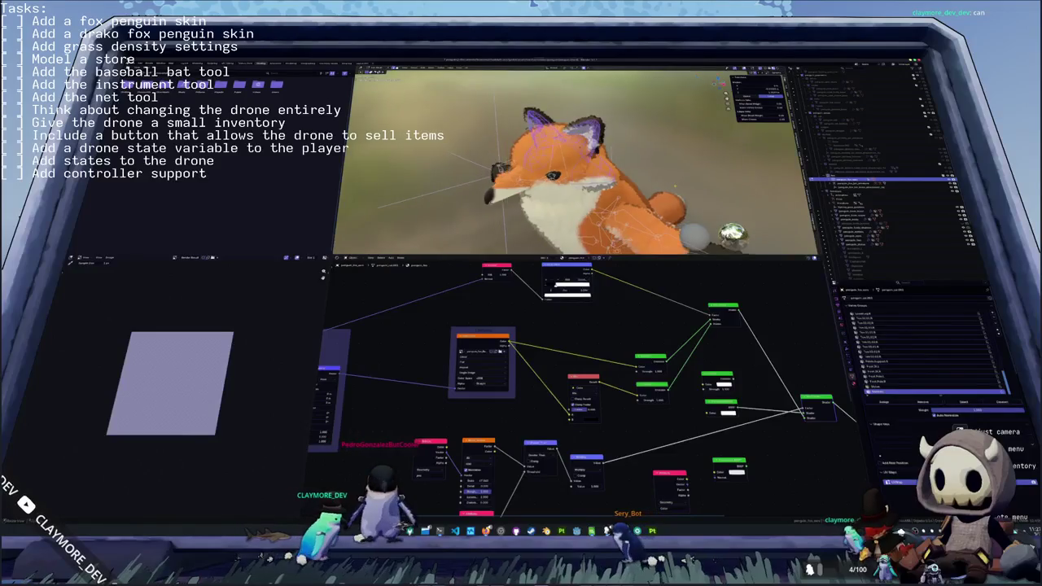
{"action": "scroll", "coordinate": [570, 163], "scroll_direction": "up", "scroll_amount": 2}
{"action": "key", "text": "l"}
{"action": "middle_click_drag", "start_coordinate": [569, 163], "coordinate": [594, 155]}
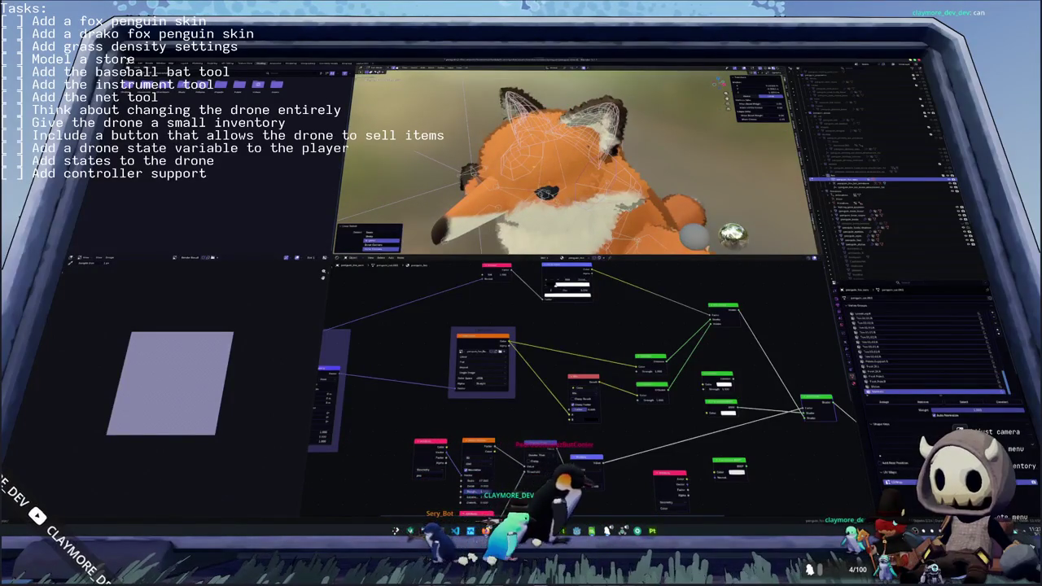
{"action": "key", "text": "Tab"}
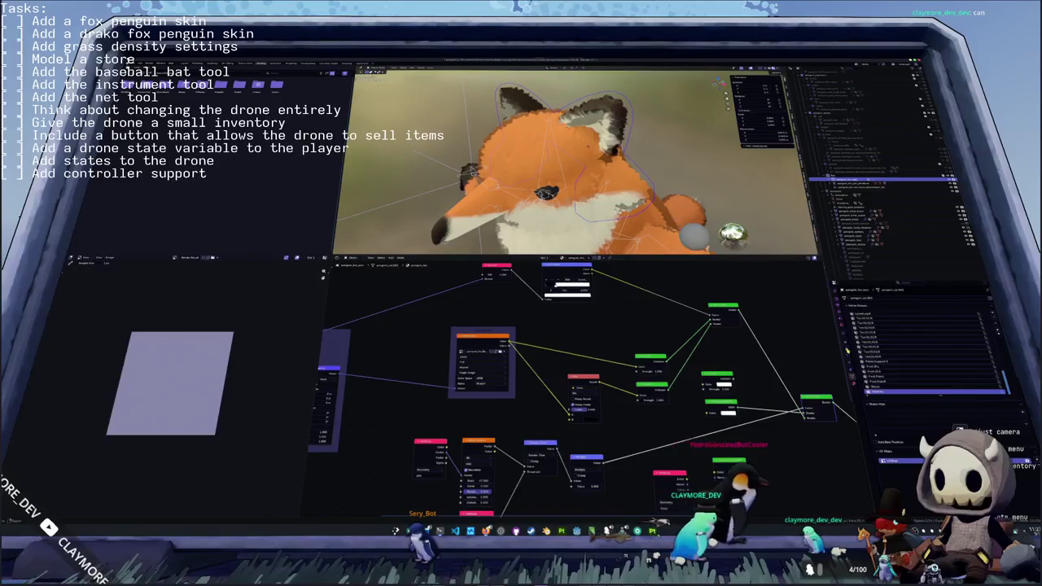
- Review the fox's modifier stack from several angles, select the whole fox, and switch to Substance Painter
{"action": "left_click", "coordinate": [853, 336]}
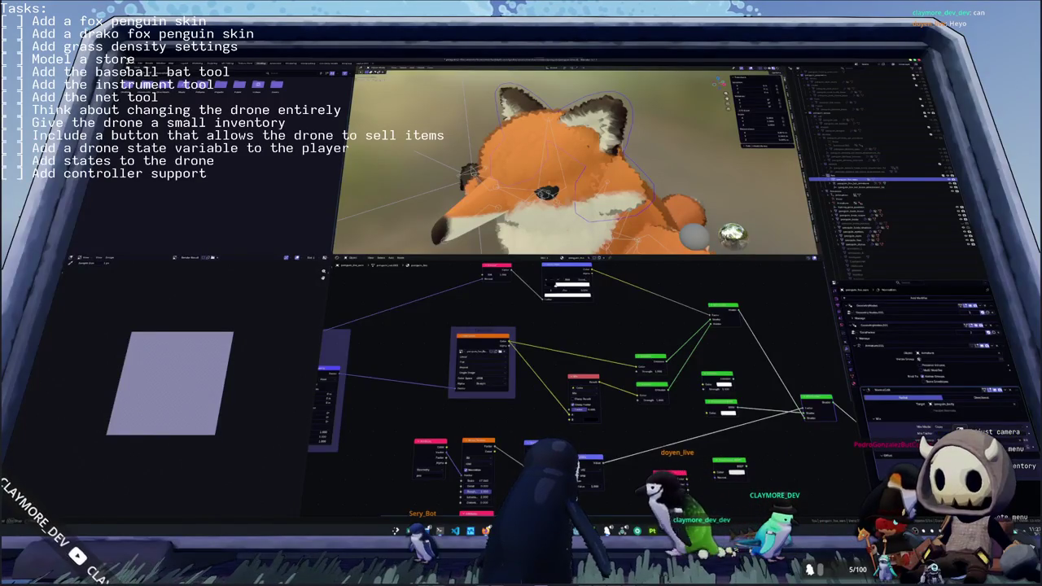
{"action": "middle_click_drag", "start_coordinate": [619, 163], "coordinate": [670, 179]}
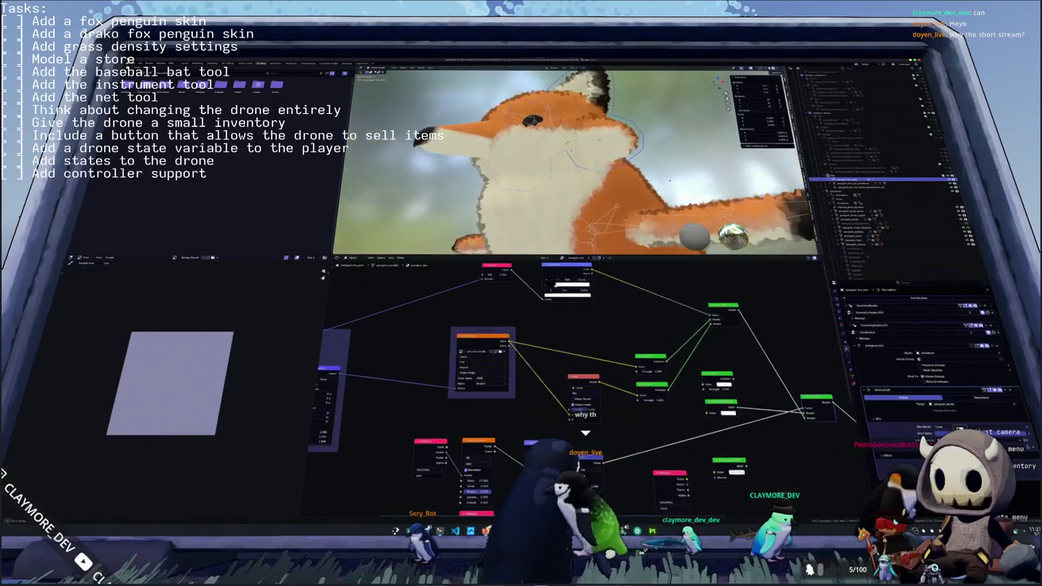
{"action": "scroll", "coordinate": [586, 162], "scroll_direction": "up", "scroll_amount": 2}
{"action": "scroll", "coordinate": [586, 163], "scroll_direction": "up", "scroll_amount": 1}
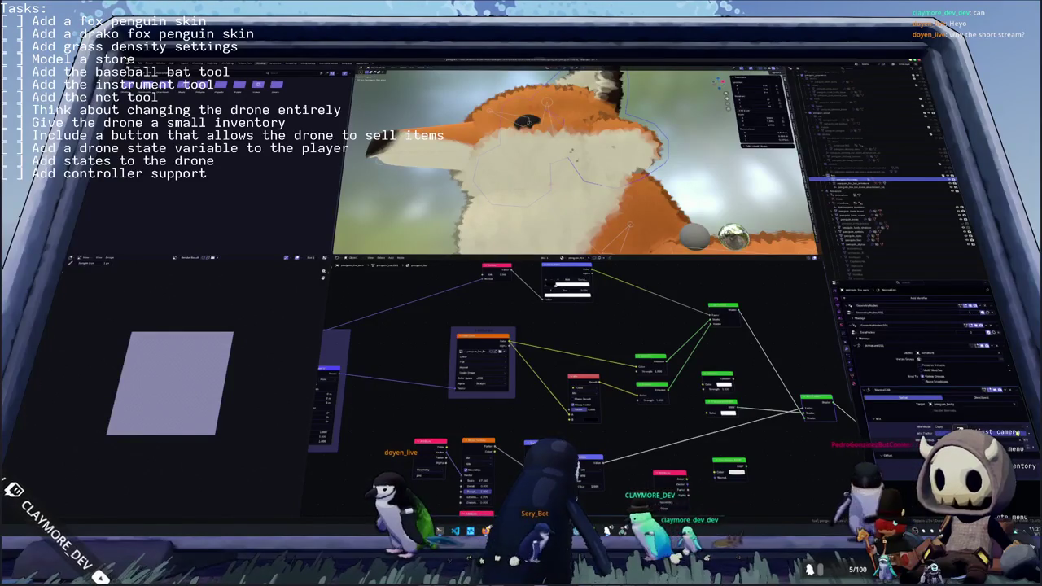
{"action": "mouse_move", "coordinate": [570, 163]}
{"action": "middle_mouse_down"}
{"action": "mouse_move", "coordinate": [618, 171]}
{"action": "mouse_move", "coordinate": [586, 187]}
{"action": "mouse_move", "coordinate": [603, 204]}
{"action": "mouse_move", "coordinate": [635, 171]}
{"action": "middle_mouse_up"}
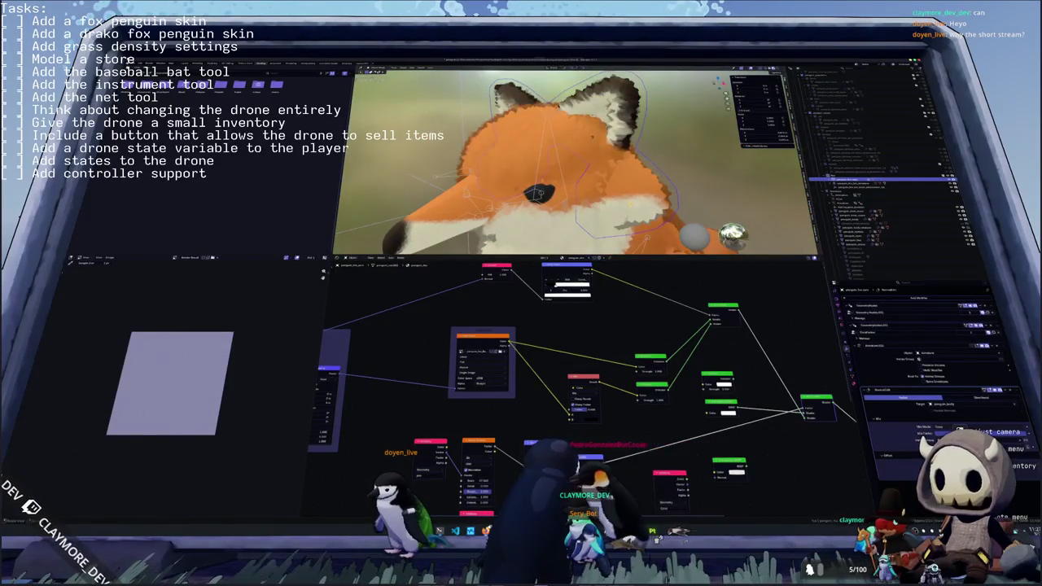
{"action": "key", "text": "Tab"}
{"action": "key", "text": "Tab"}
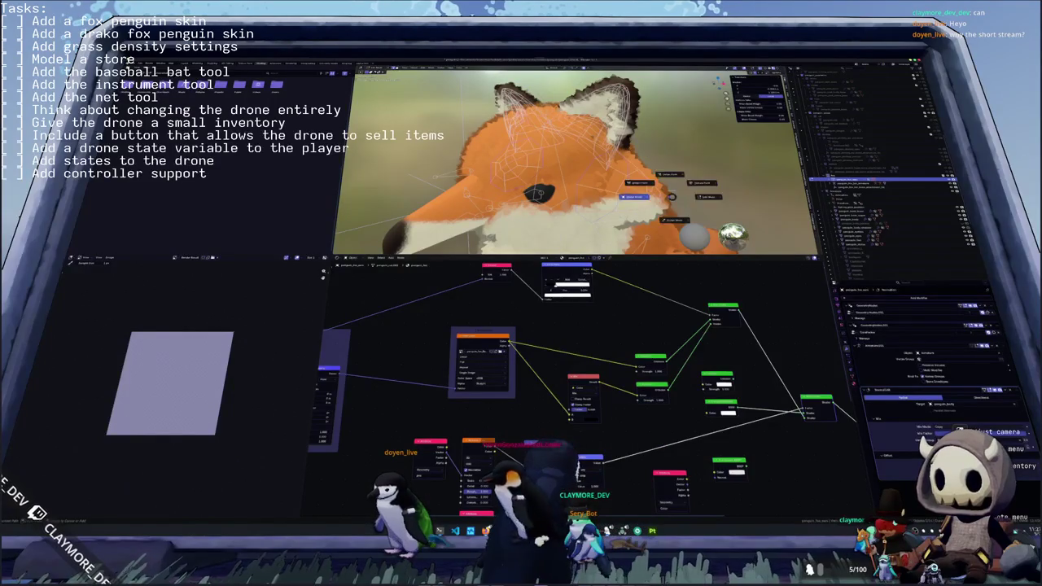
{"action": "left_click", "coordinate": [635, 196]}
{"action": "left_click", "coordinate": [879, 177]}
{"action": "mouse_move", "coordinate": [570, 163]}
{"action": "middle_mouse_down"}
{"action": "mouse_move", "coordinate": [618, 163]}
{"action": "mouse_move", "coordinate": [529, 179]}
{"action": "middle_mouse_up"}
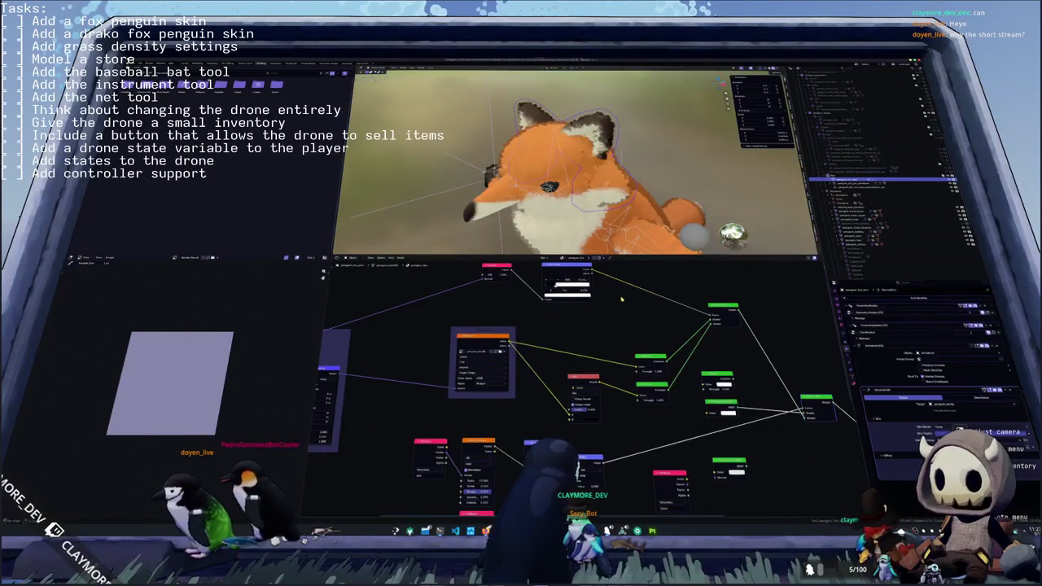
{"action": "key", "text": "alt+Tab"}
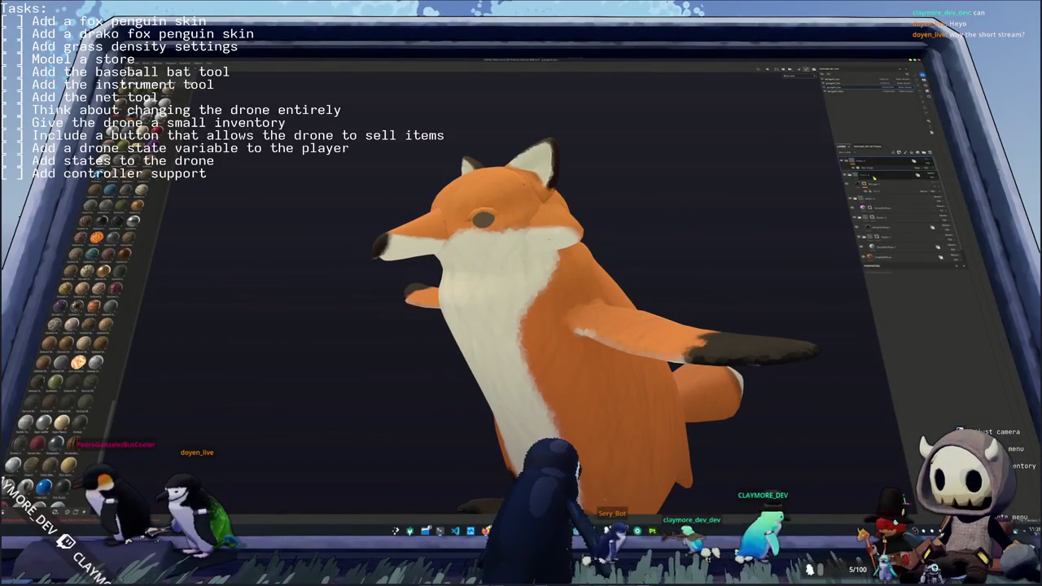
- Inspect a couple of paint layers and orbit the fox to face forward
{"action": "left_click", "coordinate": [881, 176]}
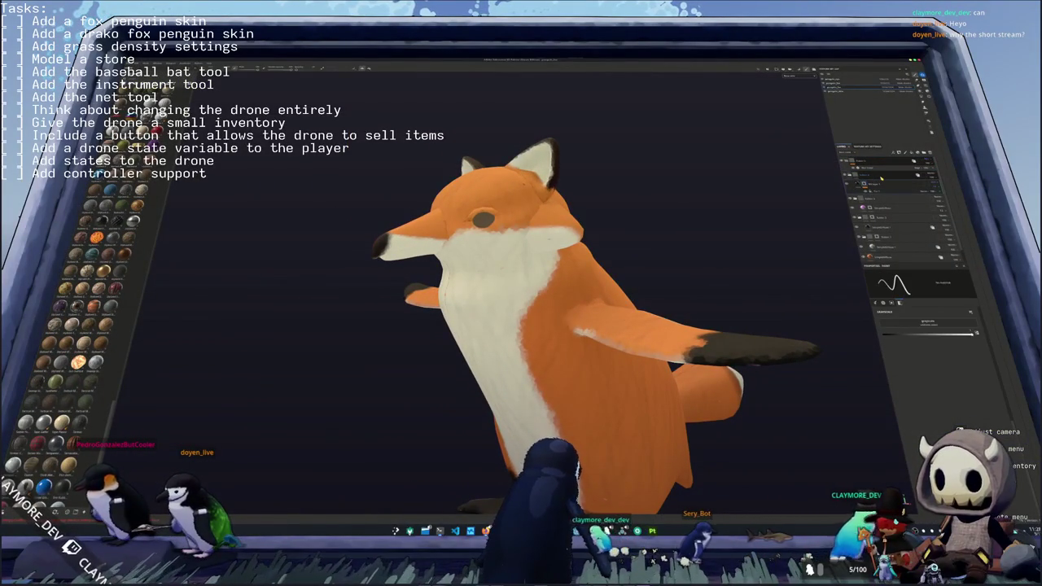
{"action": "left_click", "coordinate": [916, 175]}
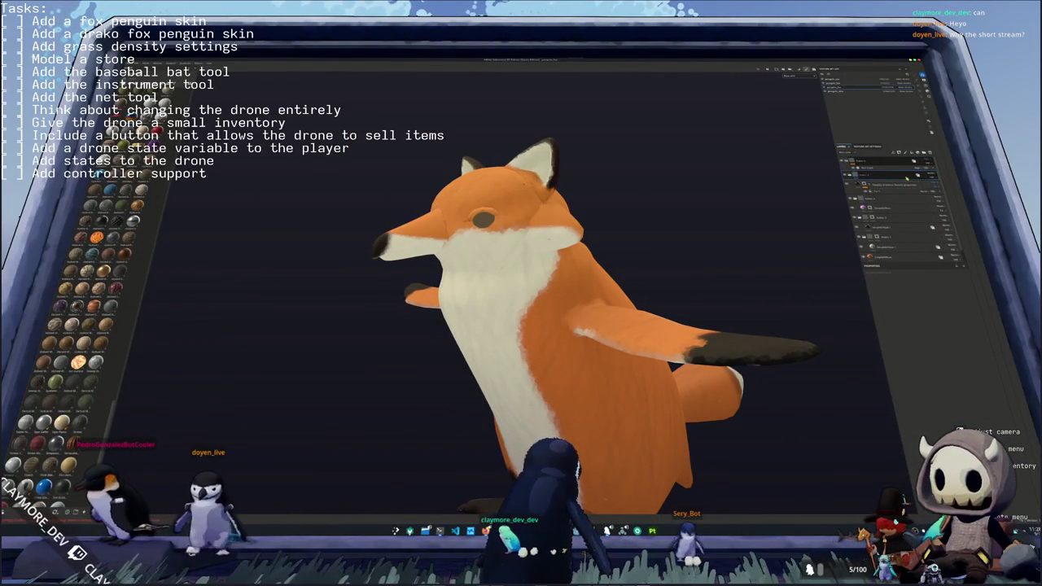
{"action": "scroll", "coordinate": [710, 325], "scroll_direction": "up", "scroll_amount": 2}
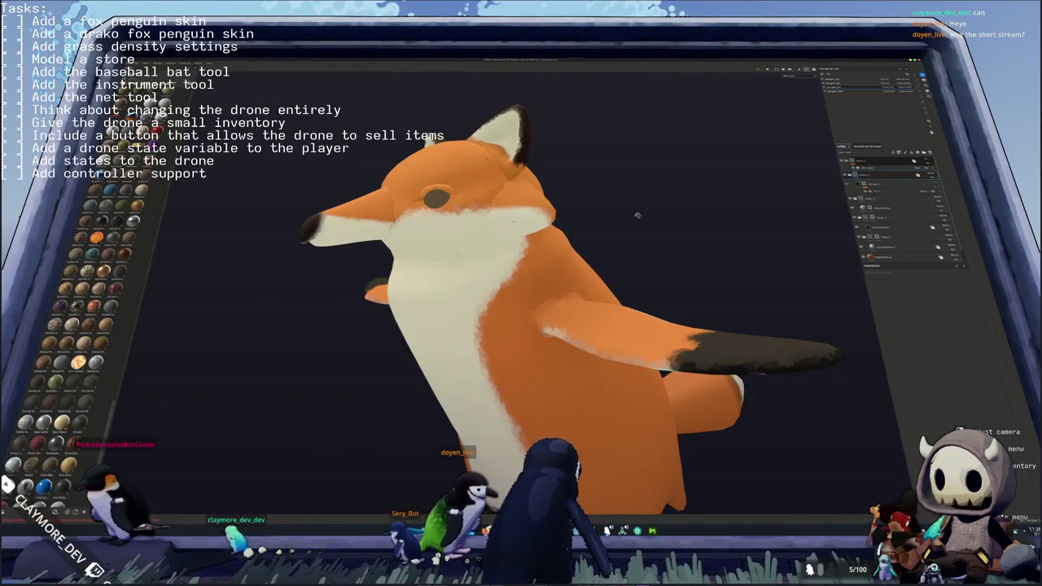
{"action": "left_click_drag", "start_coordinate": [637, 216], "coordinate": [668, 251], "text": "alt"}
{"action": "scroll", "coordinate": [668, 250], "scroll_direction": "down", "scroll_amount": 3}
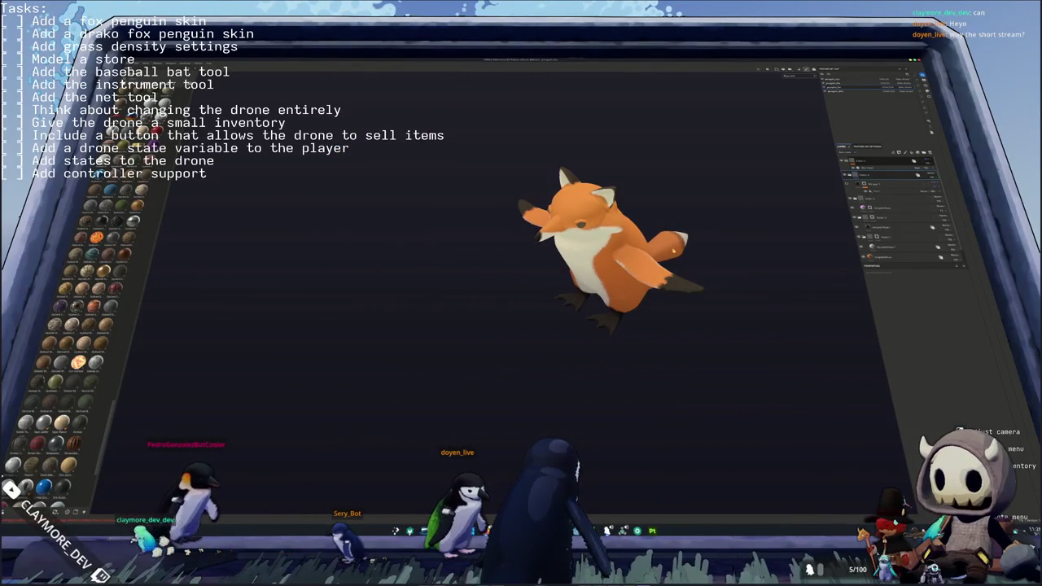
{"action": "scroll", "coordinate": [674, 249], "scroll_direction": "up", "scroll_amount": 2}
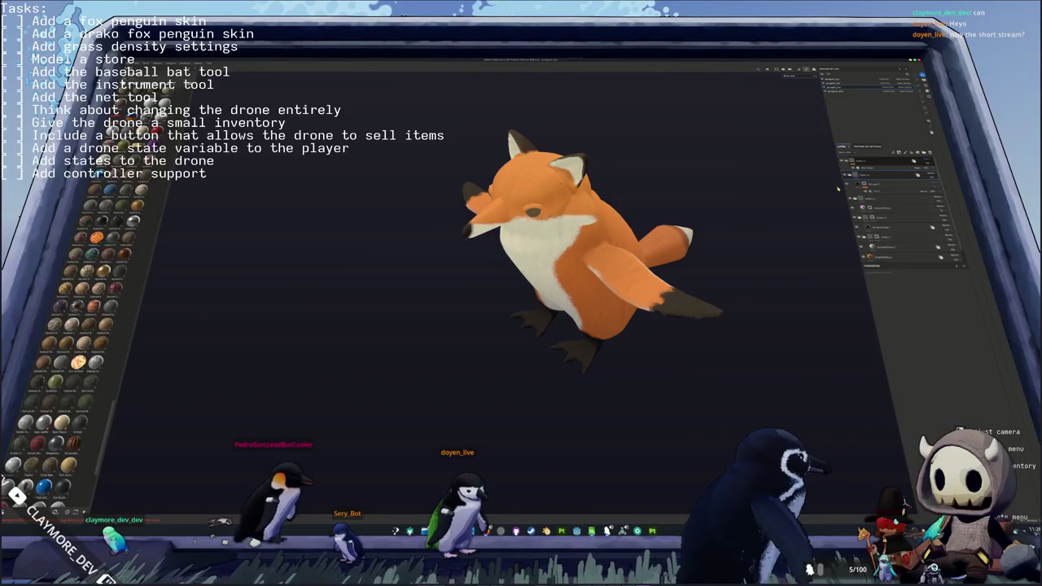
{"action": "left_click_drag", "start_coordinate": [806, 204], "coordinate": [822, 183], "text": "alt"}
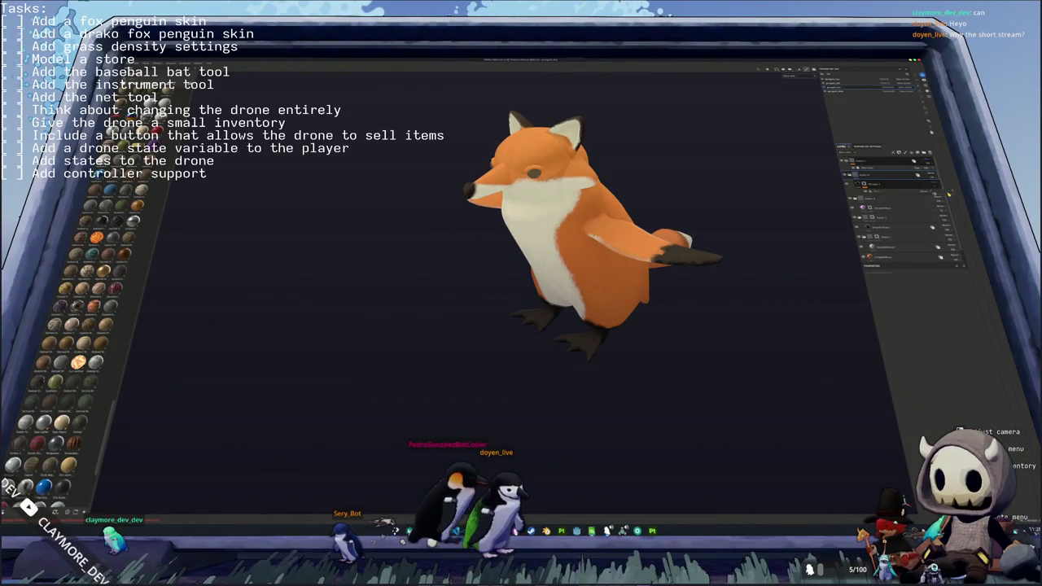
{"action": "left_click_drag", "start_coordinate": [668, 208], "coordinate": [688, 197], "text": "alt"}
- Export the fox's textures with Ctrl+Shift+E, then return to Blender
{"action": "key", "text": "ctrl+shift+e"}
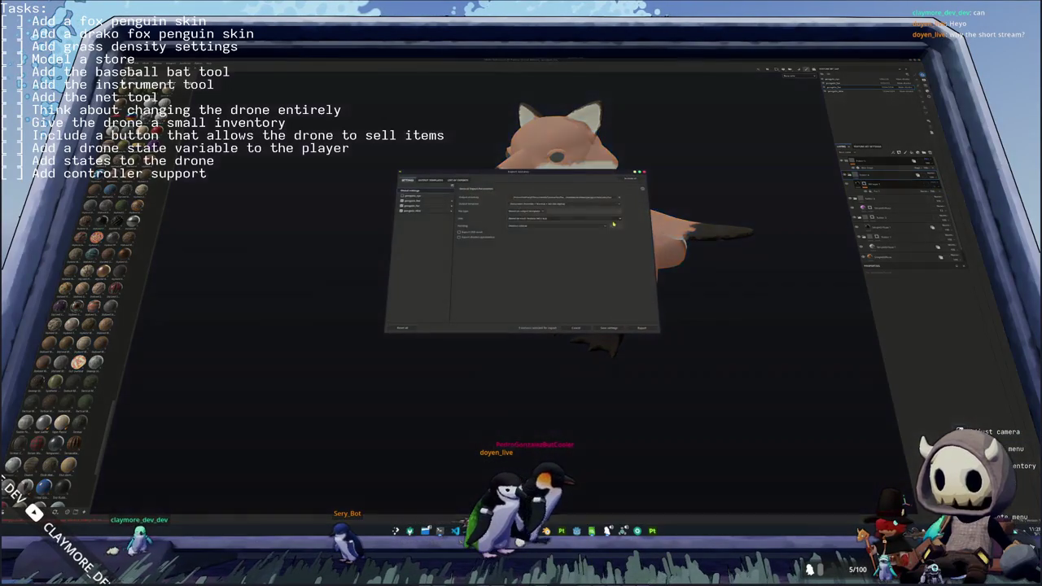
{"action": "left_click", "coordinate": [643, 328]}
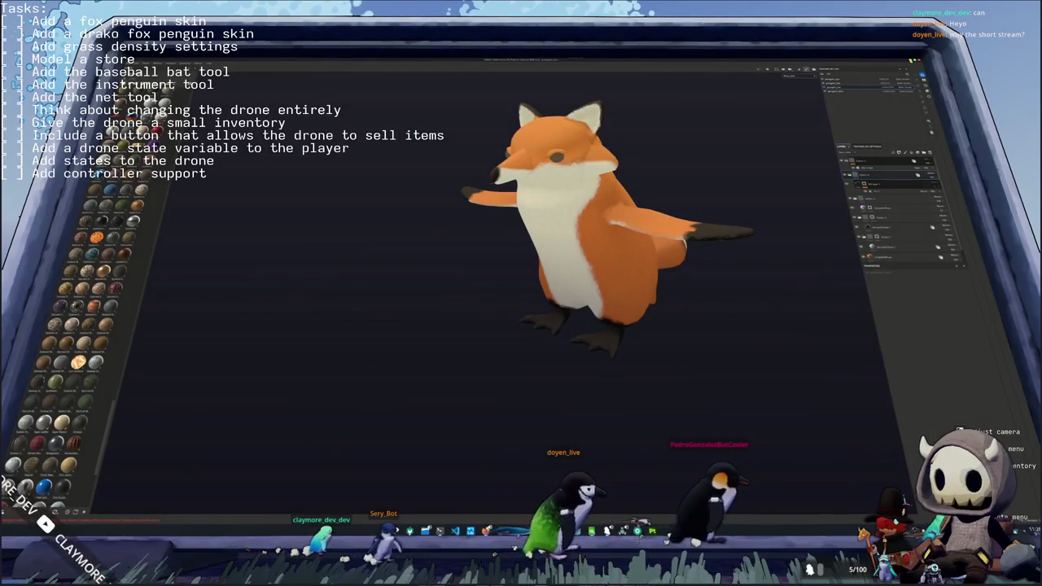
{"action": "key", "text": "alt+Tab"}
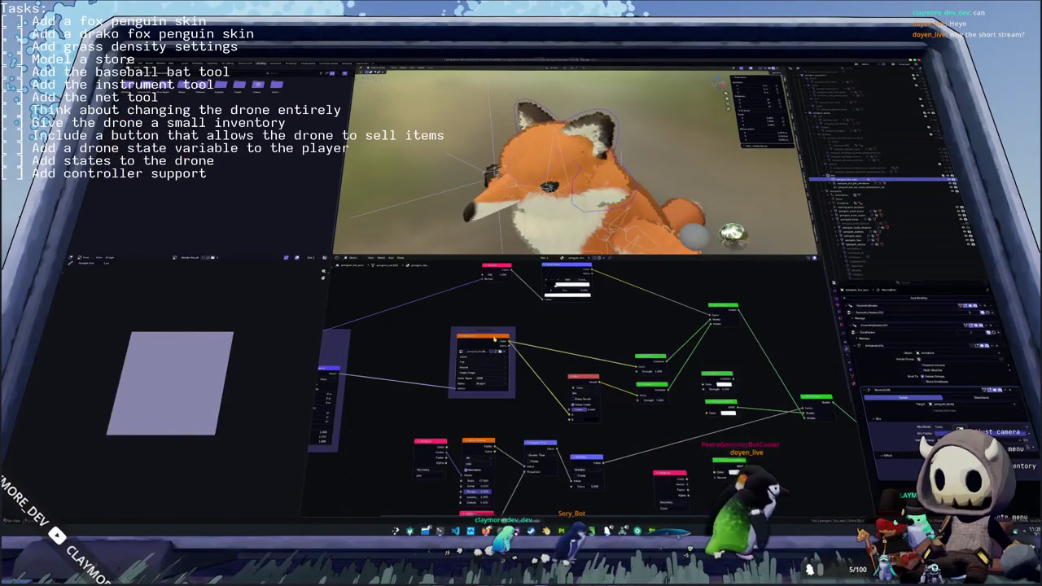
- Inspect scene objects, removing a modifier and checking vertex groups and UV maps
{"action": "left_click", "coordinate": [888, 220]}
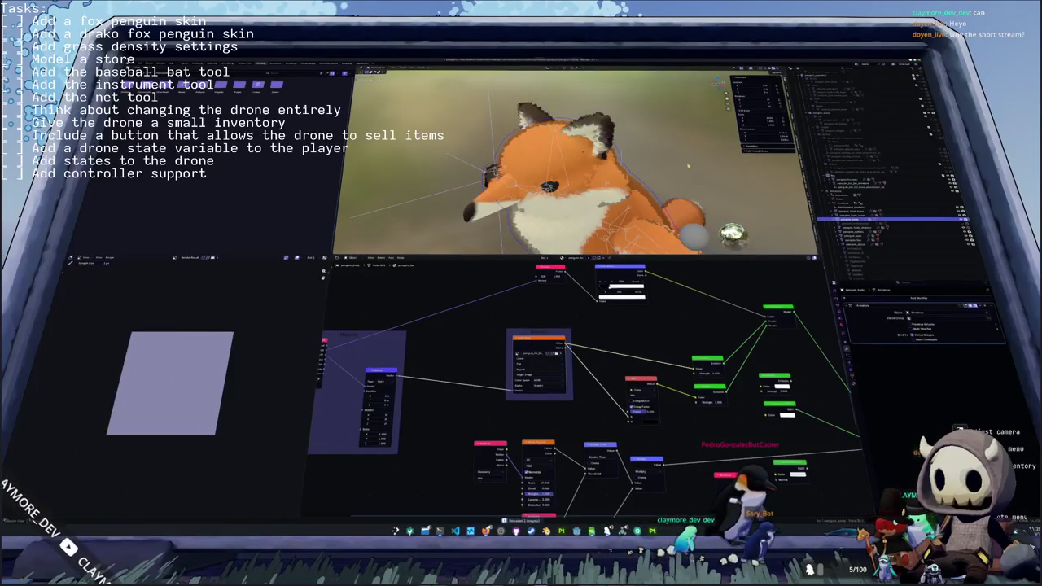
{"action": "left_click", "coordinate": [880, 178]}
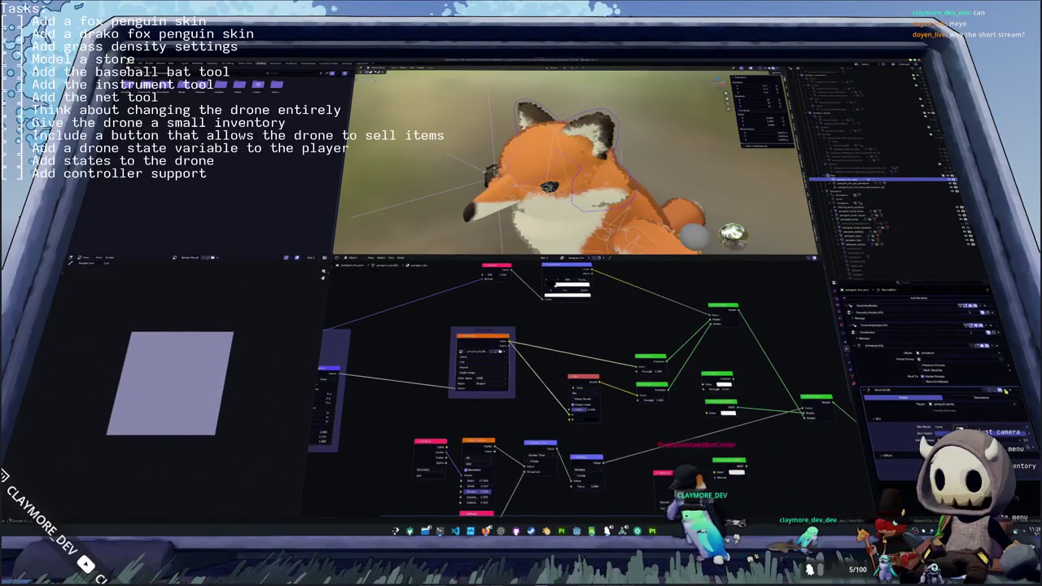
{"action": "key", "text": "ctrl+x"}
{"action": "left_click", "coordinate": [851, 376]}
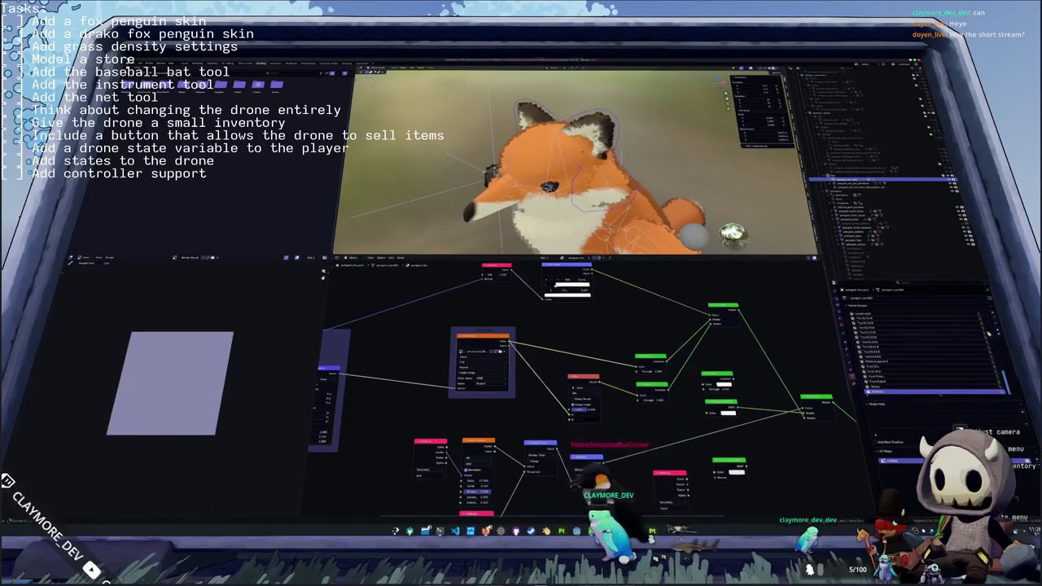
{"action": "mouse_move", "coordinate": [688, 195]}
{"action": "middle_mouse_down"}
{"action": "mouse_move", "coordinate": [640, 171]}
{"action": "mouse_move", "coordinate": [737, 159]}
{"action": "middle_mouse_up"}
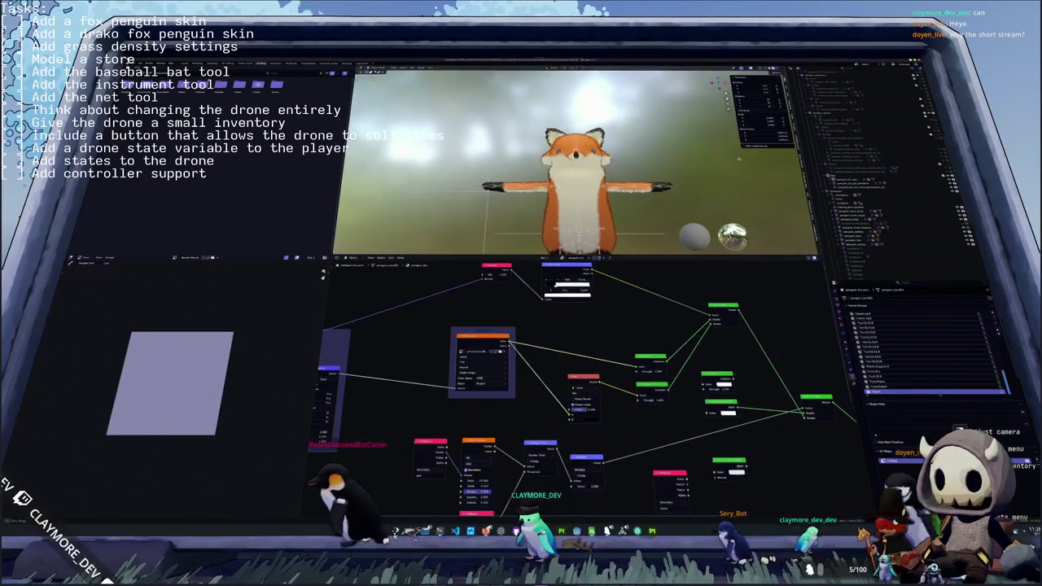
{"action": "scroll", "coordinate": [648, 164], "scroll_direction": "up", "scroll_amount": 3}
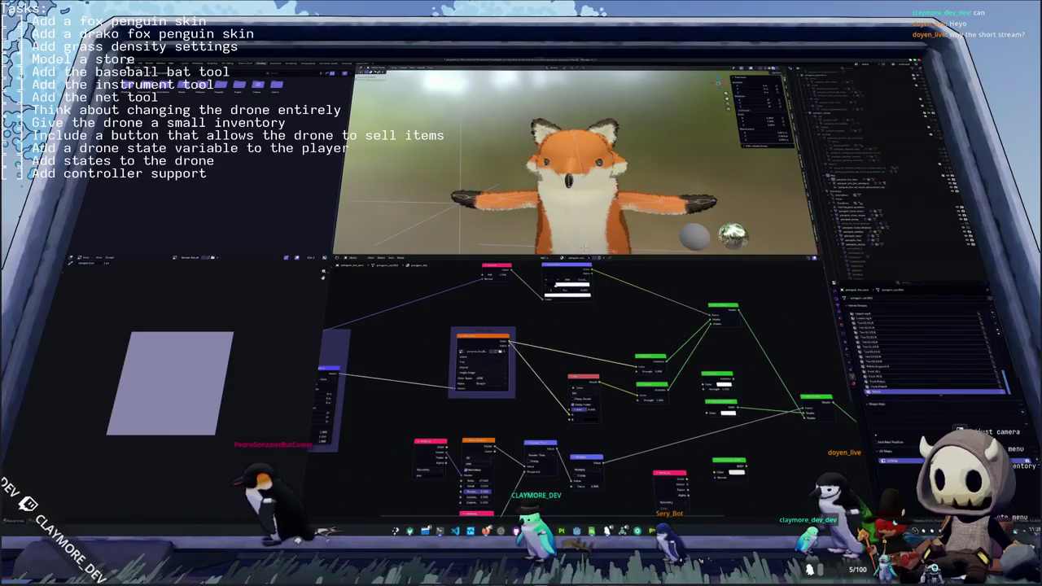
- Select the fox mesh, review its shader nodes, and view the textured fox from above
{"action": "left_click", "coordinate": [887, 220]}
{"action": "scroll", "coordinate": [667, 317], "scroll_direction": "up", "scroll_amount": 1, "text": "shift"}
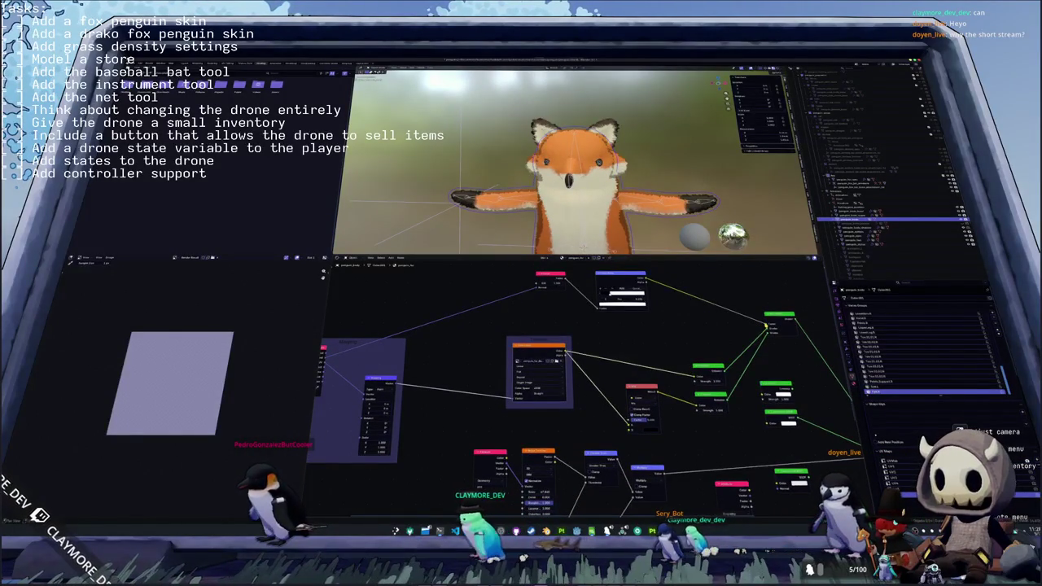
{"action": "middle_click_drag", "start_coordinate": [570, 366], "coordinate": [473, 342]}
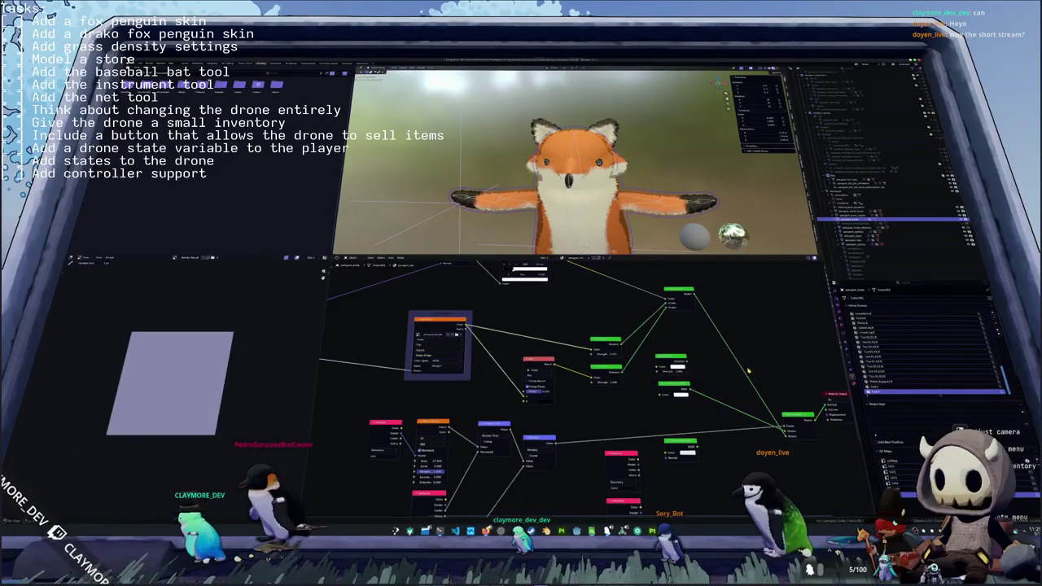
{"action": "key", "text": "ctrl+z"}
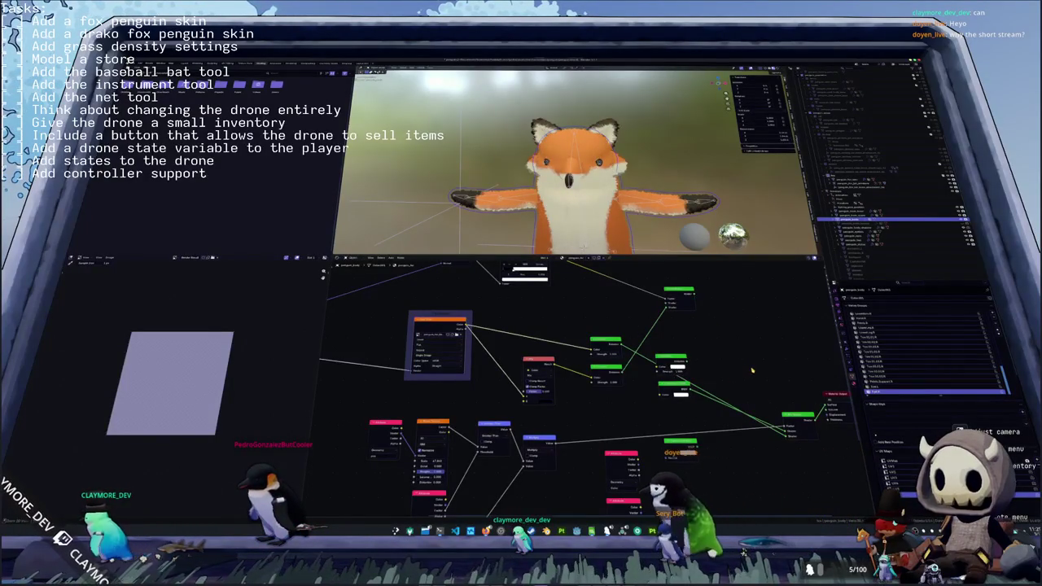
{"action": "scroll", "coordinate": [674, 160], "scroll_direction": "down", "scroll_amount": 2}
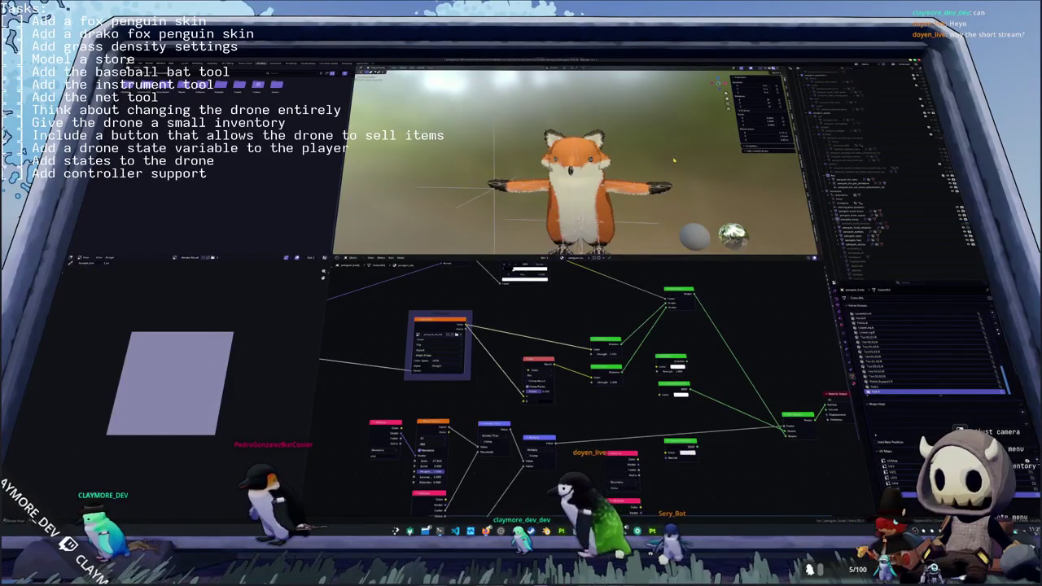
{"action": "middle_click_drag", "start_coordinate": [674, 161], "coordinate": [619, 165]}
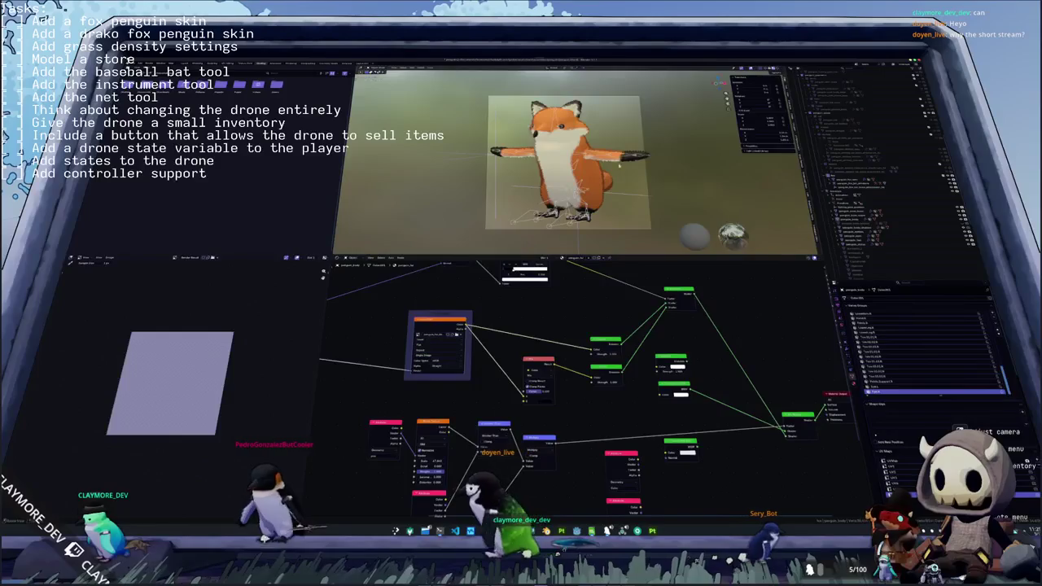
{"action": "left_click", "coordinate": [618, 165]}
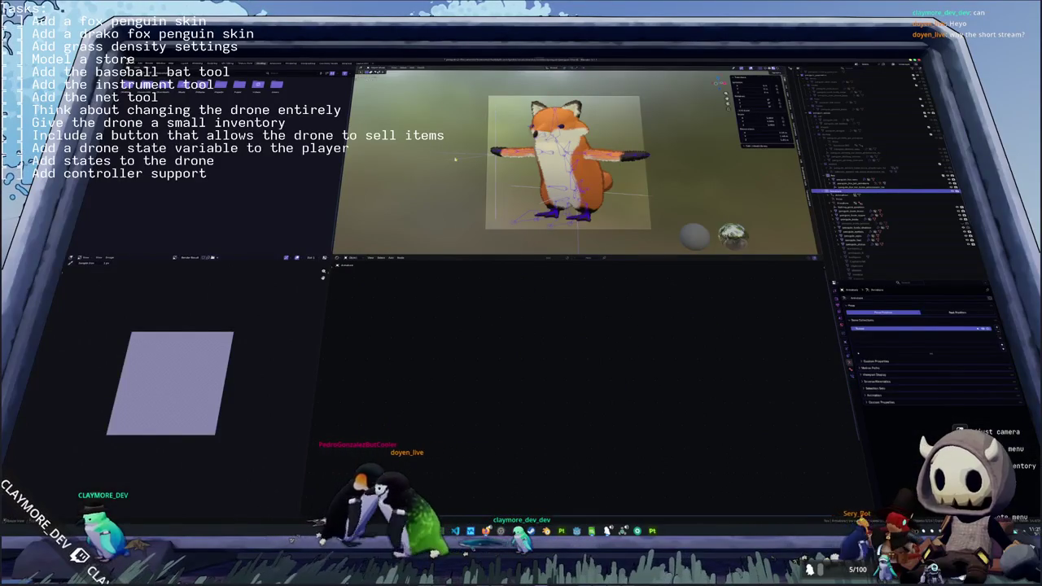
- In the Animation layout's front view, give the rig another action in Material Preview, then show the render
{"action": "key", "text": "ctrl+Page_Down"}
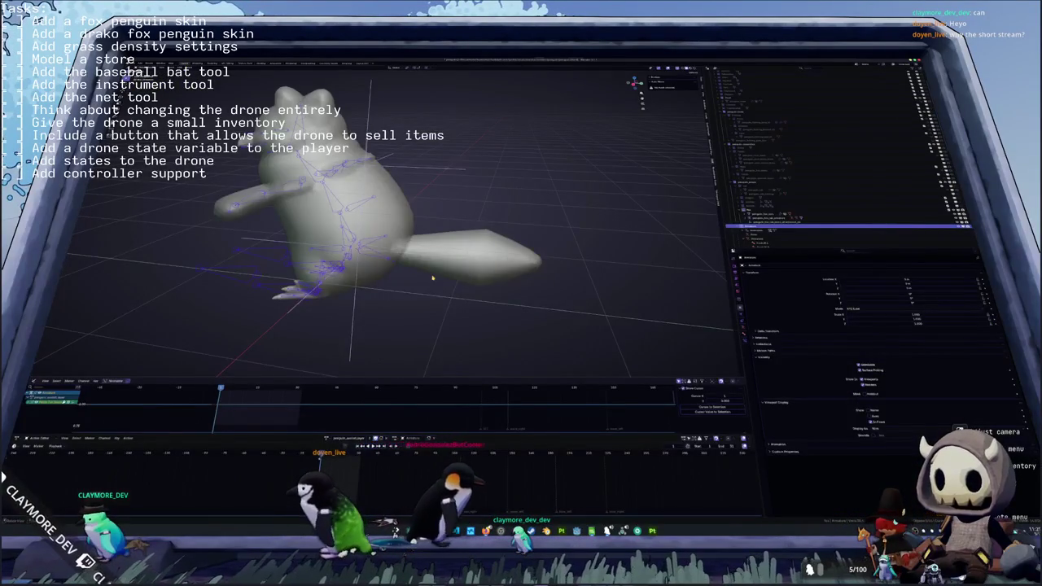
{"action": "key", "text": "KP_1"}
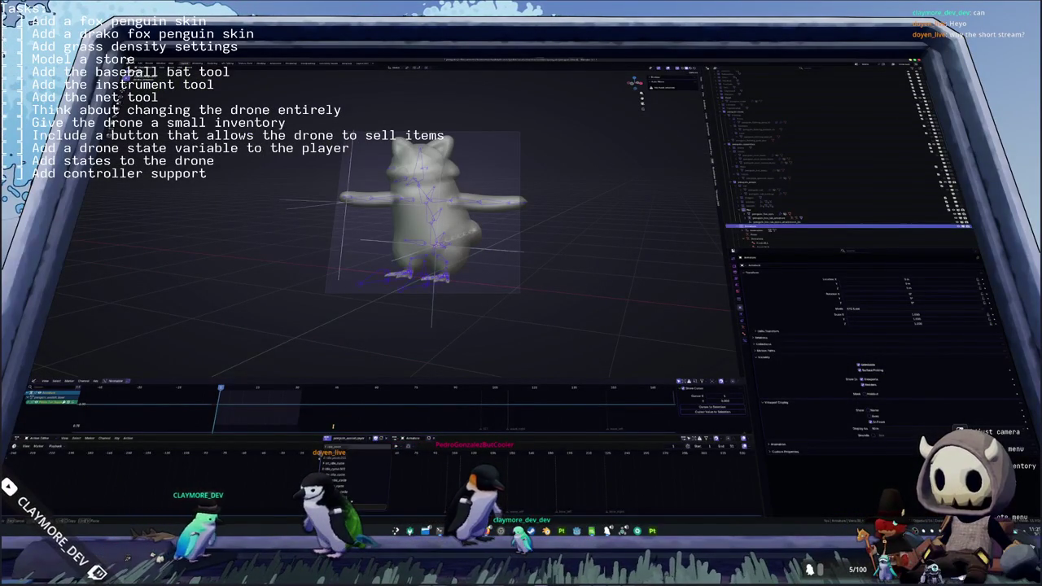
{"action": "left_click", "coordinate": [346, 463]}
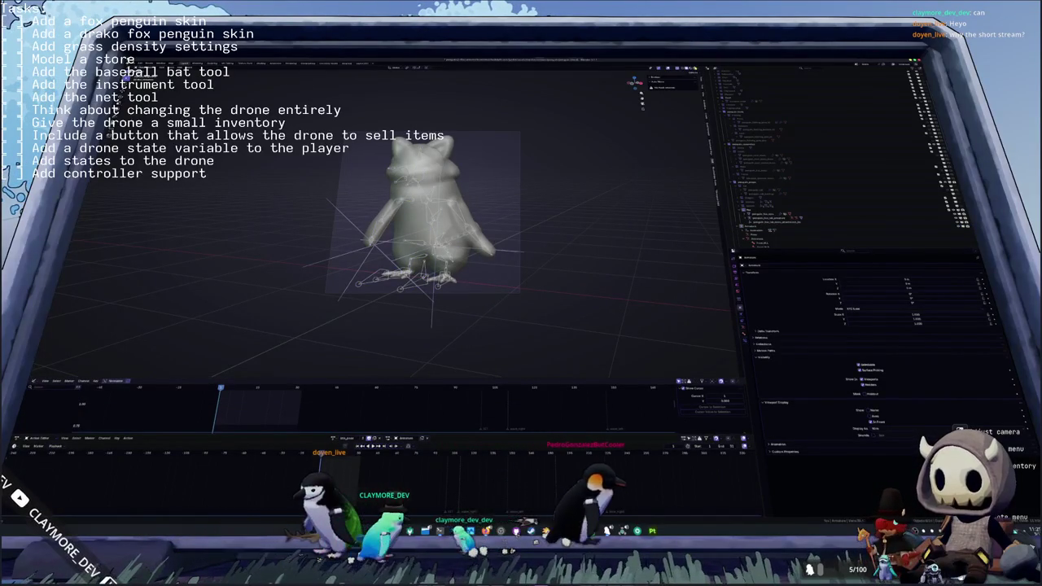
{"action": "key", "text": "z"}
{"action": "scroll", "coordinate": [619, 204], "scroll_direction": "up", "scroll_amount": 2}
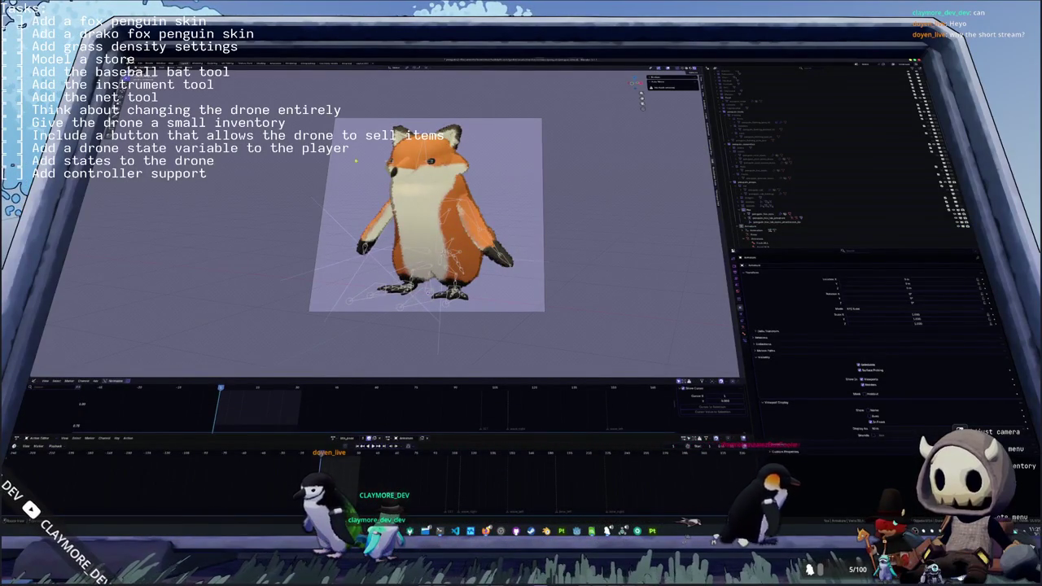
{"action": "left_click", "coordinate": [290, 64]}
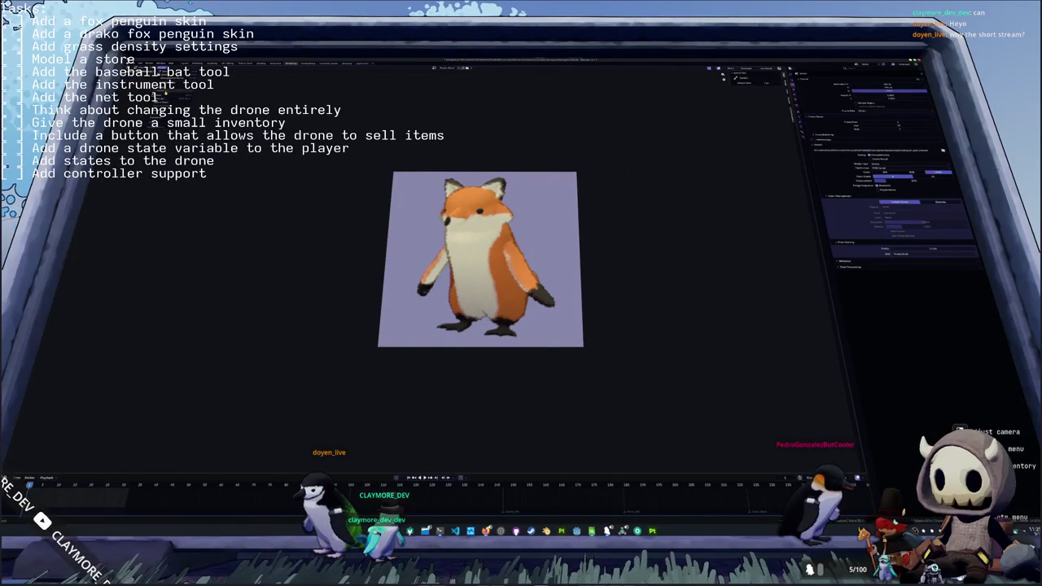
- Save the rendered image into the project folder and close the image window
{"action": "key", "text": "shift+alt+s"}
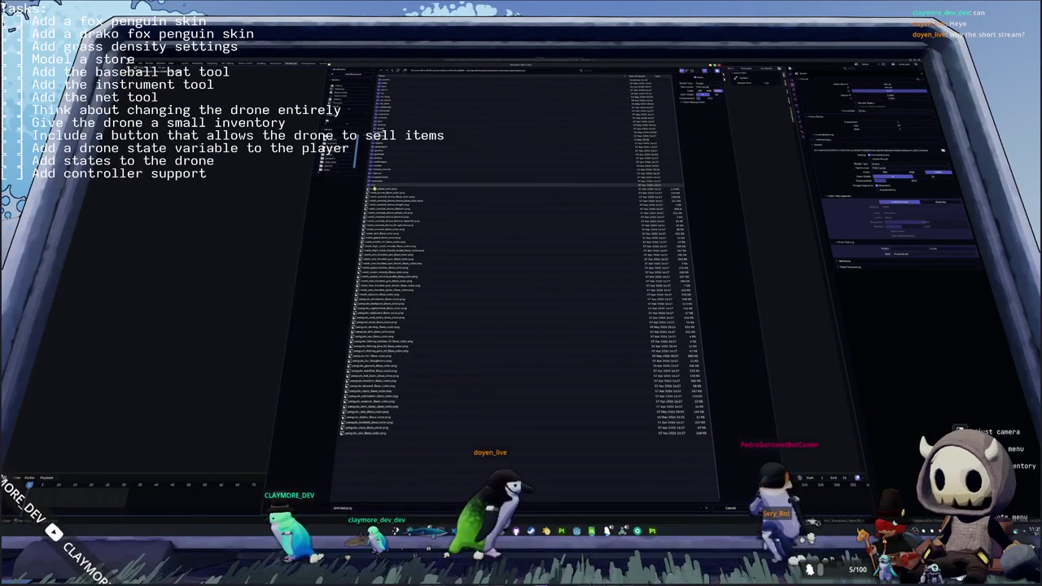
{"action": "double_click", "coordinate": [368, 188]}
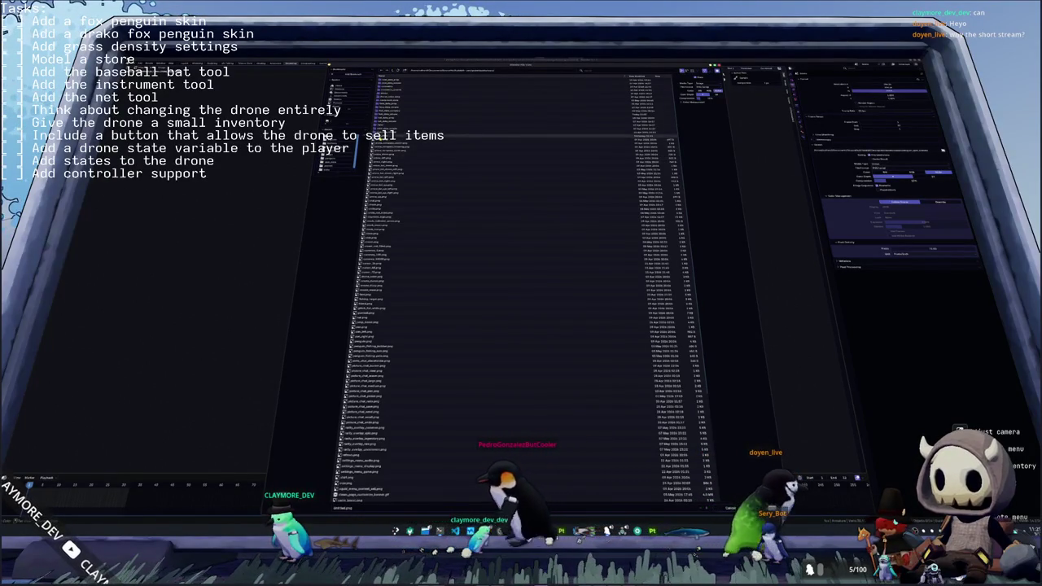
{"action": "left_click", "coordinate": [336, 161]}
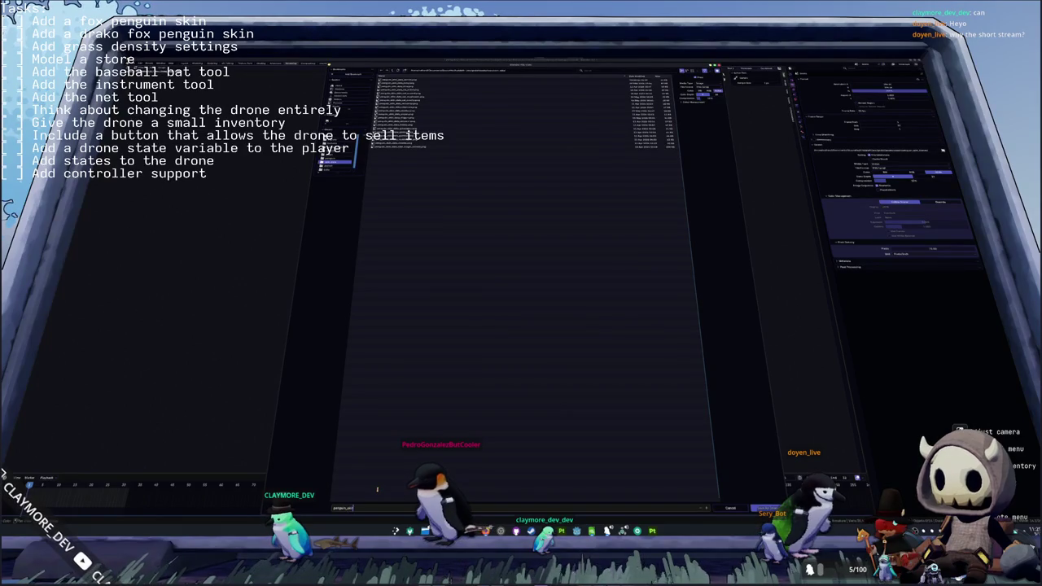
{"action": "key", "text": "Return"}
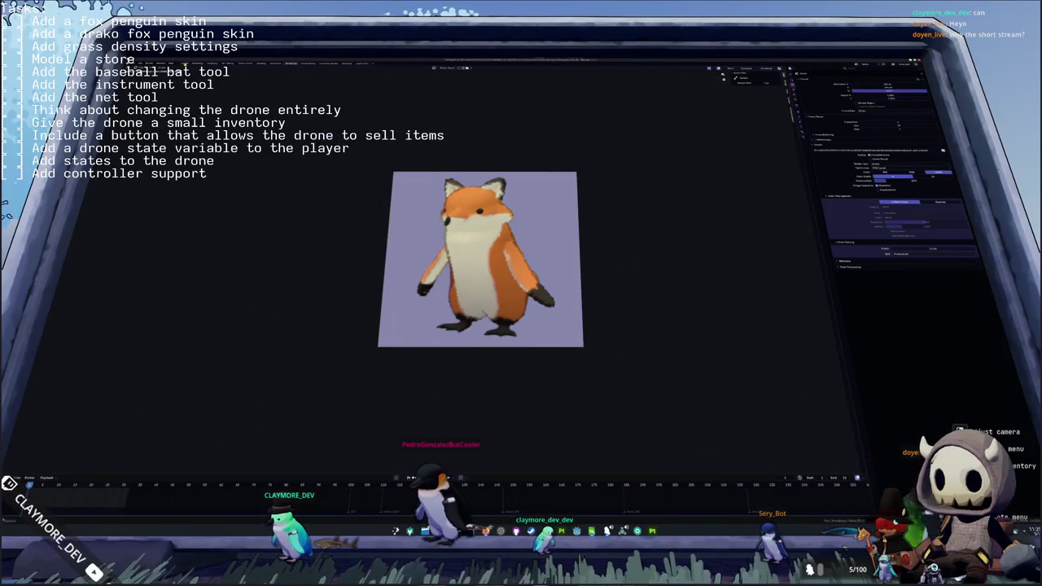
{"action": "key", "text": "Escape"}
{"action": "middle_click_drag", "start_coordinate": [521, 245], "coordinate": [546, 212]}
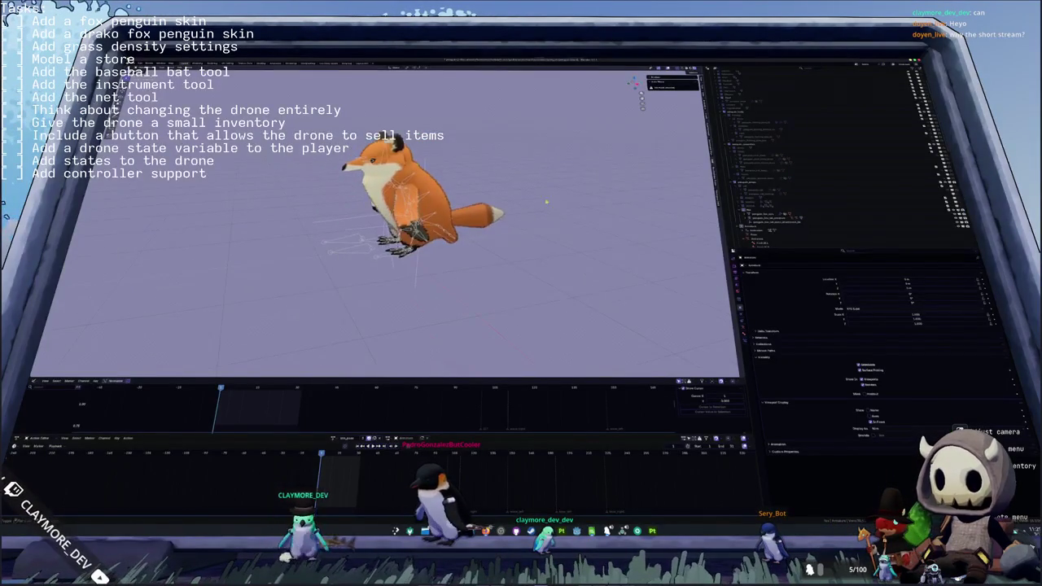
- Assign a different action to the fox's armature and play the animation to check the poses
{"action": "left_click", "coordinate": [686, 68]}
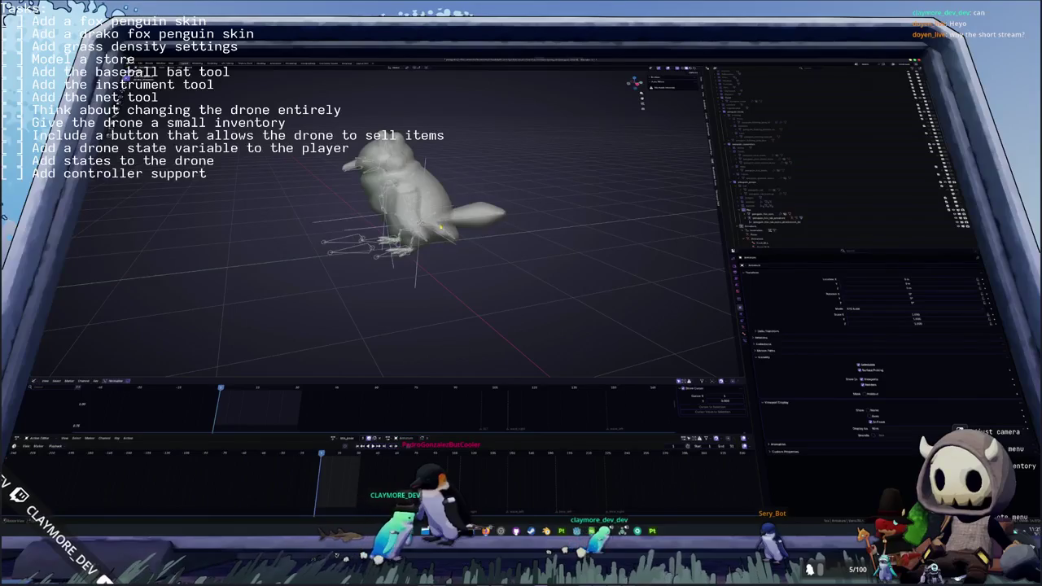
{"action": "left_click", "coordinate": [441, 228]}
{"action": "left_click", "coordinate": [334, 438]}
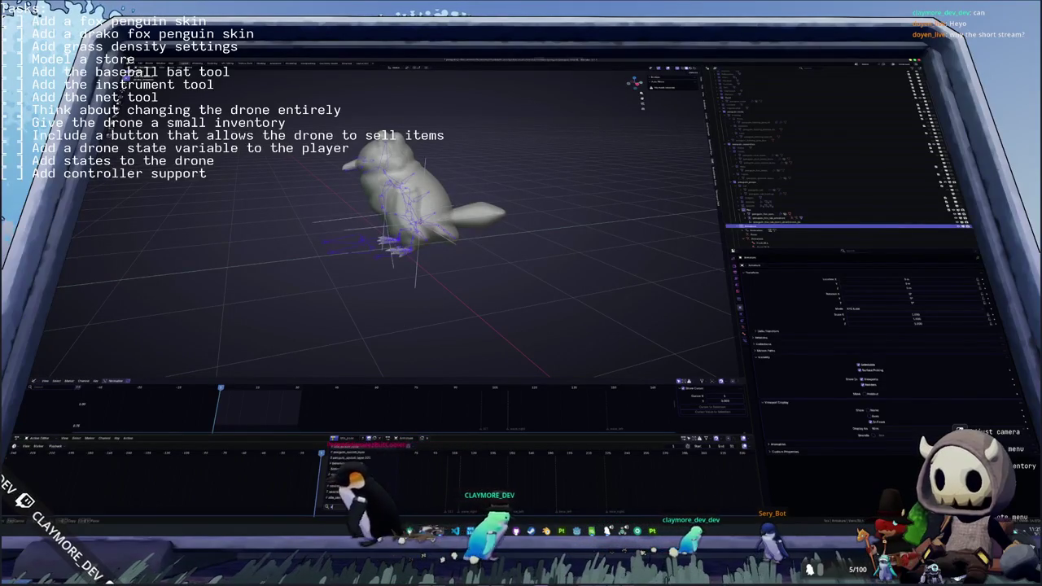
{"action": "left_click", "coordinate": [350, 452]}
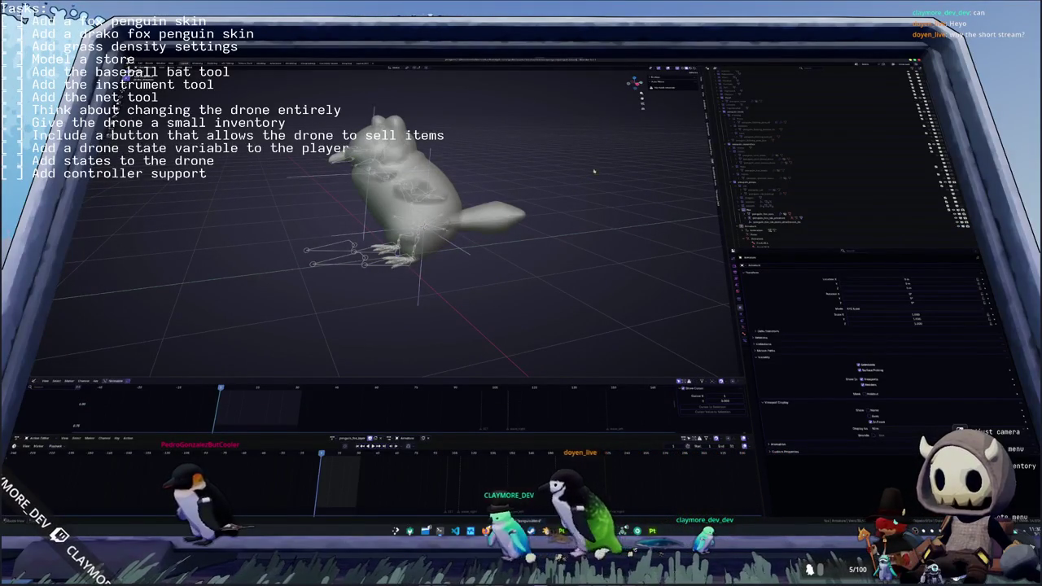
{"action": "key", "text": "z"}
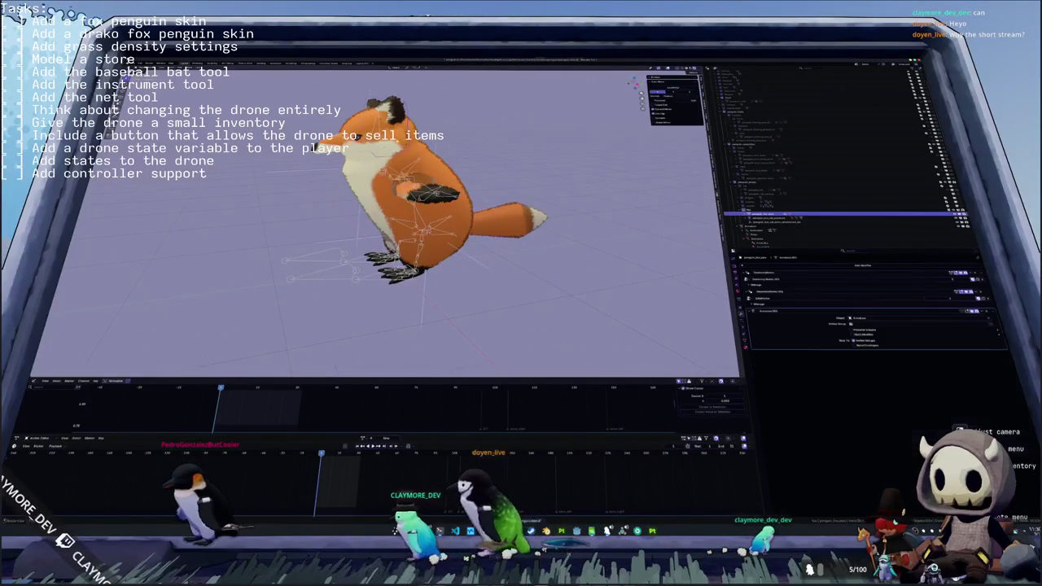
{"action": "left_click", "coordinate": [838, 213]}
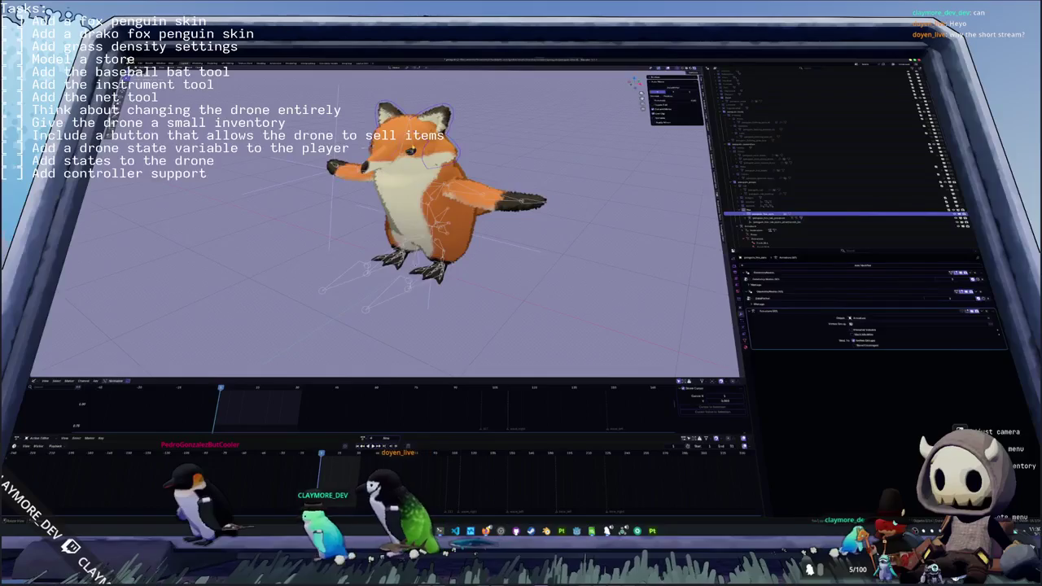
{"action": "left_click", "coordinate": [838, 225]}
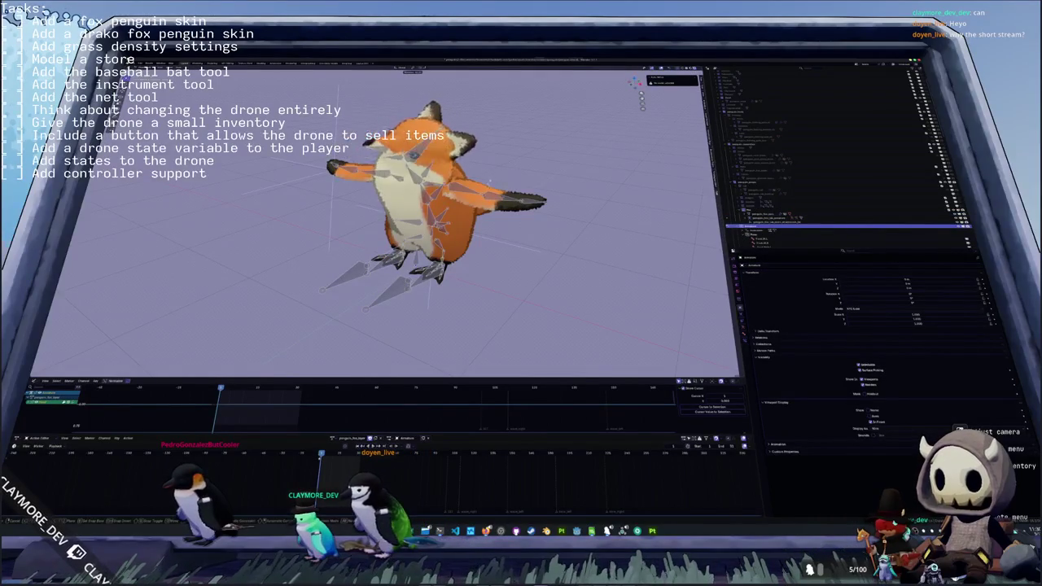
{"action": "left_click", "coordinate": [458, 159]}
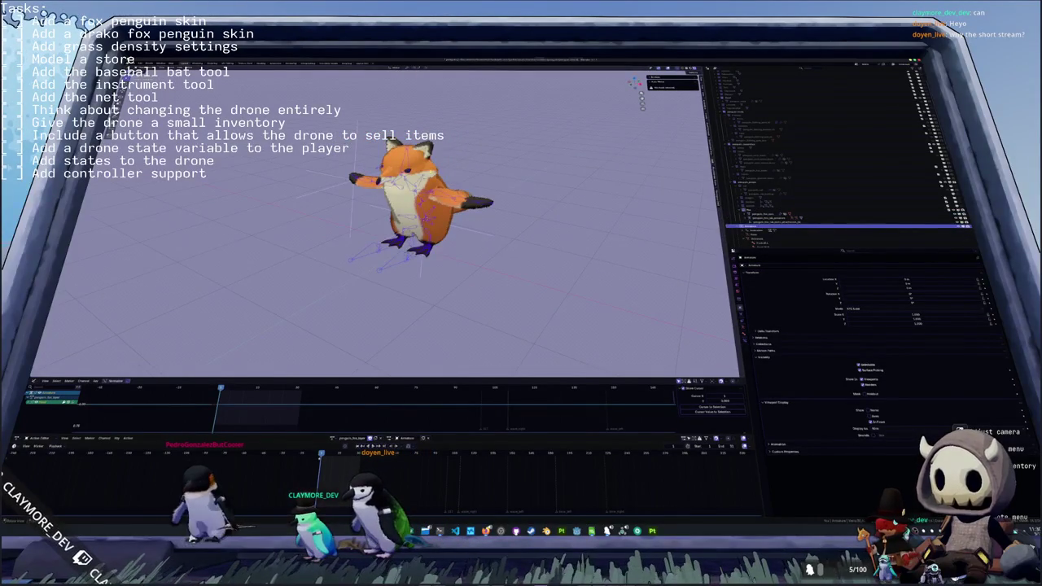
{"action": "left_click", "coordinate": [838, 220]}
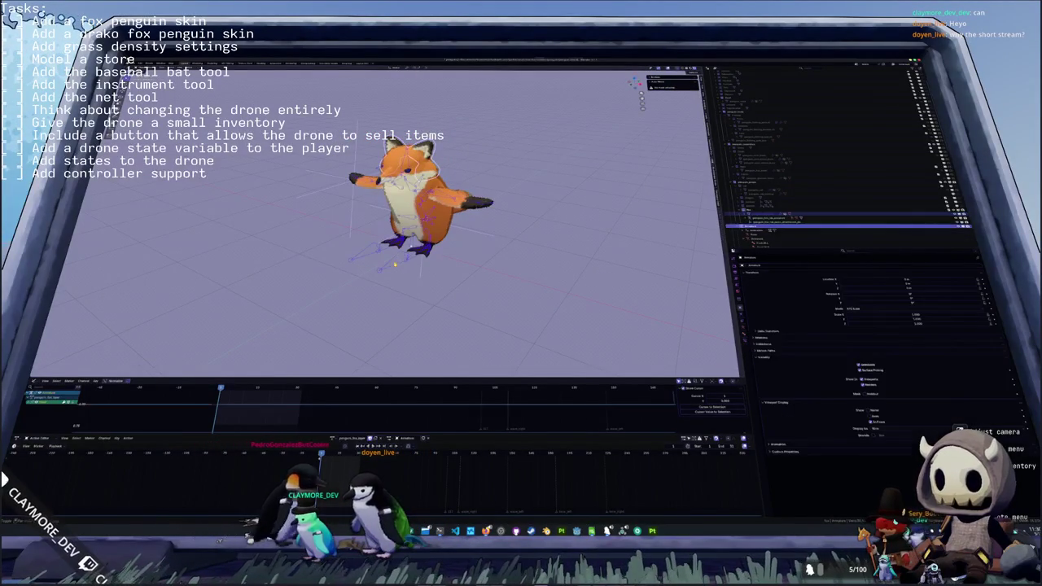
{"action": "key", "text": "space"}
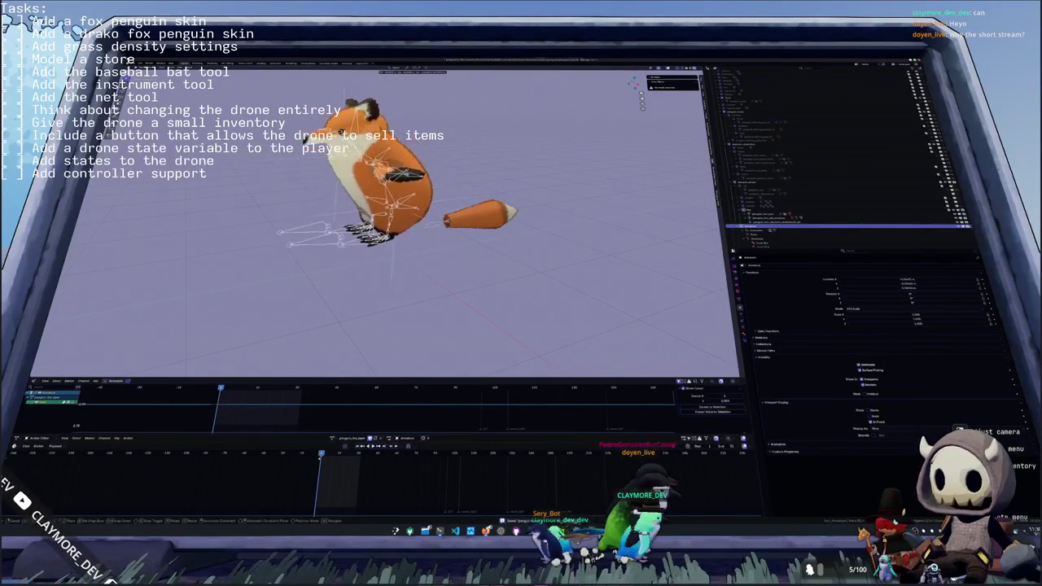
- Select the armature and fox mesh, then open glTF 2.0 export in the penguin files folder
{"action": "left_click", "coordinate": [847, 225]}
{"action": "left_click", "coordinate": [480, 235]}
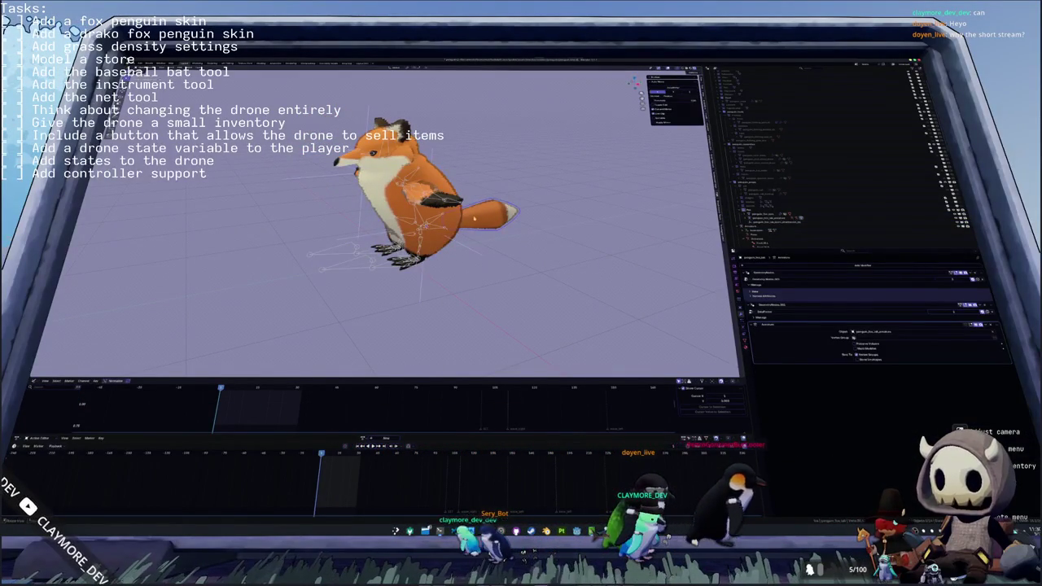
{"action": "left_click", "coordinate": [782, 218]}
{"action": "left_click", "coordinate": [814, 222]}
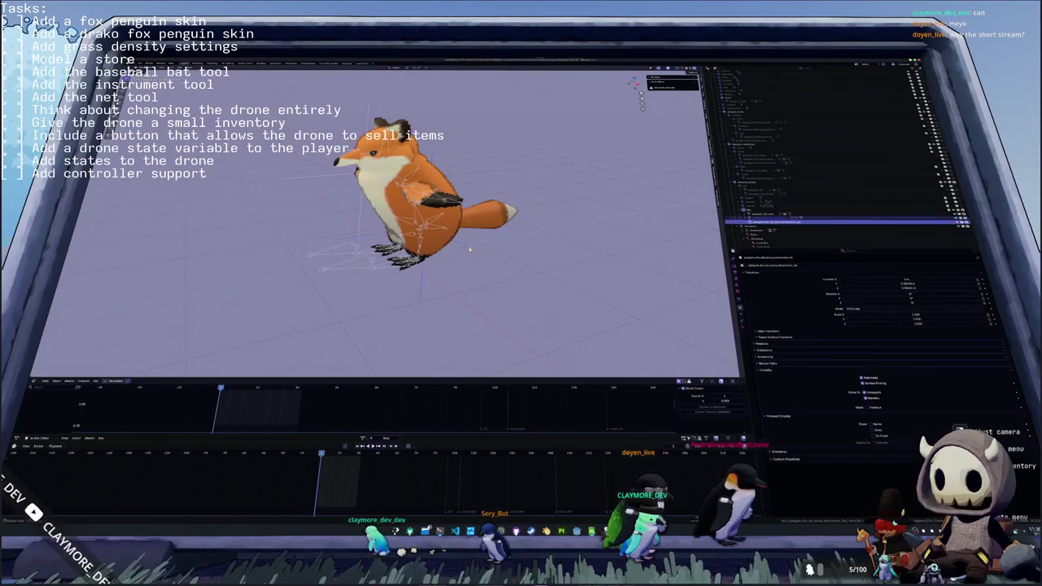
{"action": "left_click", "coordinate": [469, 249]}
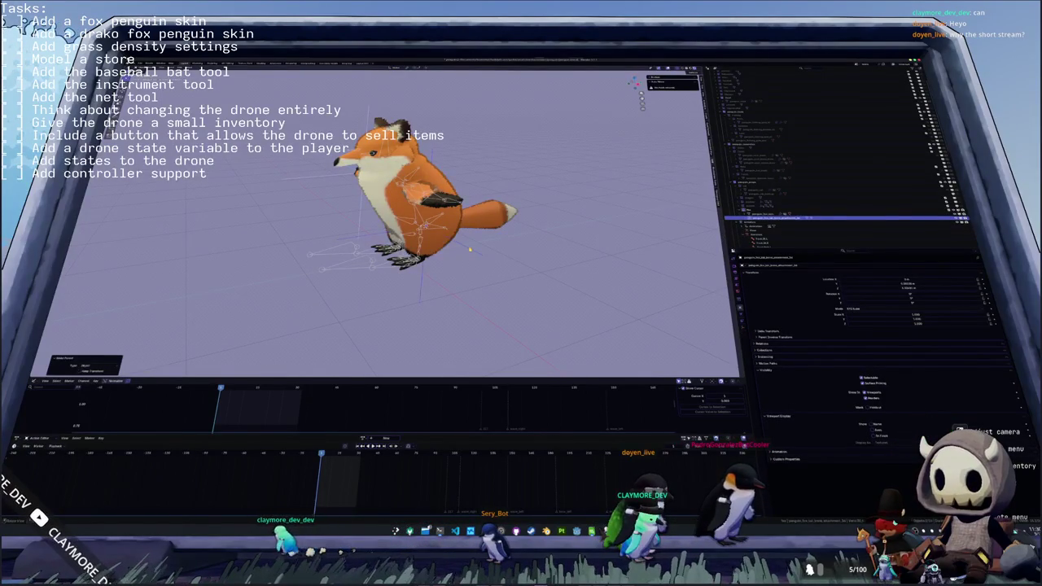
{"action": "left_click", "coordinate": [465, 242]}
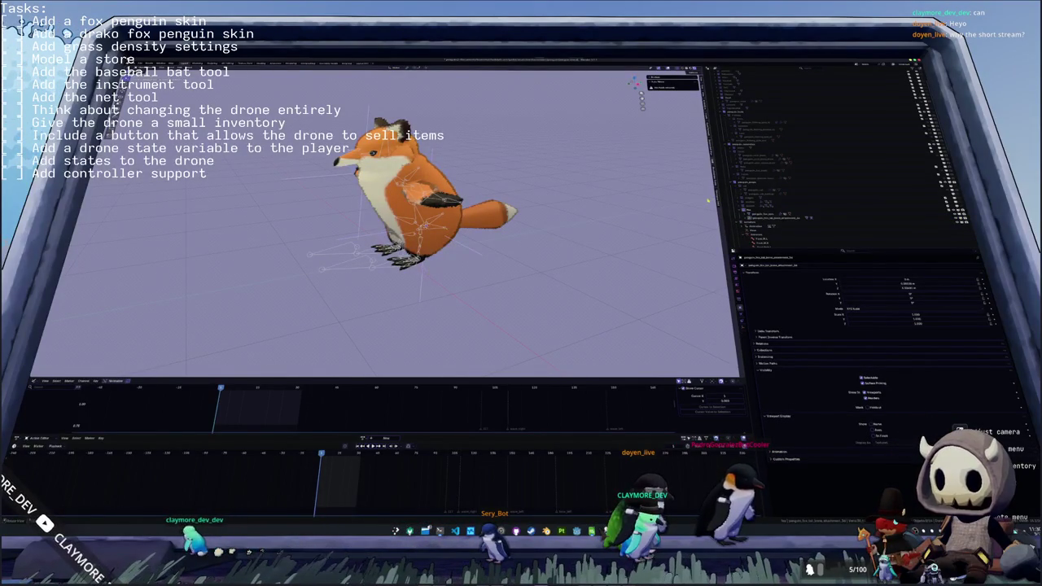
{"action": "left_click", "coordinate": [814, 220]}
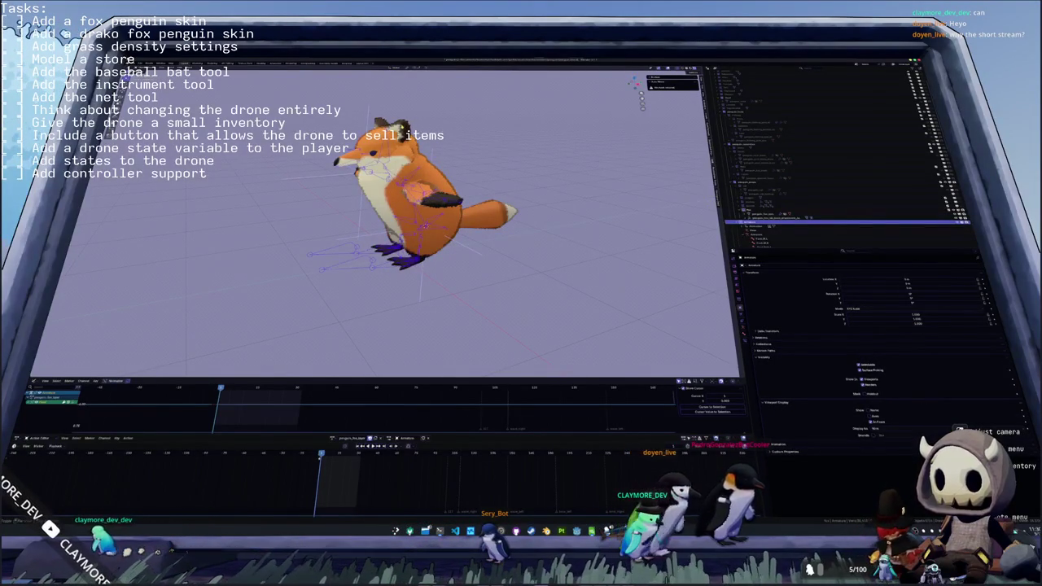
{"action": "left_click", "coordinate": [814, 215]}
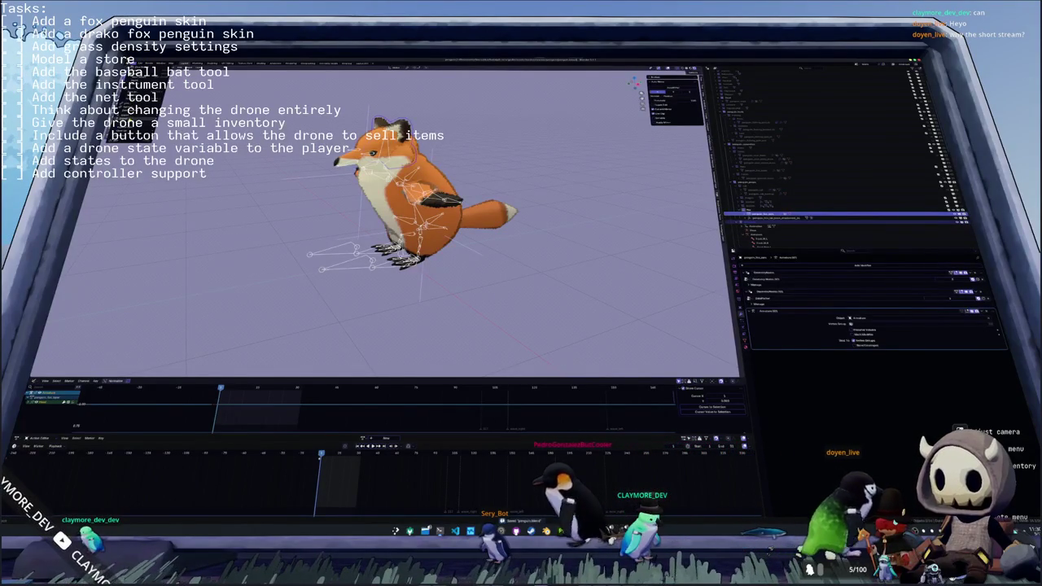
{"action": "key", "text": "ctrl+shift+e"}
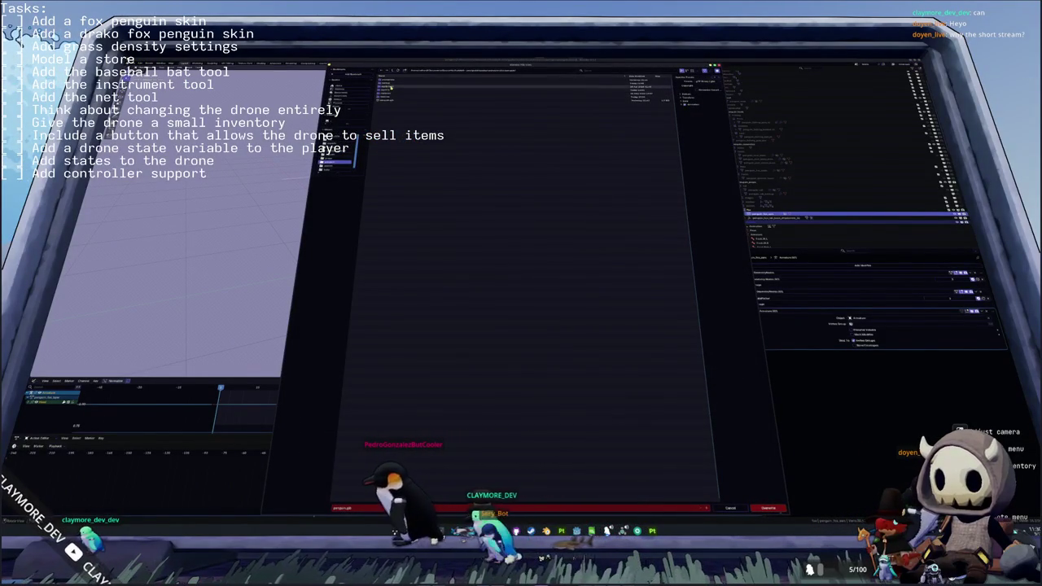
{"action": "double_click", "coordinate": [392, 86]}
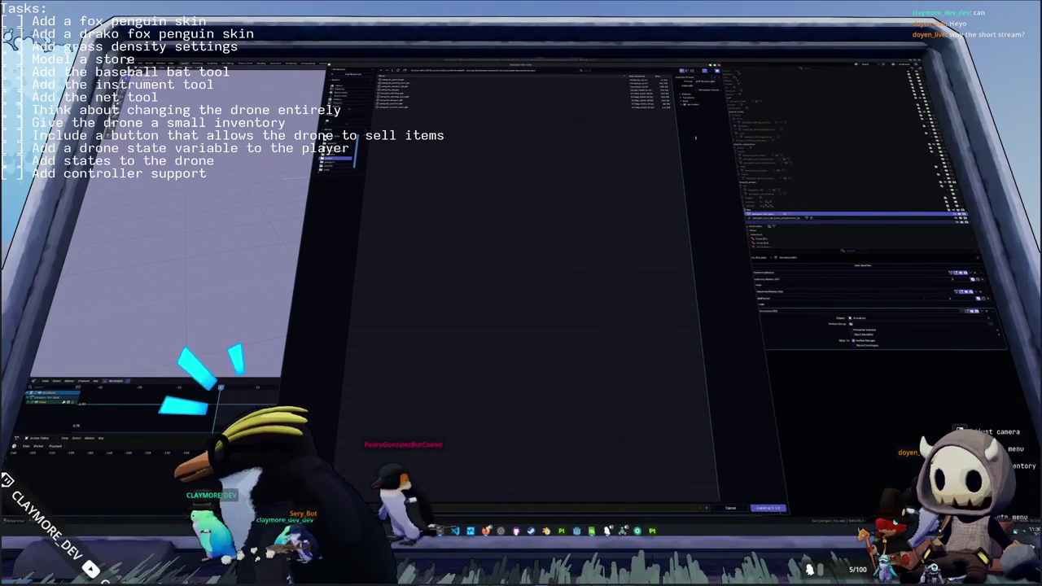
- Expand the animation settings, widen the sidebar to read action names, and confirm the fox model
{"action": "left_click", "coordinate": [689, 95]}
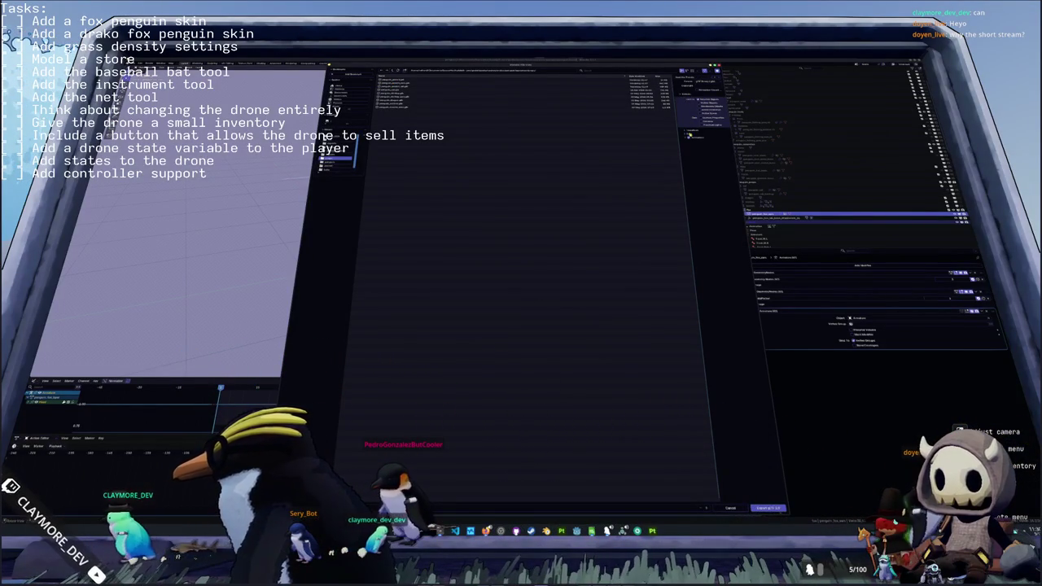
{"action": "left_click", "coordinate": [693, 145]}
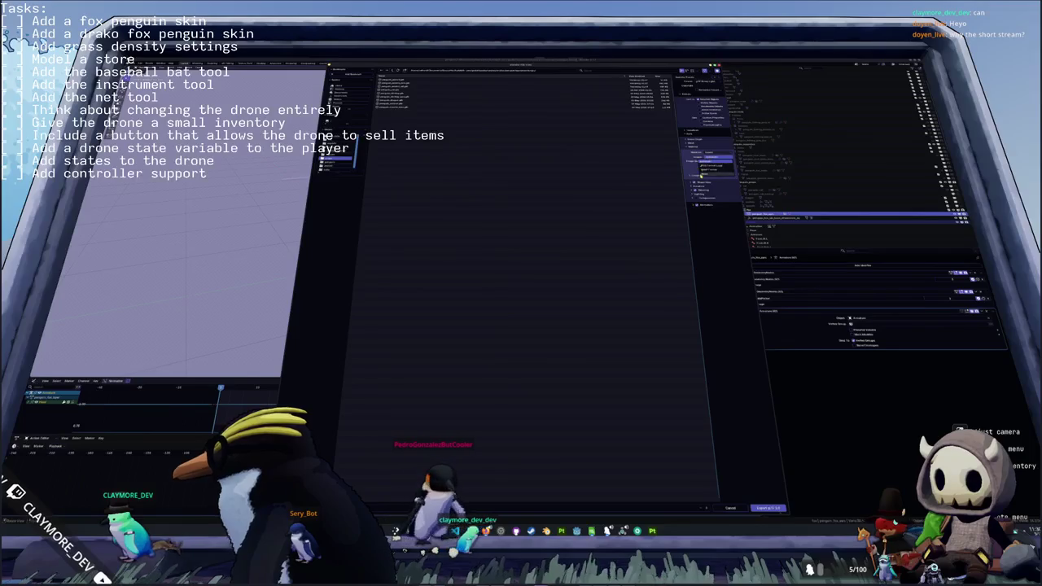
{"action": "left_click", "coordinate": [705, 203]}
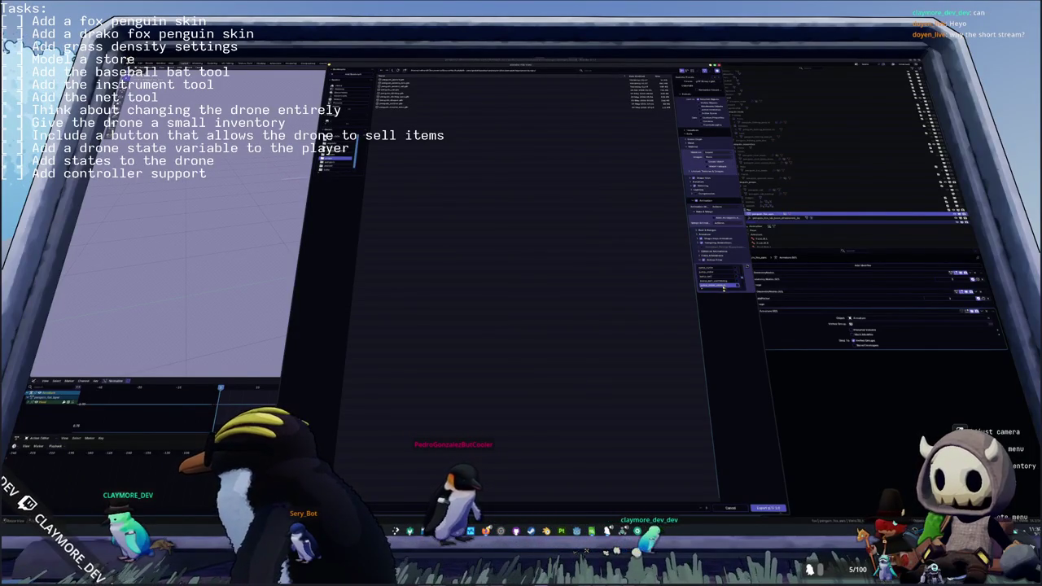
{"action": "left_click", "coordinate": [723, 288]}
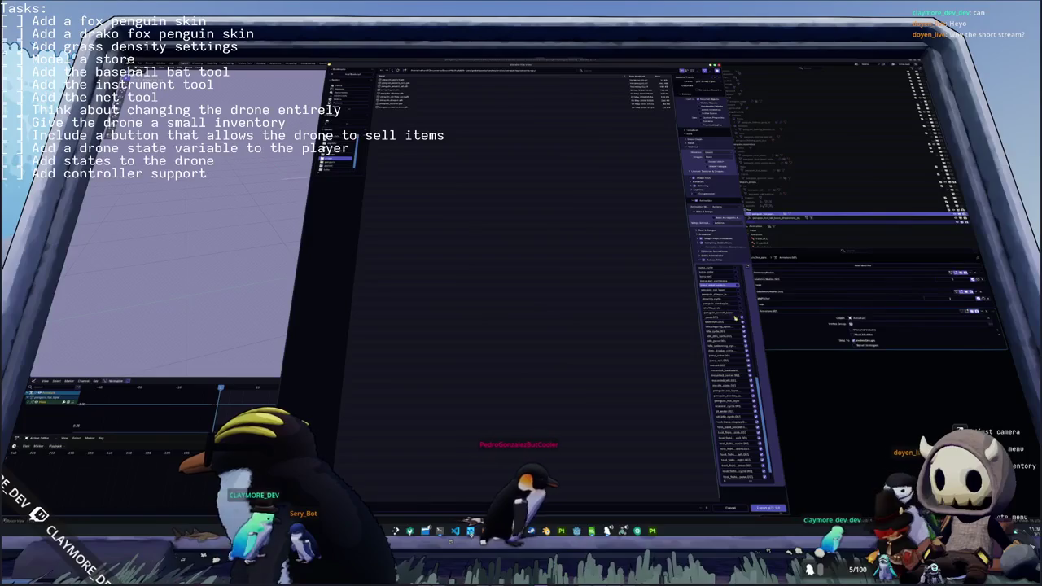
{"action": "scroll", "coordinate": [736, 323], "scroll_direction": "up", "scroll_amount": 5}
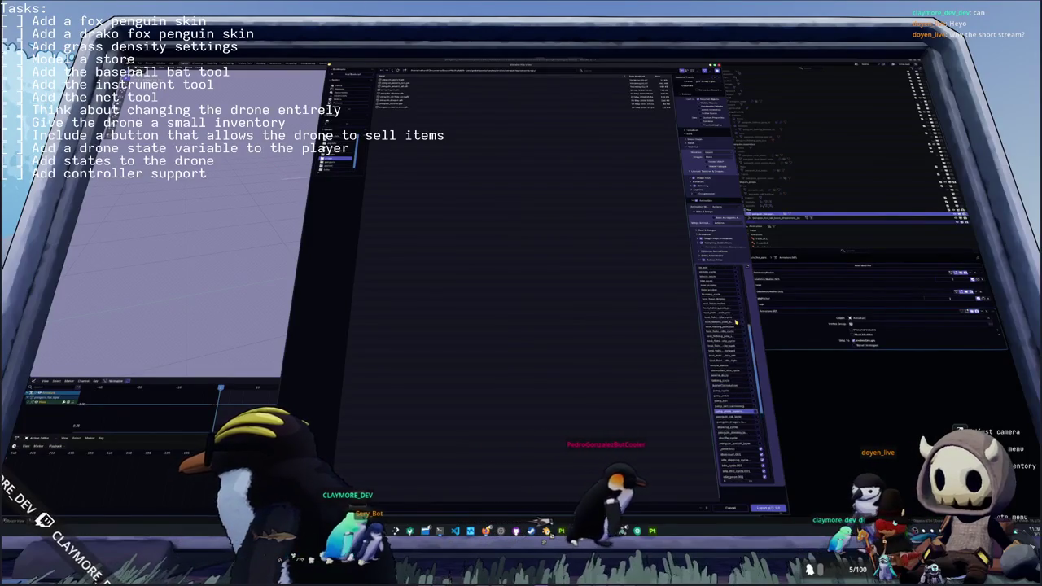
{"action": "left_click_drag", "start_coordinate": [691, 312], "coordinate": [609, 313]}
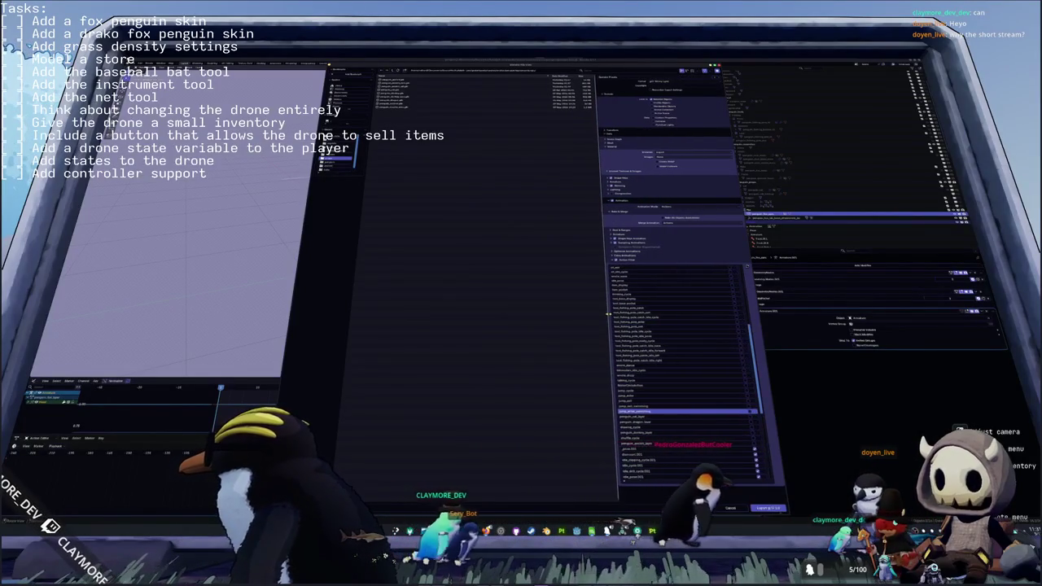
{"action": "scroll", "coordinate": [656, 416], "scroll_direction": "down", "scroll_amount": 2}
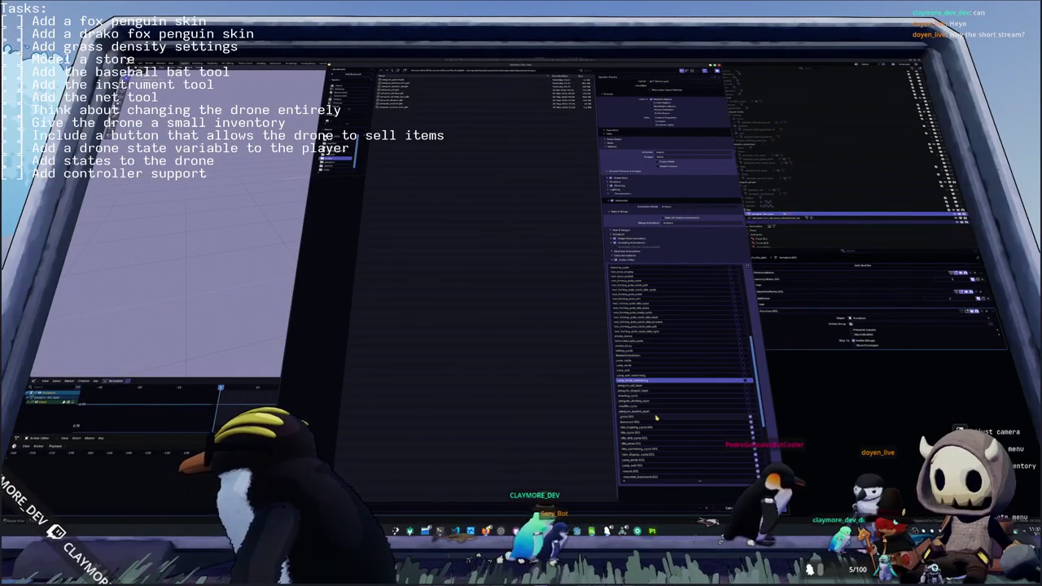
{"action": "scroll", "coordinate": [655, 420], "scroll_direction": "down", "scroll_amount": 6}
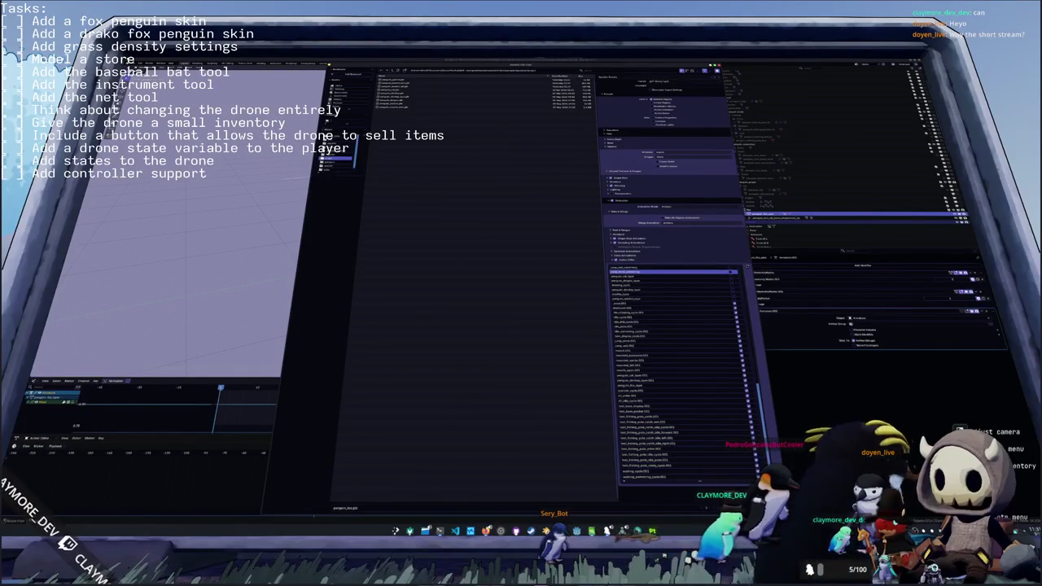
{"action": "left_click", "coordinate": [723, 508]}
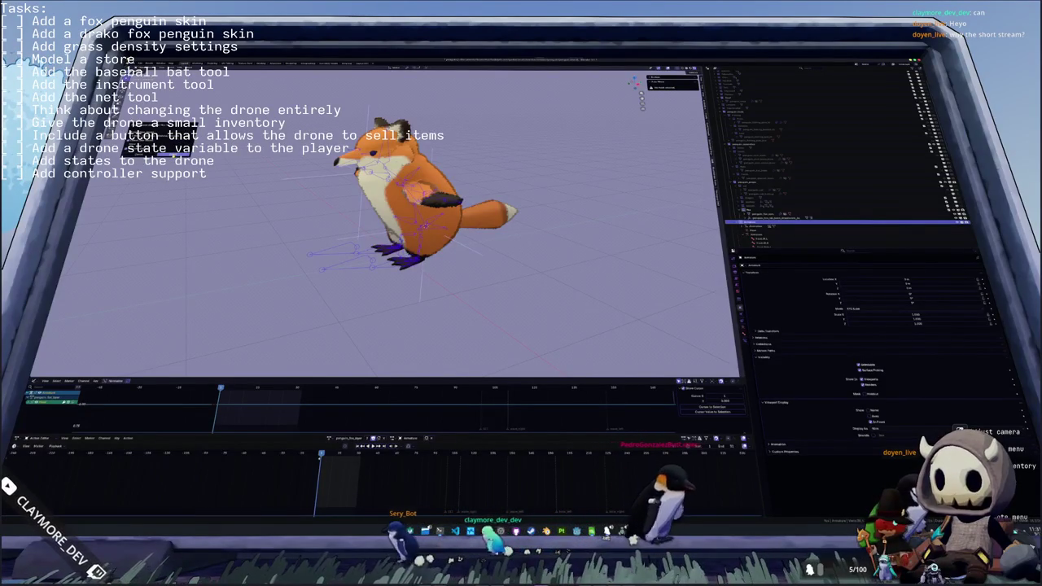
- Pick another action for the fox armature from the Action Editor's browse list
{"action": "left_click", "coordinate": [329, 438]}
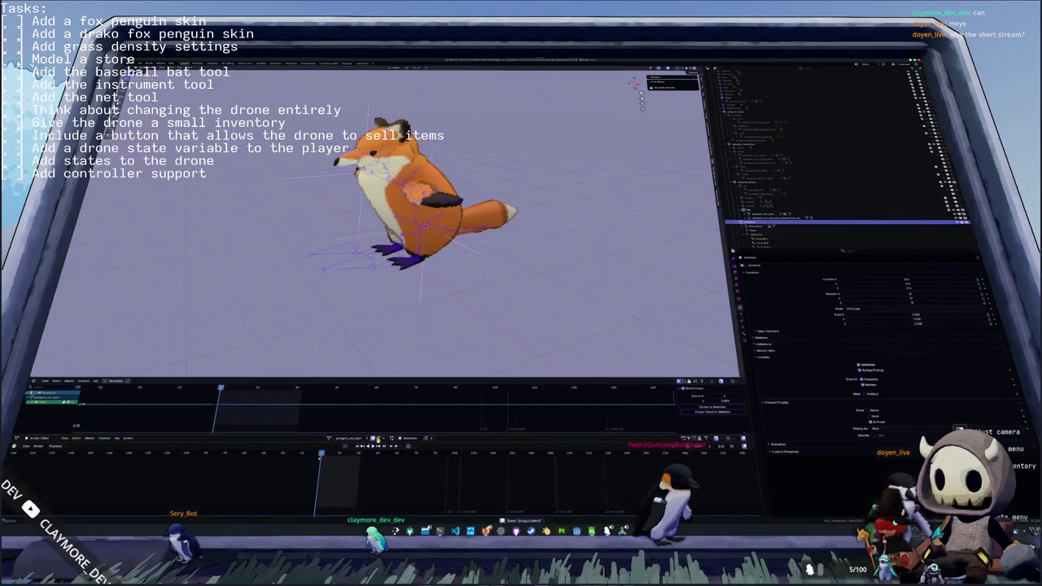
{"action": "left_click", "coordinate": [330, 438]}
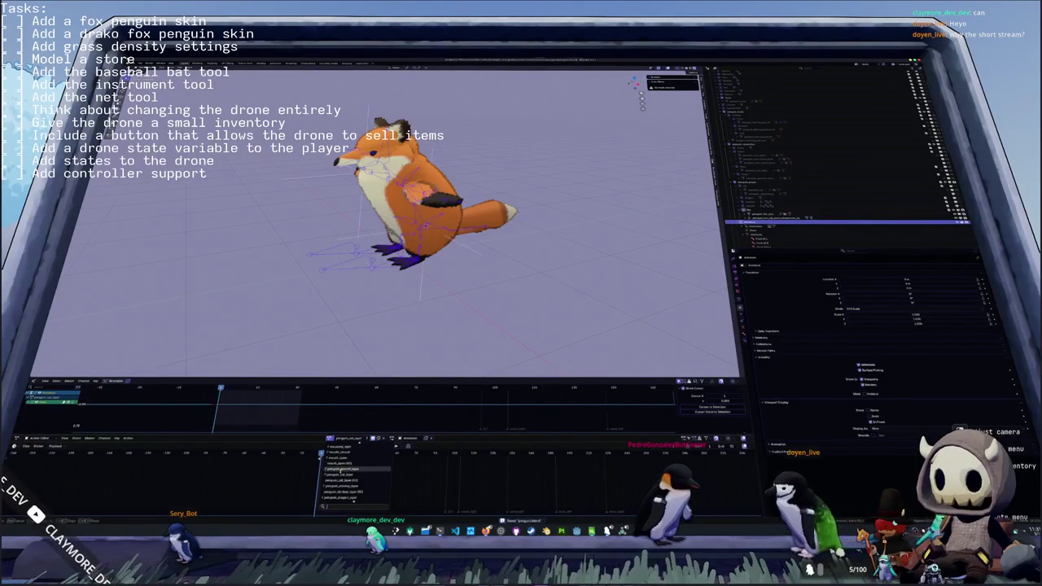
{"action": "scroll", "coordinate": [338, 485], "scroll_direction": "down", "scroll_amount": 2}
{"action": "left_click", "coordinate": [337, 496]}
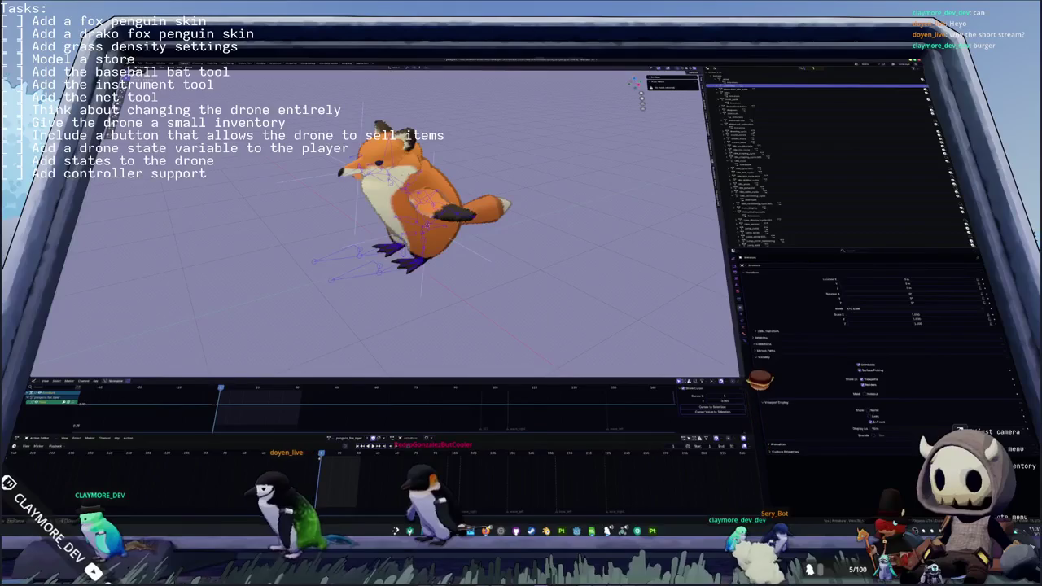
- Select all Outliner items, show the full hierarchy, then deselect the fox armature
{"action": "key", "text": "a"}
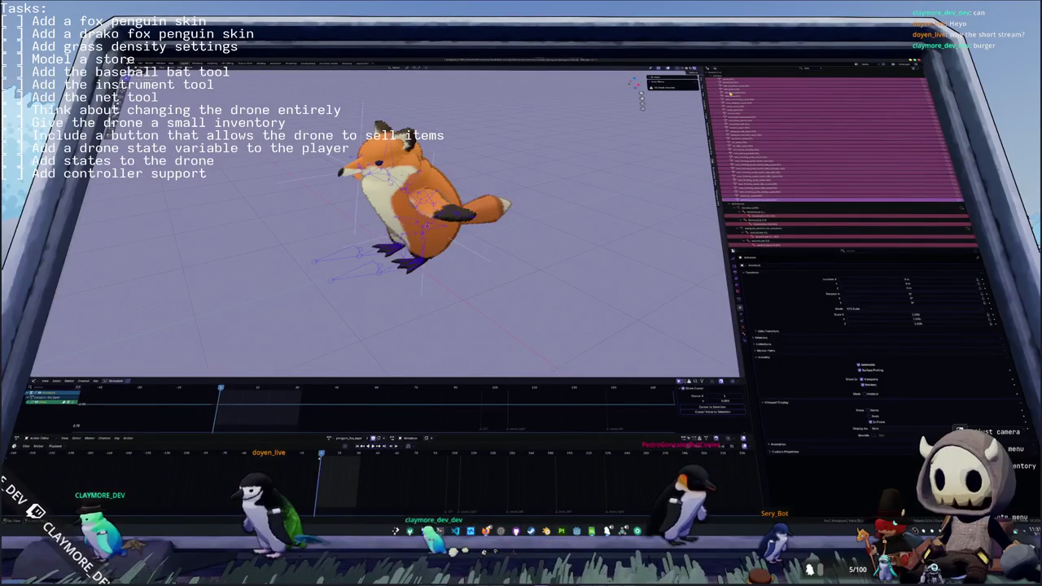
{"action": "right_click", "coordinate": [730, 96]}
{"action": "left_click", "coordinate": [729, 109]}
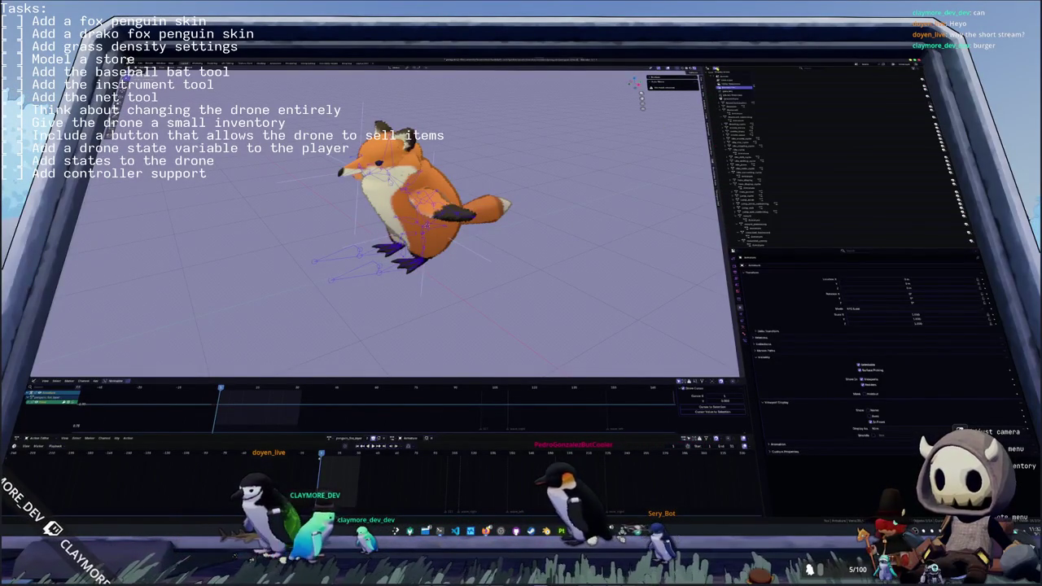
{"action": "left_click", "coordinate": [724, 78]}
- Select the fox armature and choose a new action, briefly filtering the list by 'fish'
{"action": "left_click", "coordinate": [382, 283]}
{"action": "key", "text": "a"}
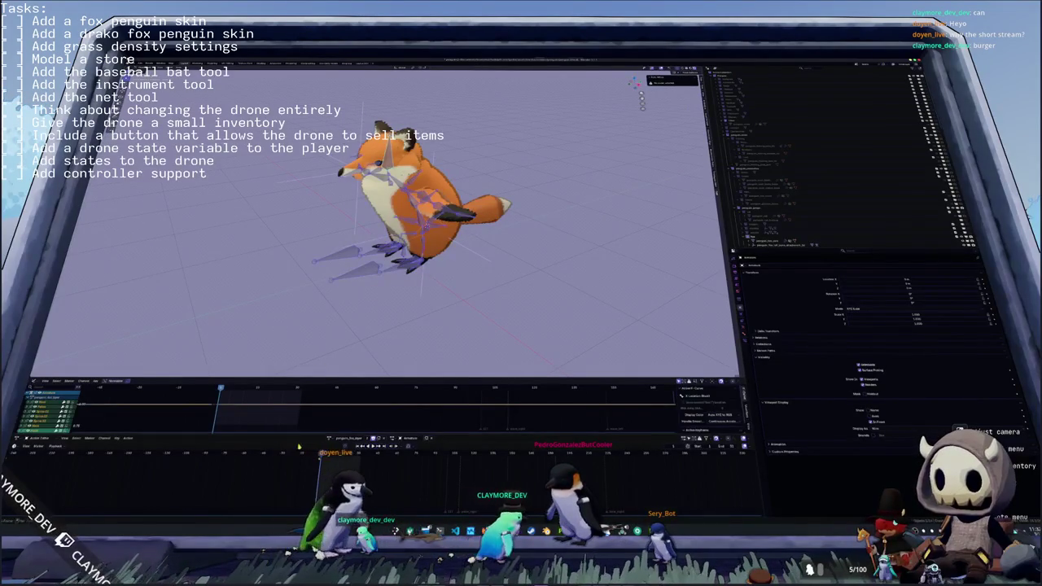
{"action": "left_click", "coordinate": [329, 438]}
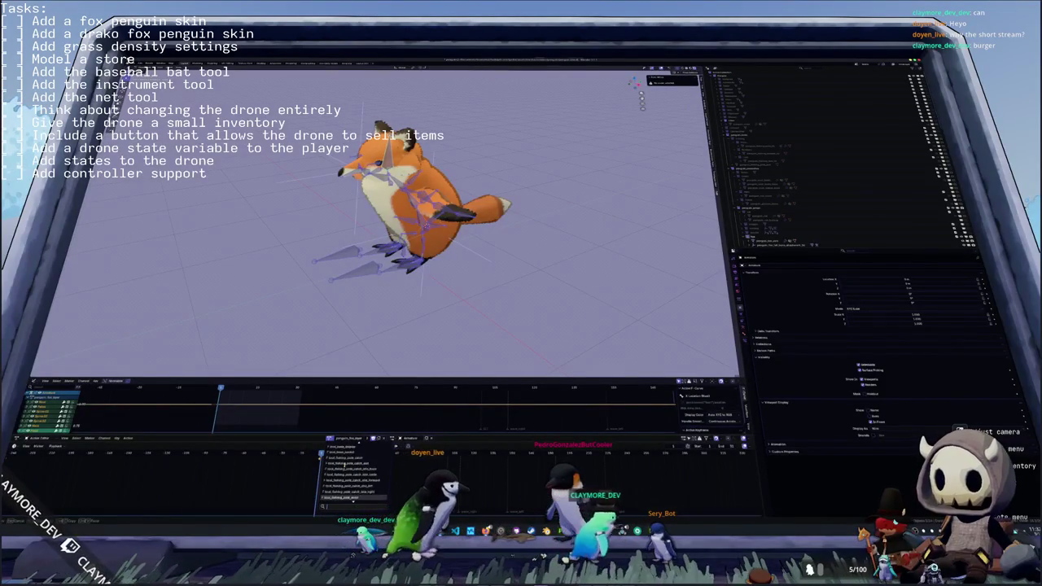
{"action": "type", "text": "fish"}
{"action": "key", "text": "BackSpace"}
{"action": "key", "text": "BackSpace"}
{"action": "key", "text": "BackSpace"}
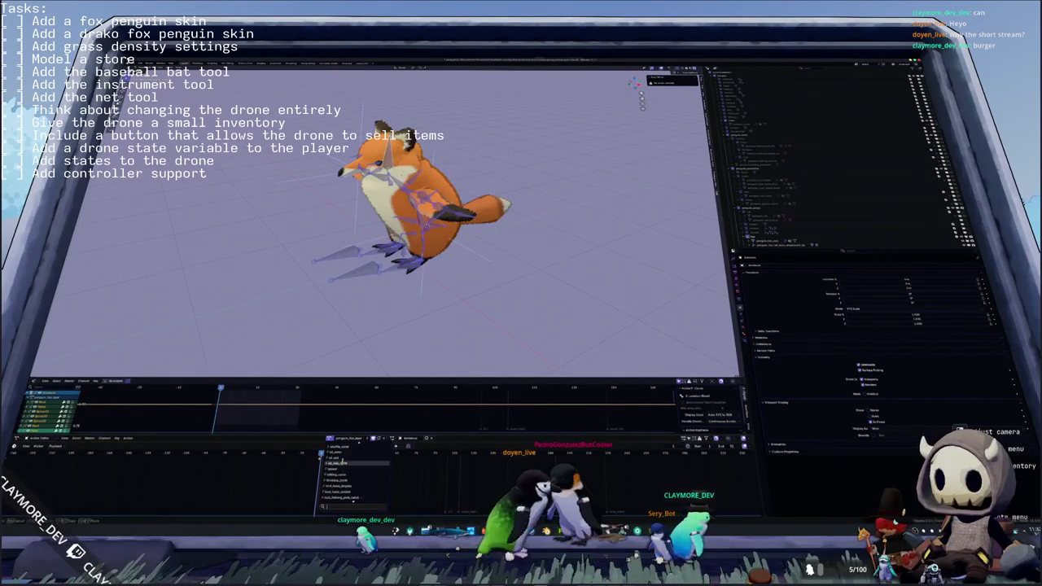
{"action": "scroll", "coordinate": [354, 476], "scroll_direction": "down", "scroll_amount": 3}
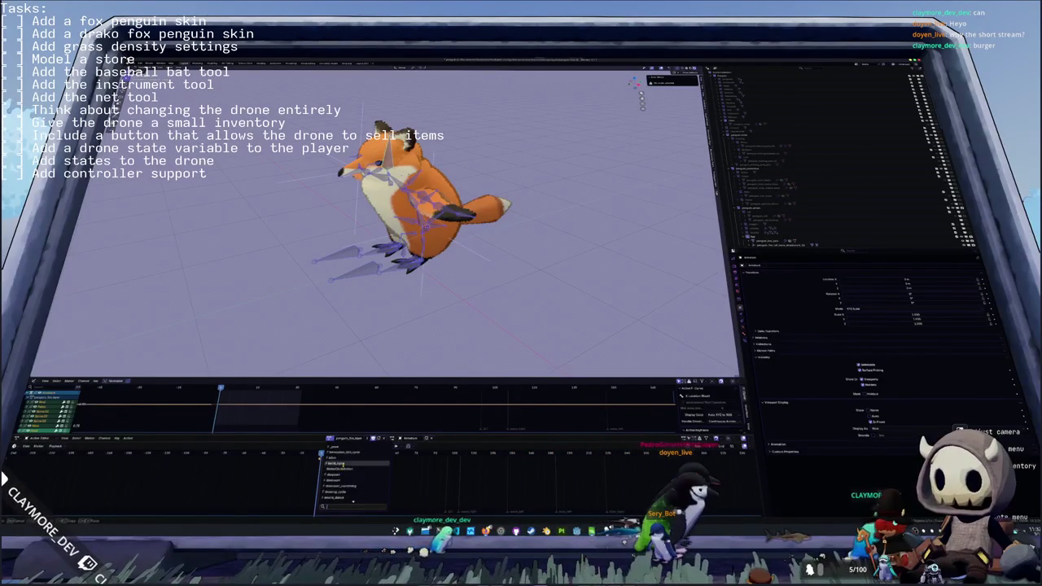
{"action": "left_click", "coordinate": [343, 471]}
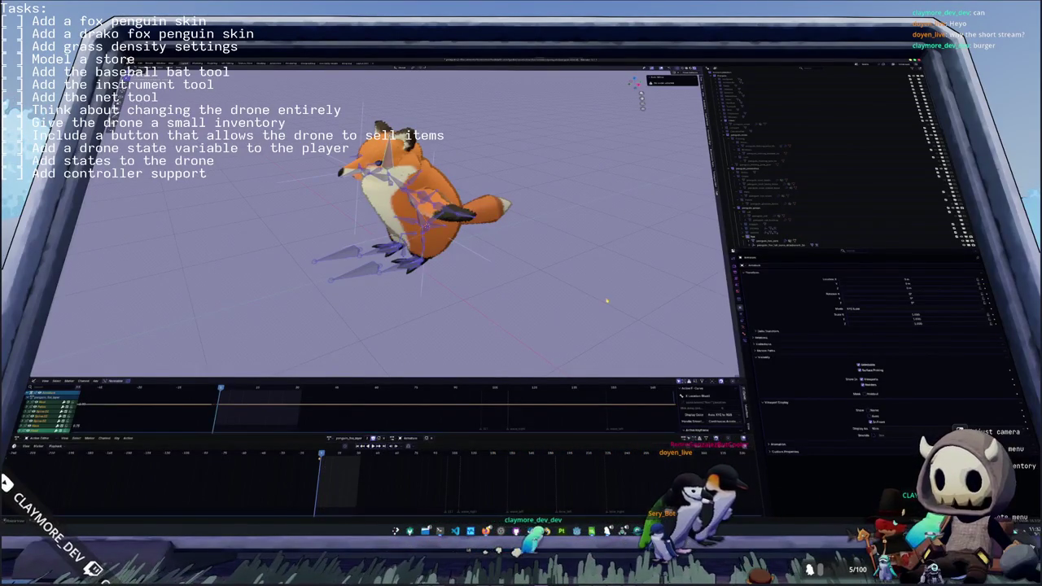
- Deselect the armature and scroll through its bone tree in the Outliner
{"action": "left_click", "coordinate": [768, 189]}
{"action": "scroll", "coordinate": [768, 189], "scroll_direction": "down", "scroll_amount": 3}
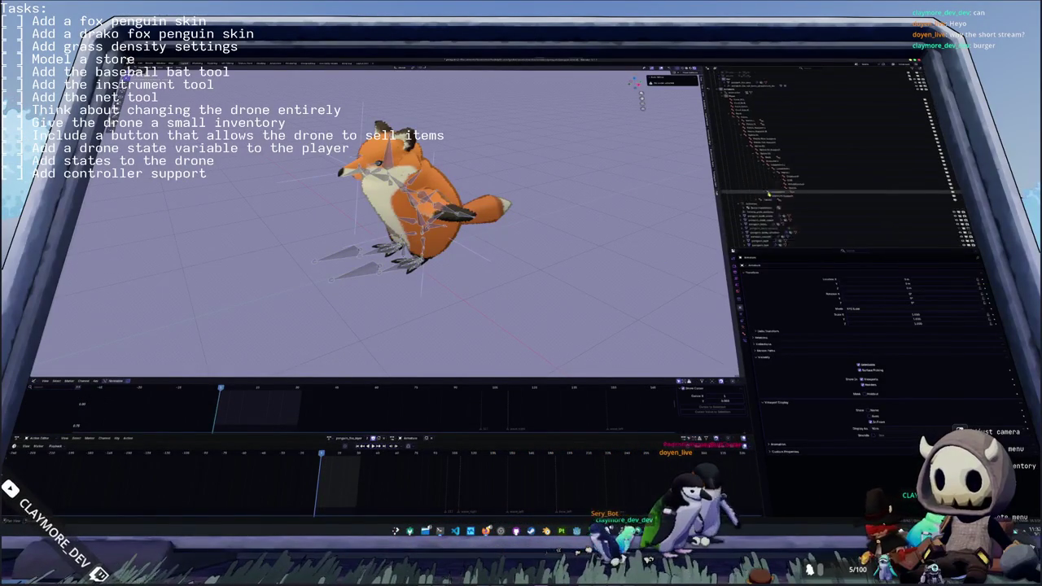
{"action": "scroll", "coordinate": [770, 194], "scroll_direction": "down", "scroll_amount": 3}
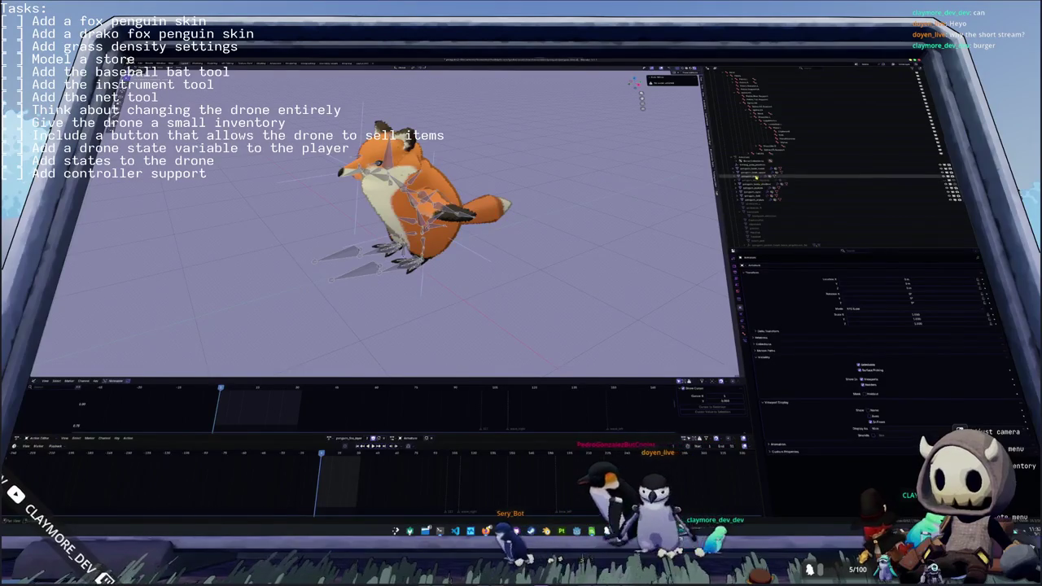
{"action": "scroll", "coordinate": [757, 194], "scroll_direction": "up", "scroll_amount": 5}
- Enlarge and expand the Outliner, then pick another action entry so the fox stands upright
{"action": "left_click_drag", "start_coordinate": [750, 194], "coordinate": [751, 219]}
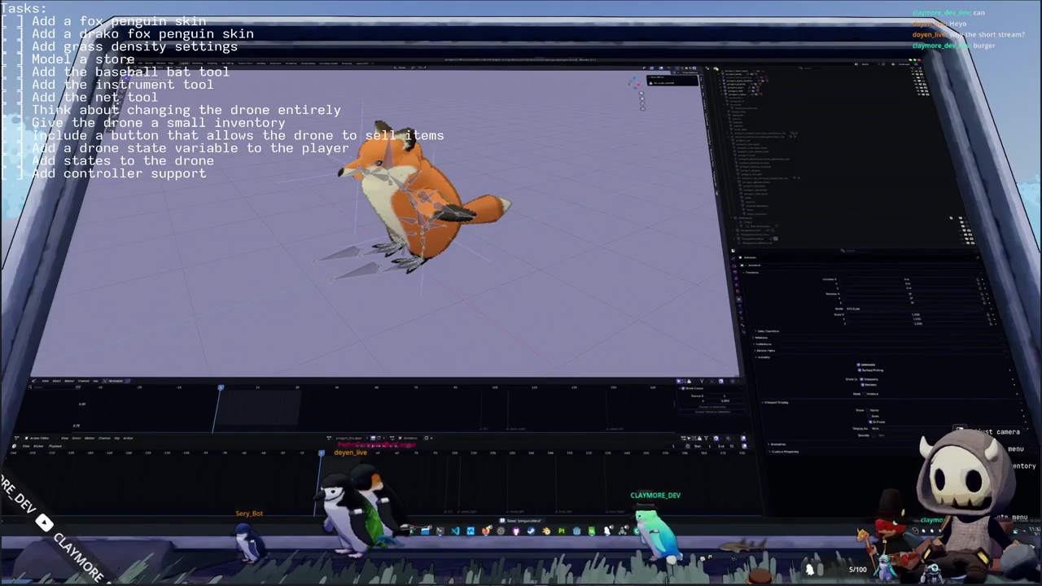
{"action": "left_click", "coordinate": [727, 88], "text": "shift"}
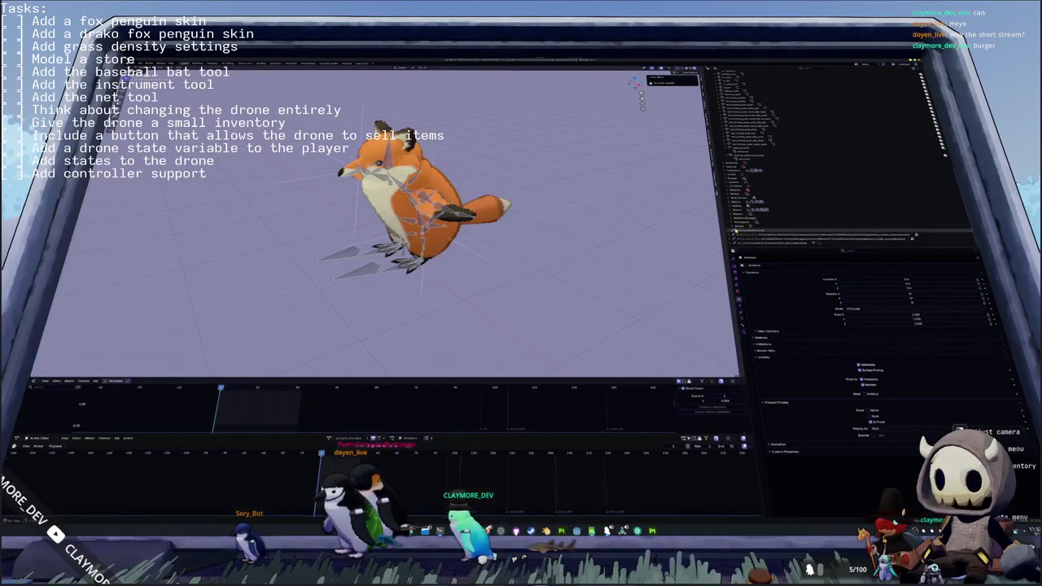
{"action": "scroll", "coordinate": [735, 210], "scroll_direction": "down", "scroll_amount": 3}
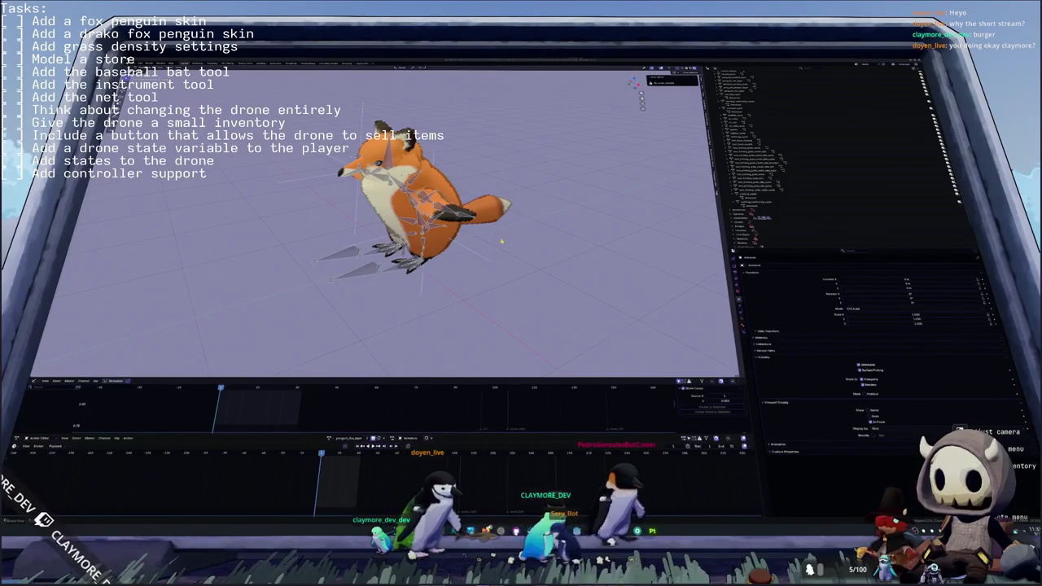
{"action": "scroll", "coordinate": [423, 196], "scroll_direction": "up", "scroll_amount": 3}
{"action": "mouse_move", "coordinate": [423, 195]}
{"action": "middle_mouse_down"}
{"action": "mouse_move", "coordinate": [456, 163]}
{"action": "mouse_move", "coordinate": [488, 154]}
{"action": "mouse_move", "coordinate": [432, 173]}
{"action": "middle_mouse_up"}
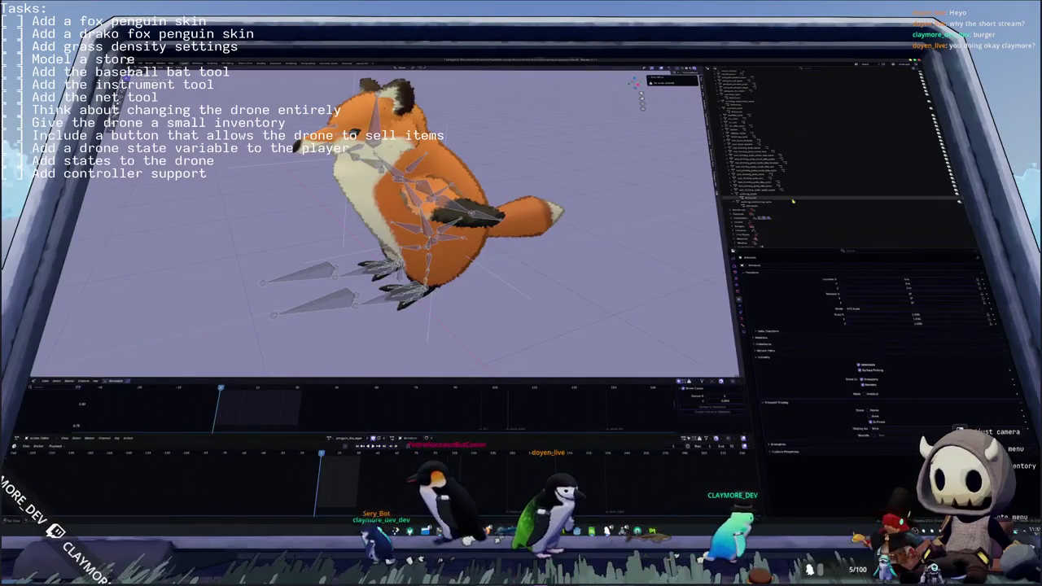
{"action": "left_click_drag", "start_coordinate": [792, 197], "coordinate": [774, 211]}
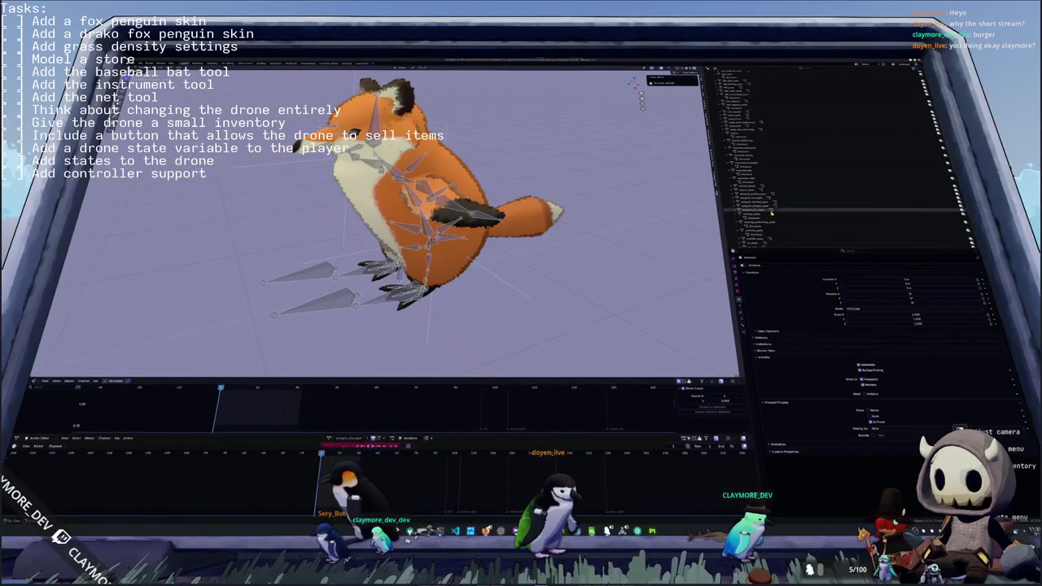
{"action": "scroll", "coordinate": [759, 210], "scroll_direction": "down", "scroll_amount": 2}
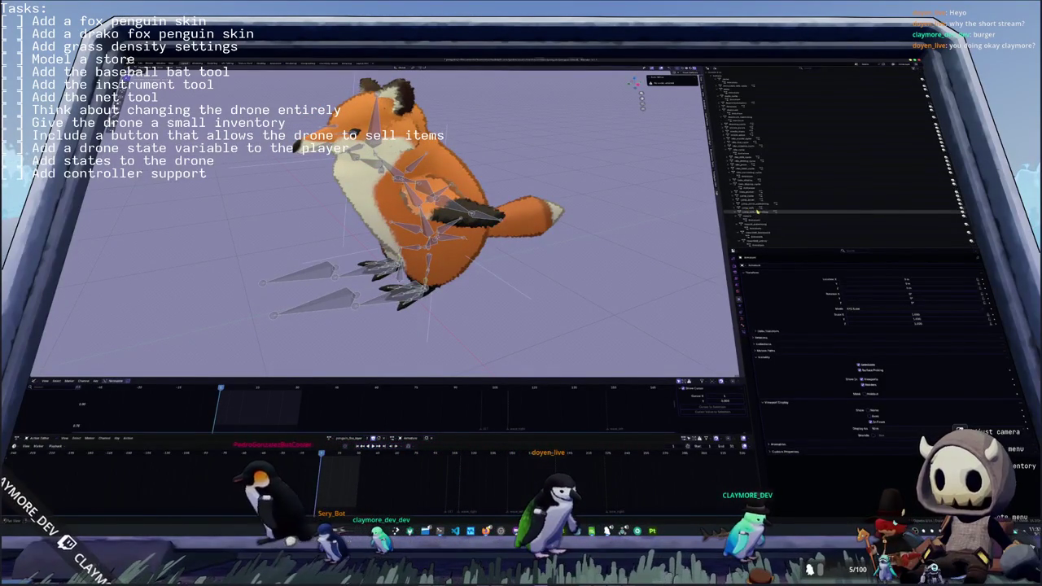
{"action": "left_click", "coordinate": [759, 210]}
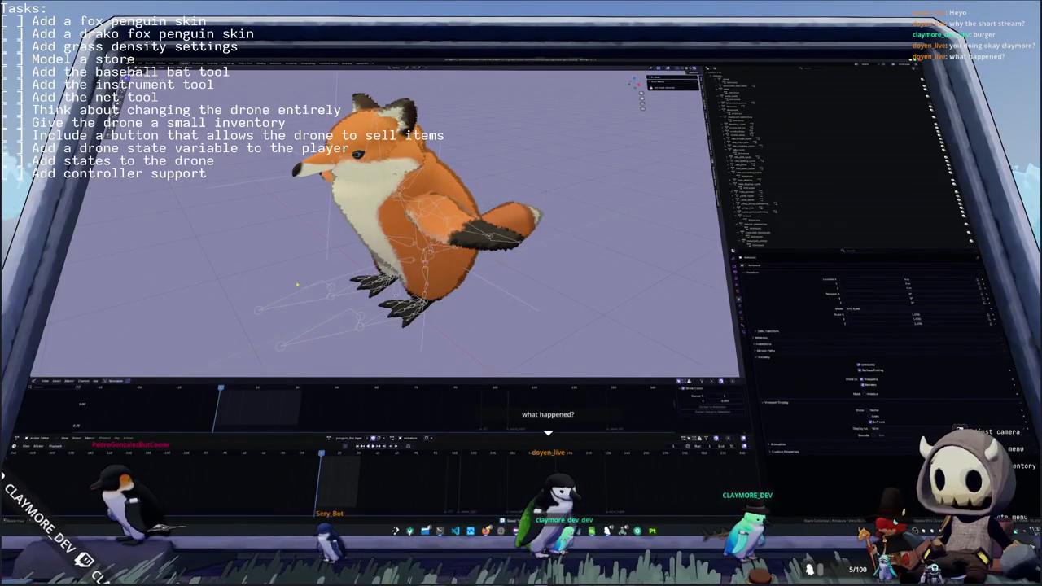
- Select all fox bones, return to Object Mode, zoom out and open the FBX export browser
{"action": "key", "text": "a"}
{"action": "key", "text": "Tab"}
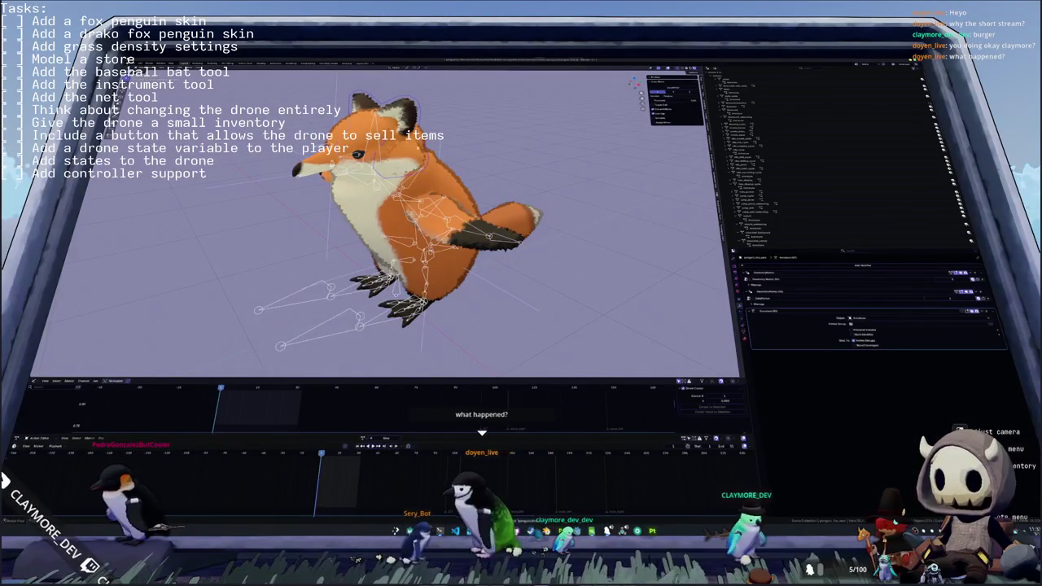
{"action": "scroll", "coordinate": [383, 220], "scroll_direction": "down", "scroll_amount": 3}
{"action": "scroll", "coordinate": [383, 220], "scroll_direction": "down", "scroll_amount": 3}
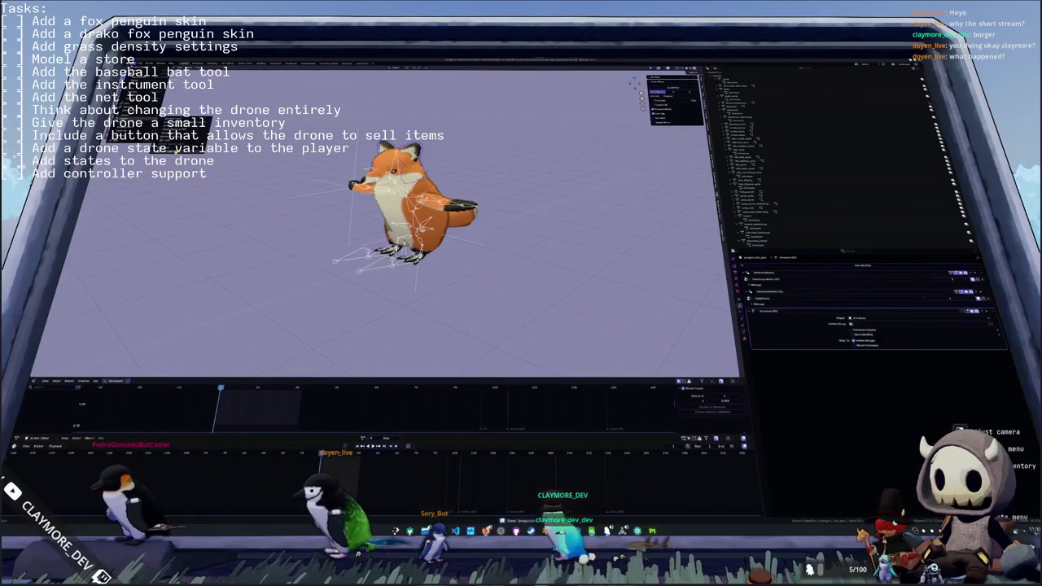
{"action": "key", "text": "ctrl+shift+e"}
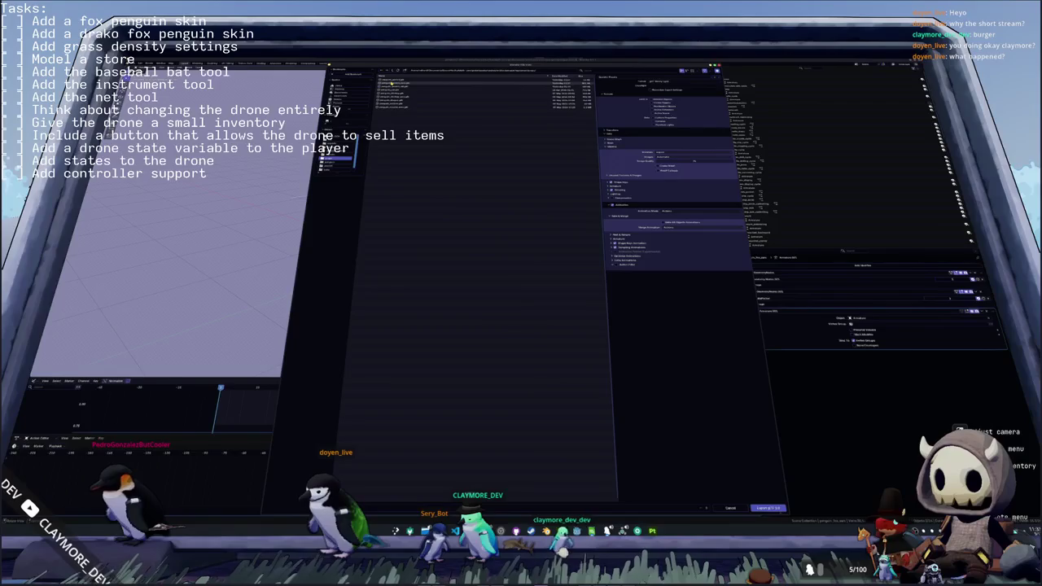
- Replace the file name, change a setting, enlarge the animation list, and confirm the glTF dialog
{"action": "left_click", "coordinate": [344, 508]}
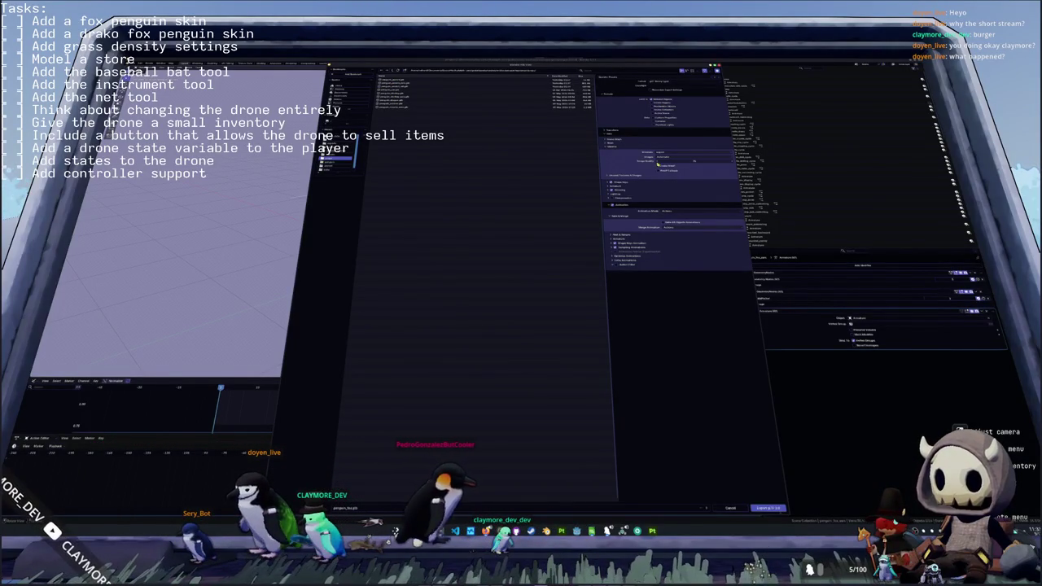
{"action": "left_click", "coordinate": [660, 174]}
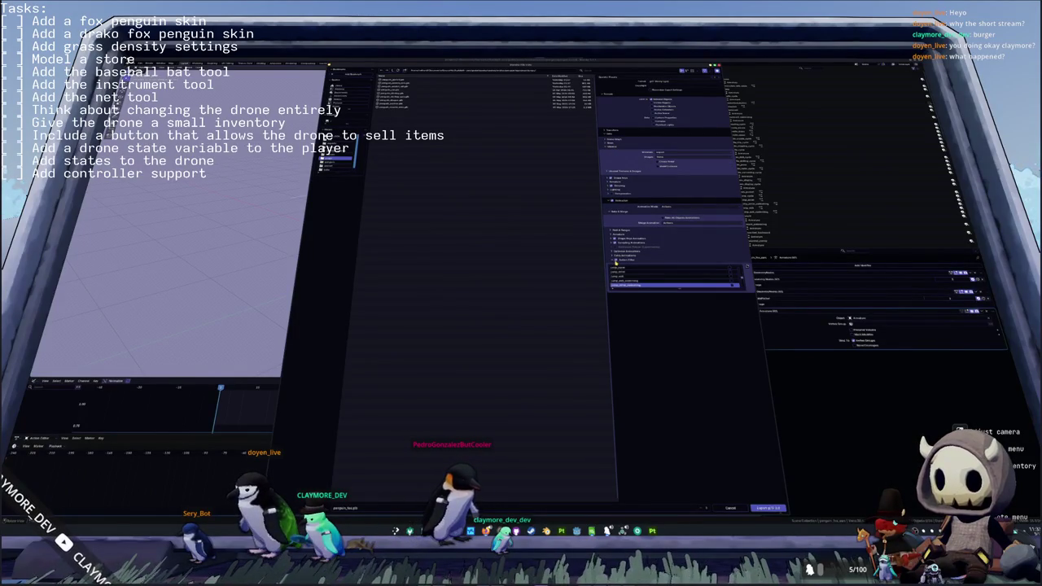
{"action": "left_click_drag", "start_coordinate": [678, 289], "coordinate": [682, 409]}
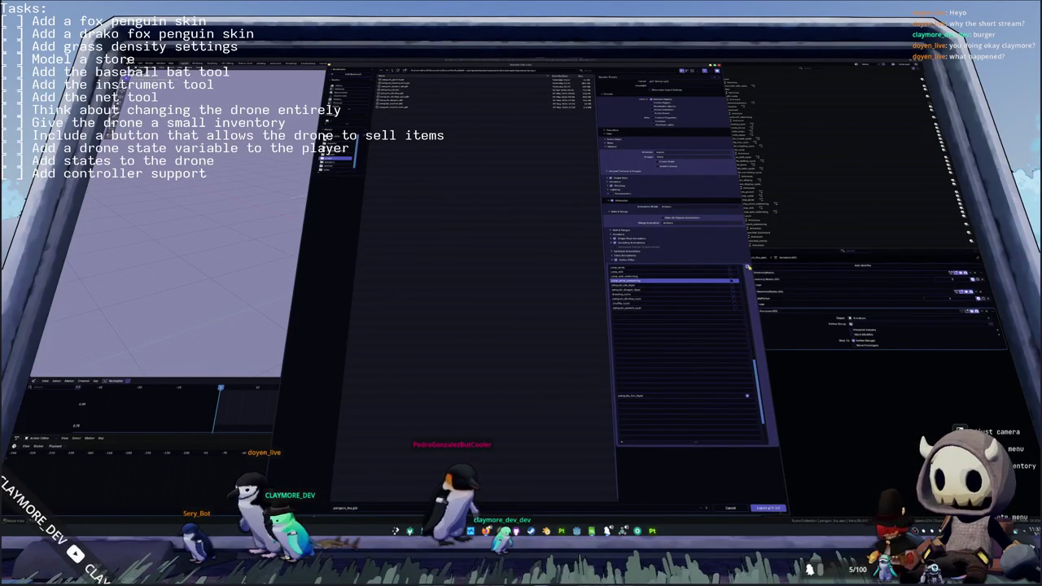
{"action": "left_click_drag", "start_coordinate": [684, 400], "coordinate": [684, 426]}
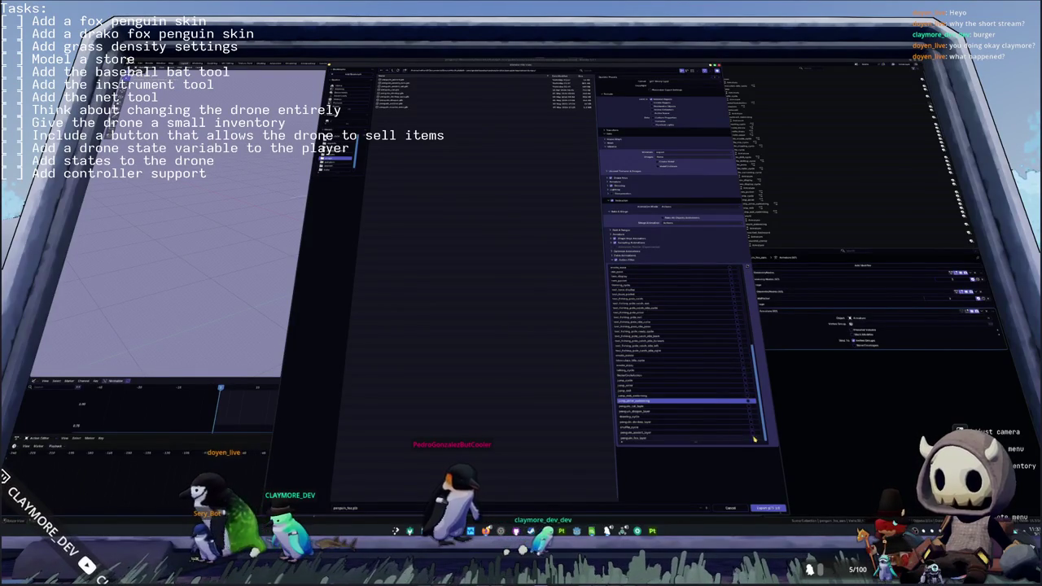
{"action": "left_click_drag", "start_coordinate": [765, 431], "coordinate": [753, 306]}
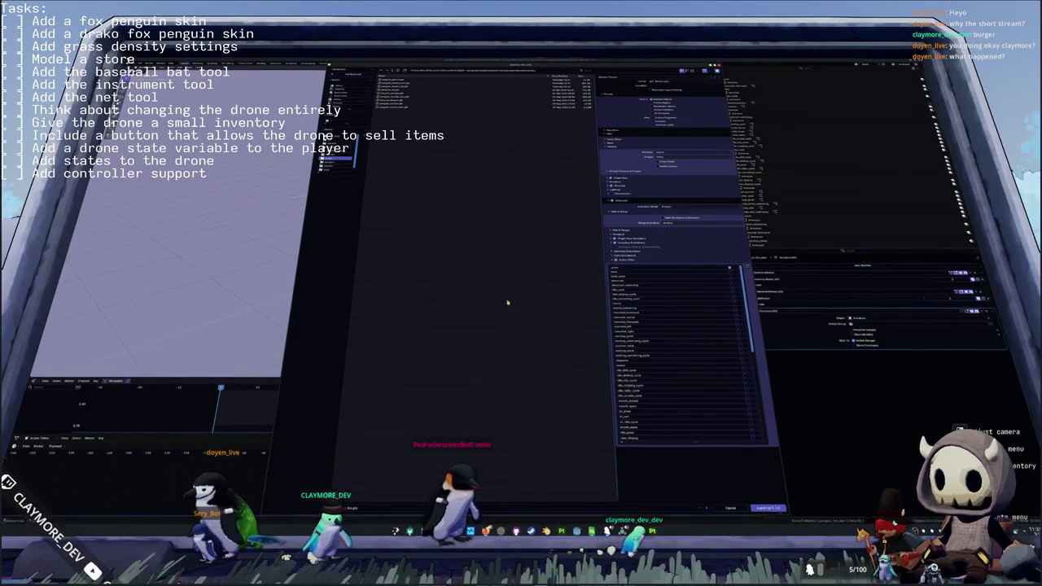
{"action": "left_click", "coordinate": [767, 508]}
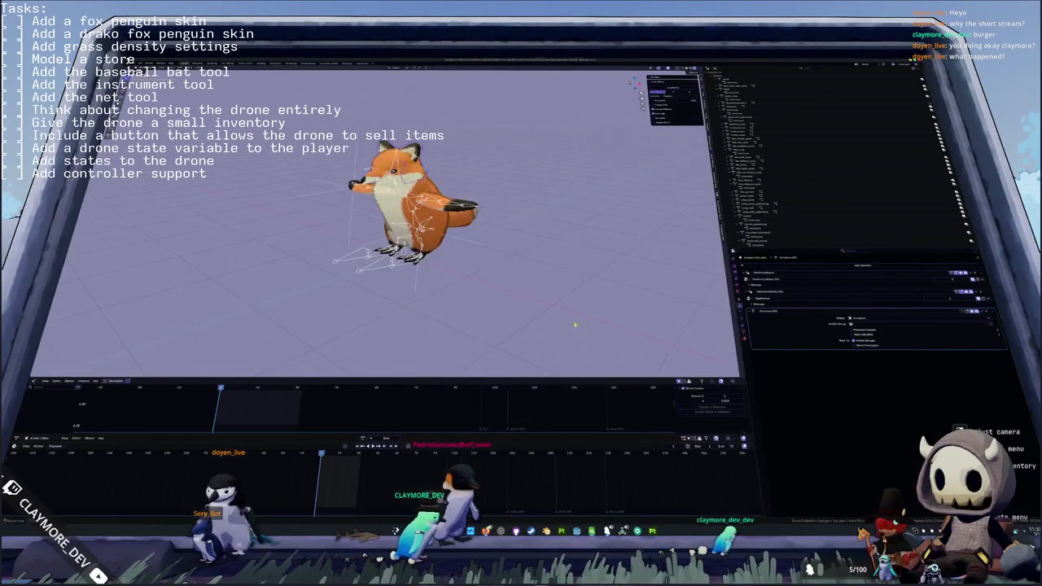
- Orbit to the fox's front and select its armature and bone deformation object
{"action": "scroll", "coordinate": [514, 271], "scroll_direction": "up", "scroll_amount": 1}
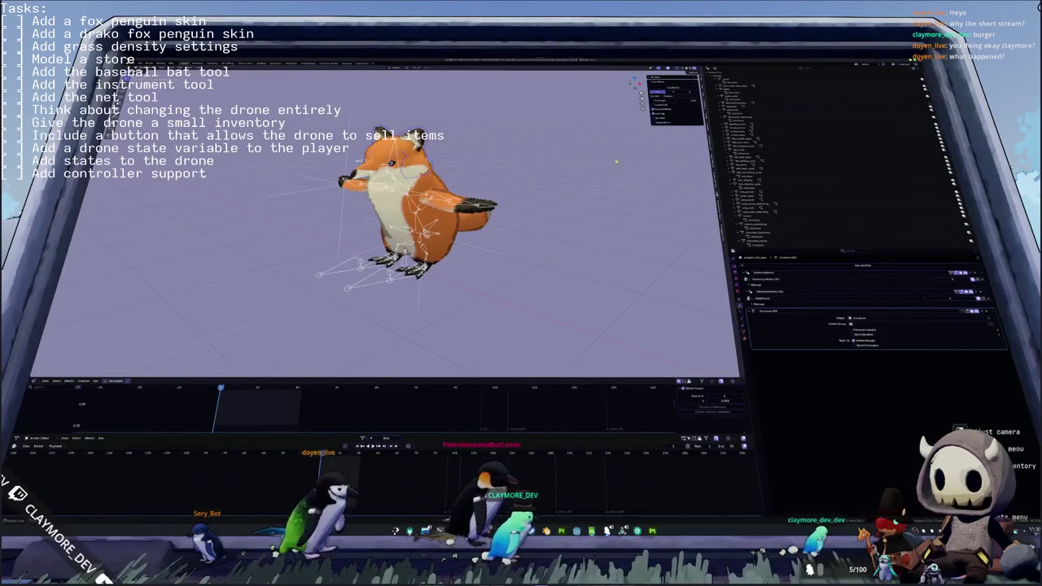
{"action": "scroll", "coordinate": [830, 179], "scroll_direction": "down", "scroll_amount": 3}
{"action": "middle_click_drag", "start_coordinate": [423, 244], "coordinate": [366, 228]}
{"action": "mouse_move", "coordinate": [460, 199]}
{"action": "middle_mouse_down"}
{"action": "mouse_move", "coordinate": [527, 225]}
{"action": "mouse_move", "coordinate": [525, 234]}
{"action": "mouse_move", "coordinate": [485, 231]}
{"action": "middle_mouse_up"}
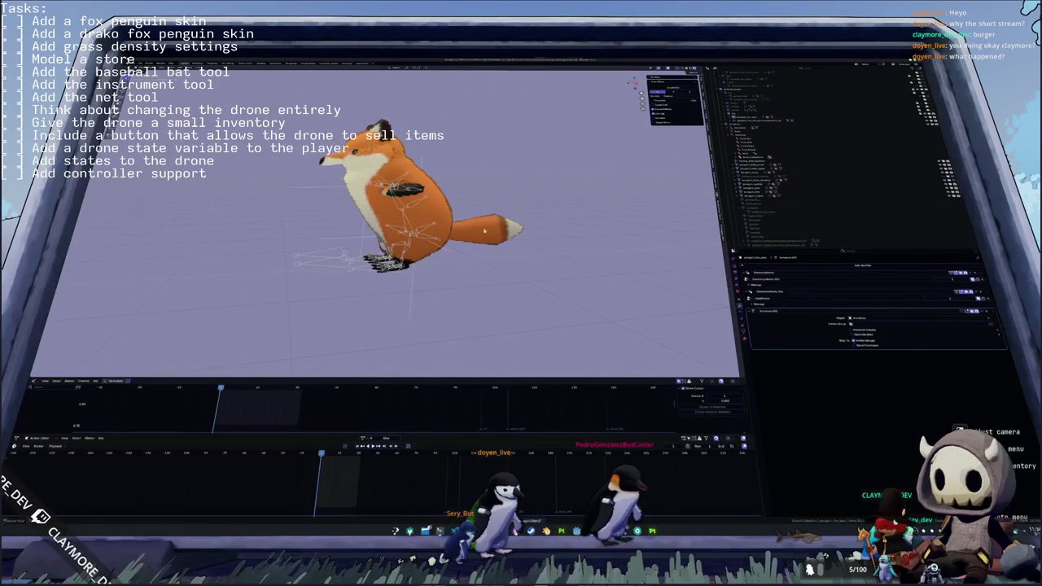
{"action": "left_click", "coordinate": [485, 232]}
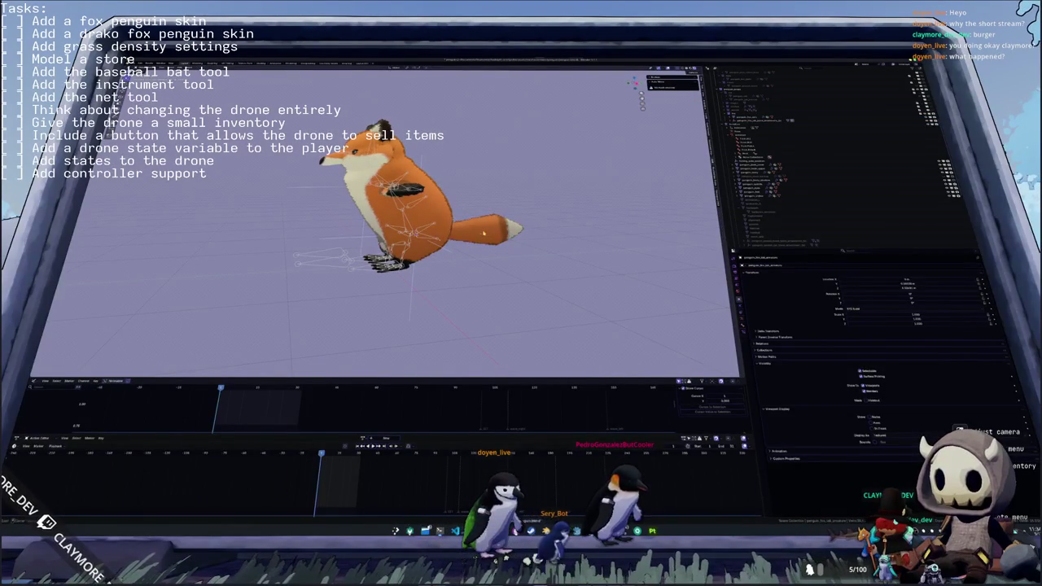
{"action": "left_click", "coordinate": [781, 120]}
- Reset the tail's rotation, rotate the pose, and show the fox mesh in Solid shading
{"action": "left_click", "coordinate": [473, 234]}
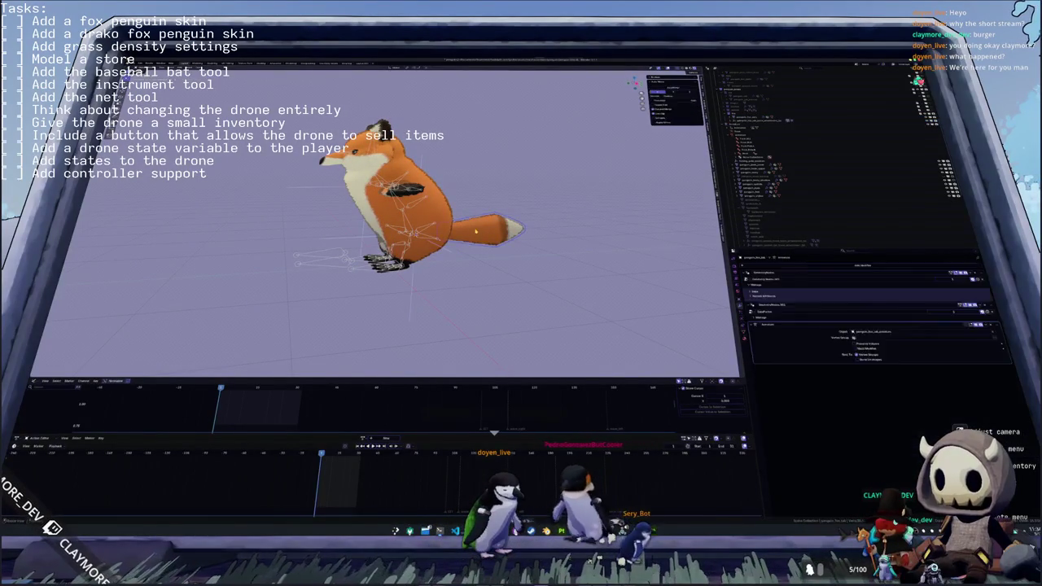
{"action": "key", "text": "alt+r"}
{"action": "key", "text": "r"}
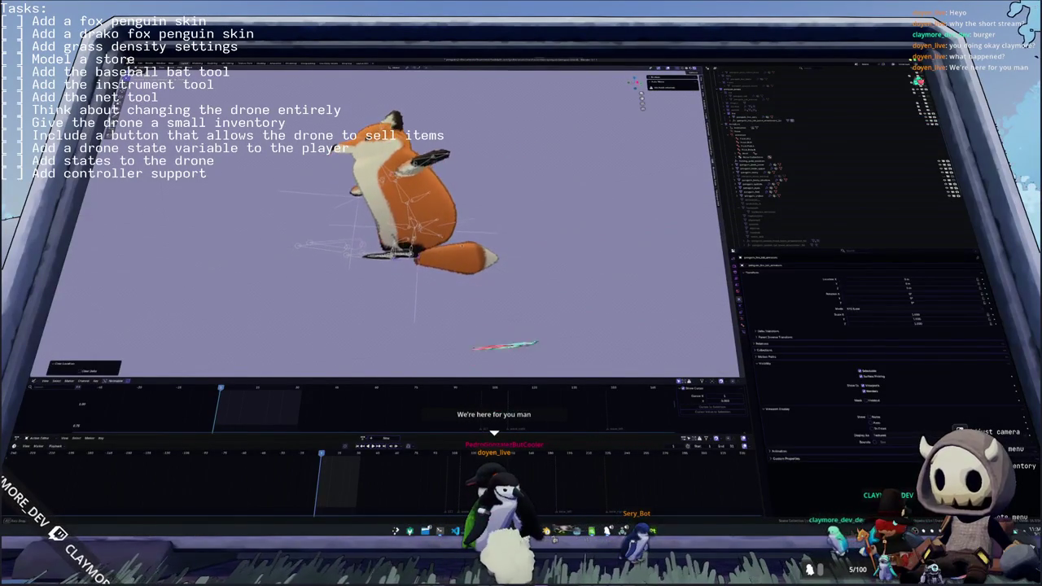
{"action": "left_click", "coordinate": [461, 264]}
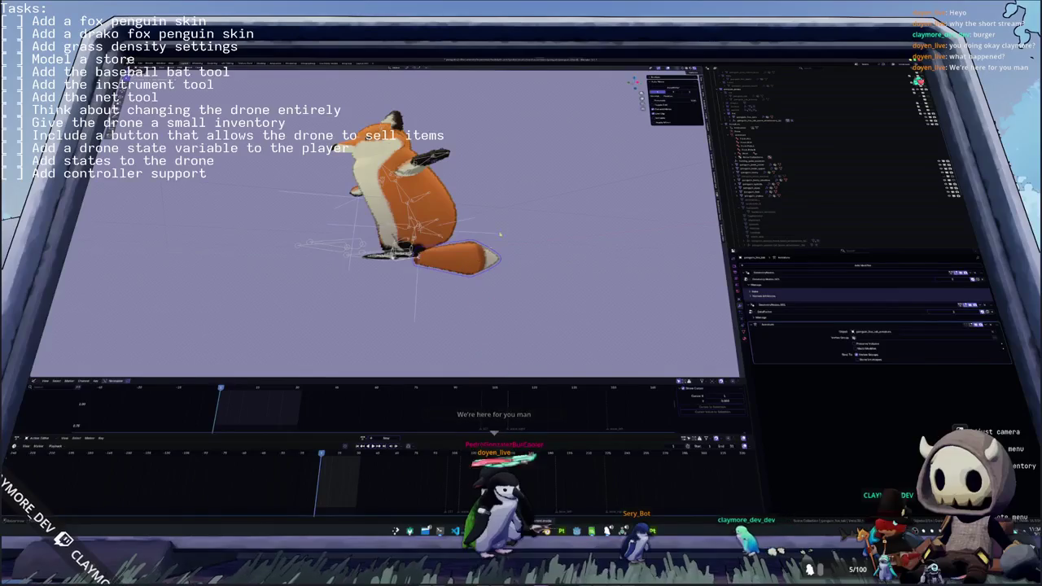
{"action": "key", "text": "z"}
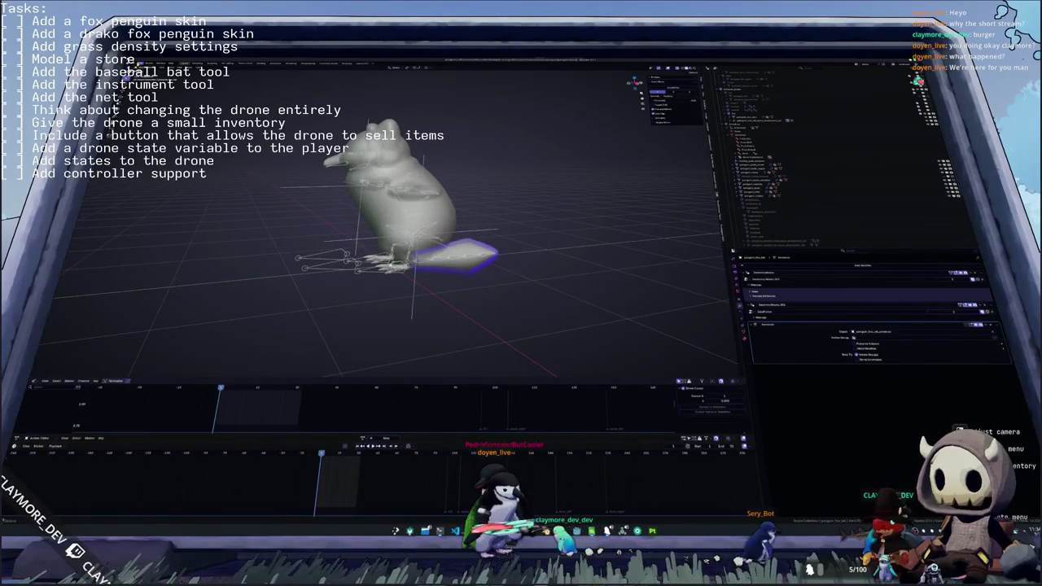
- Reset the fox's tail rotation, select the tail bone in the outliner, and start glTF export
{"action": "left_click", "coordinate": [416, 237]}
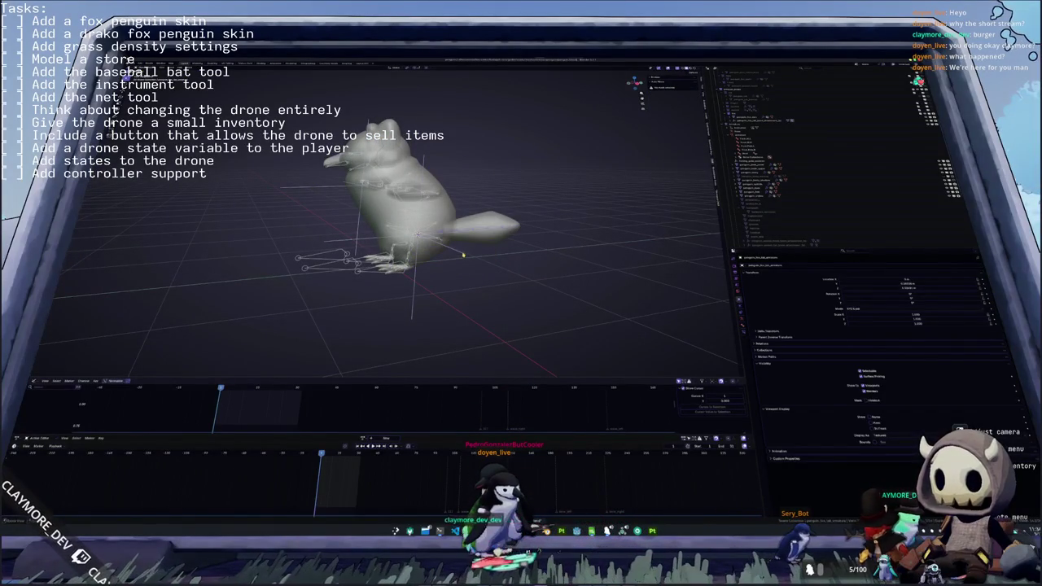
{"action": "key", "text": "alt+r"}
{"action": "left_click", "coordinate": [732, 120]}
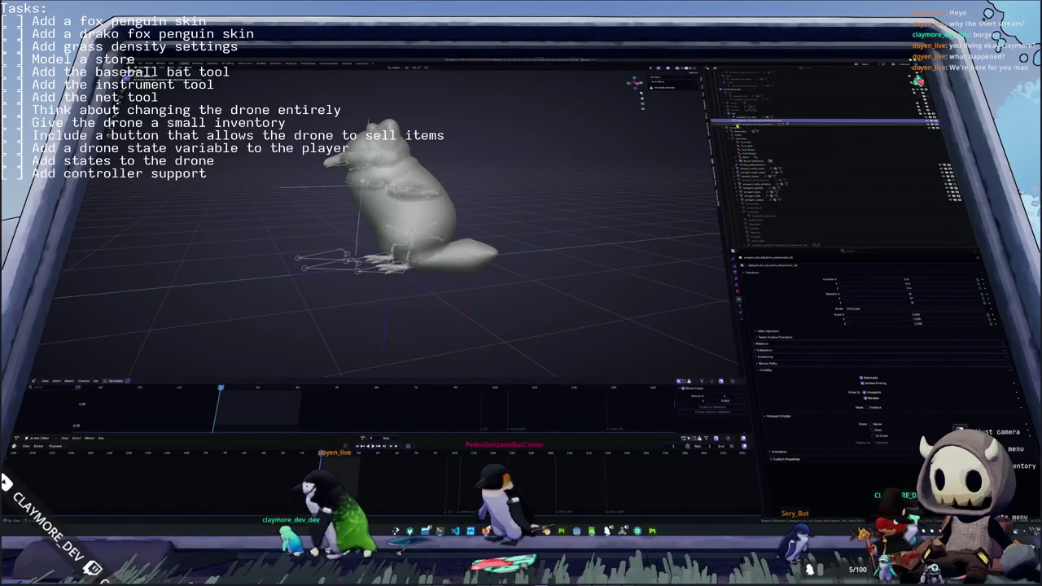
{"action": "left_click", "coordinate": [756, 140]}
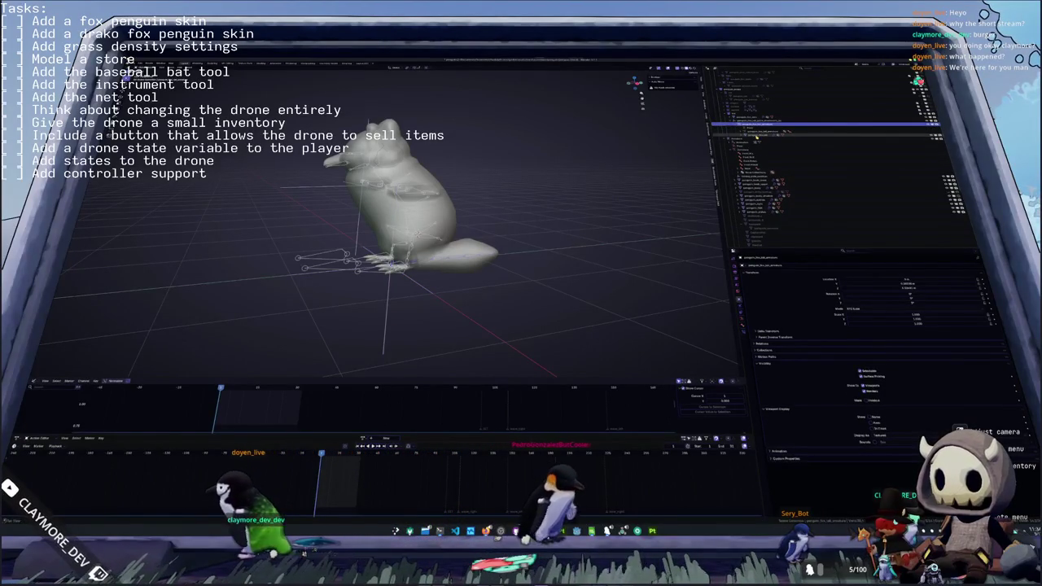
{"action": "left_click", "coordinate": [757, 130]}
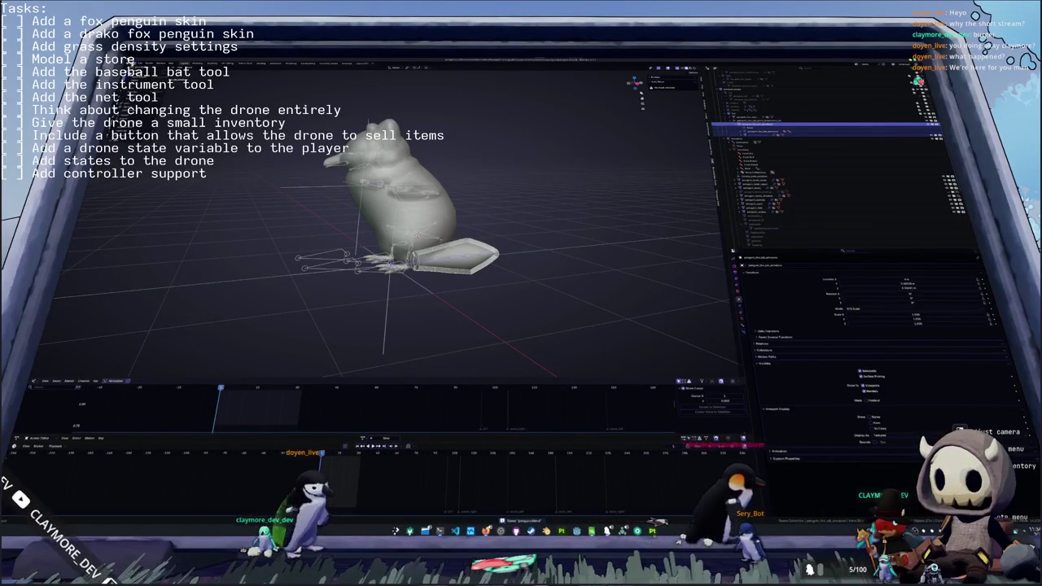
{"action": "key", "text": "shift+r"}
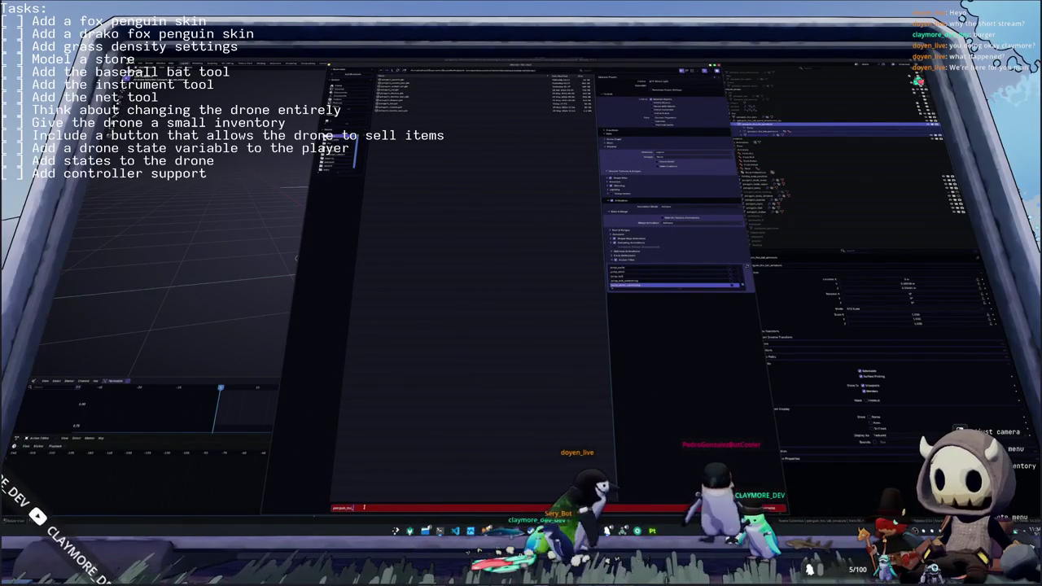
- Export the tail as penguin_tux_tail.glb
{"action": "type", "text": "tail"}
{"action": "key", "text": "Return"}
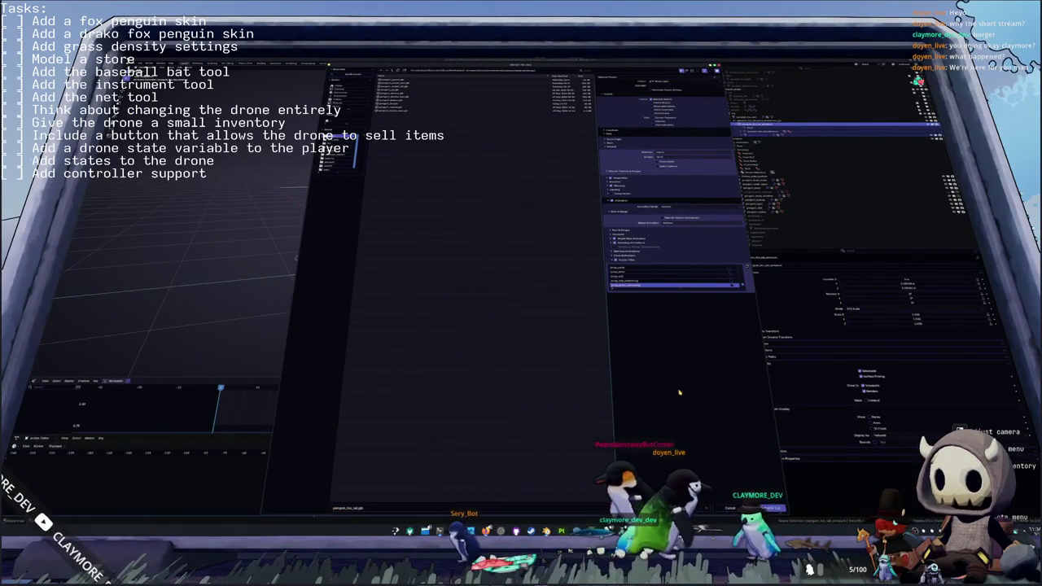
{"action": "left_click_drag", "start_coordinate": [739, 288], "coordinate": [754, 430]}
{"action": "left_click_drag", "start_coordinate": [756, 394], "coordinate": [755, 284]}
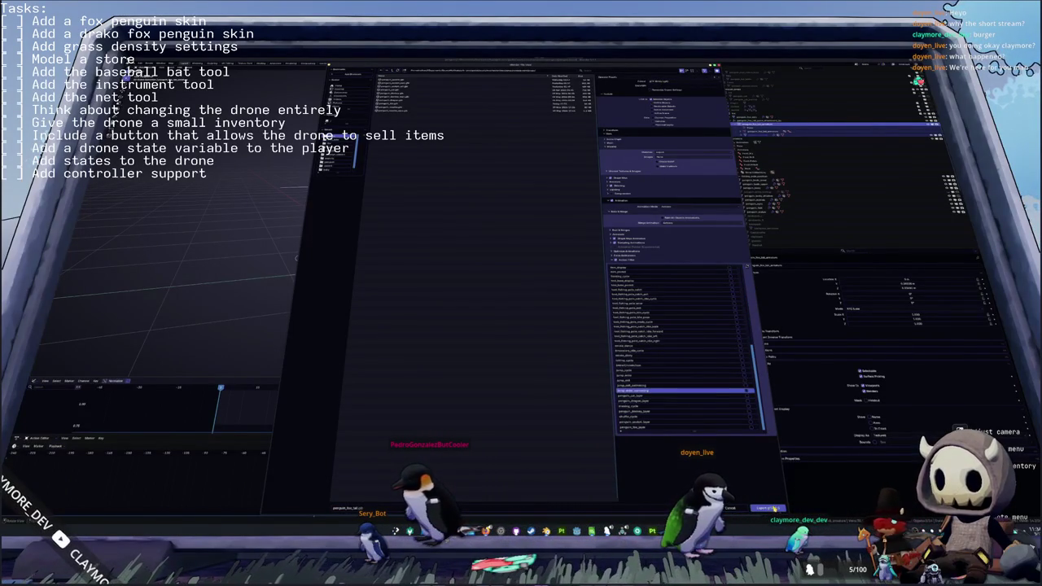
{"action": "left_click", "coordinate": [769, 509]}
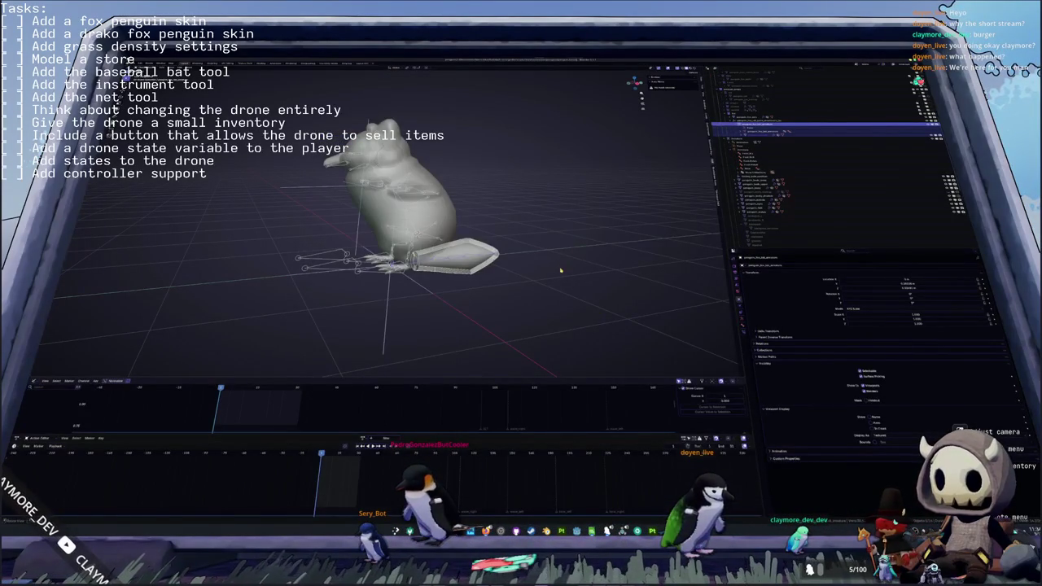
- Select the neighbouring object, unhide the penguin's wing, and select the armature
{"action": "left_click", "coordinate": [823, 120]}
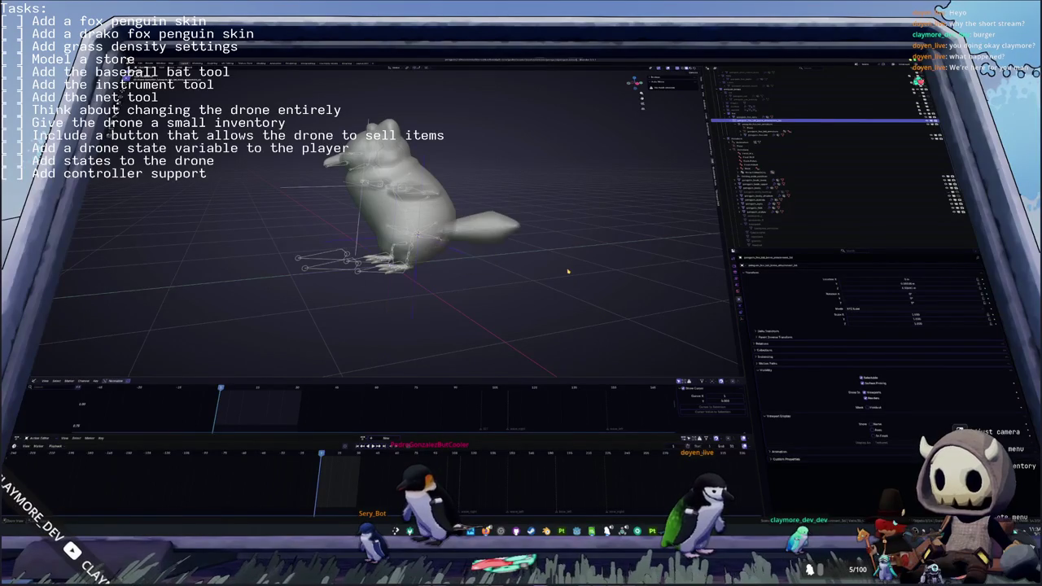
{"action": "key", "text": "alt+h"}
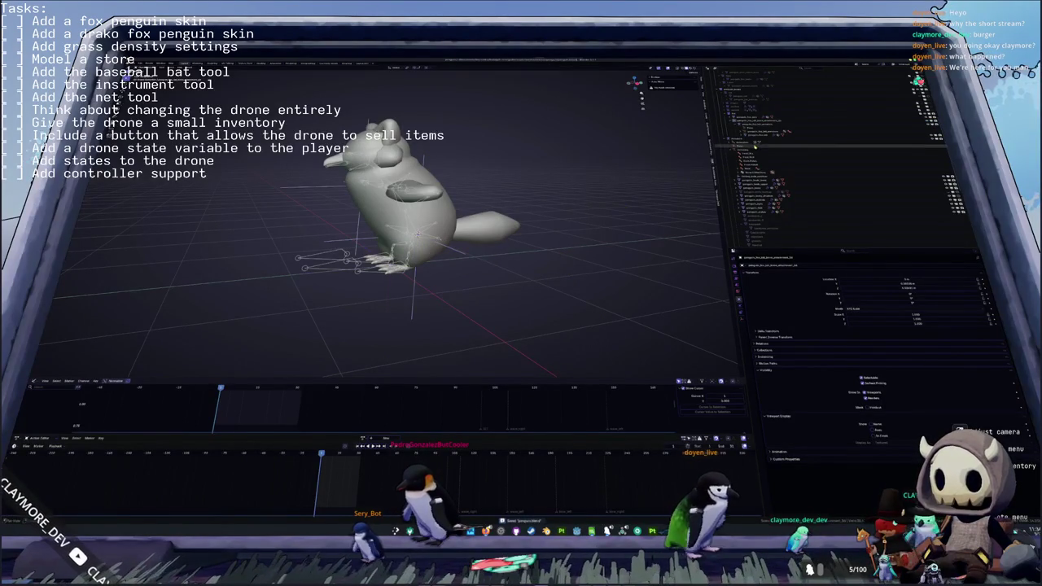
{"action": "left_click", "coordinate": [745, 140]}
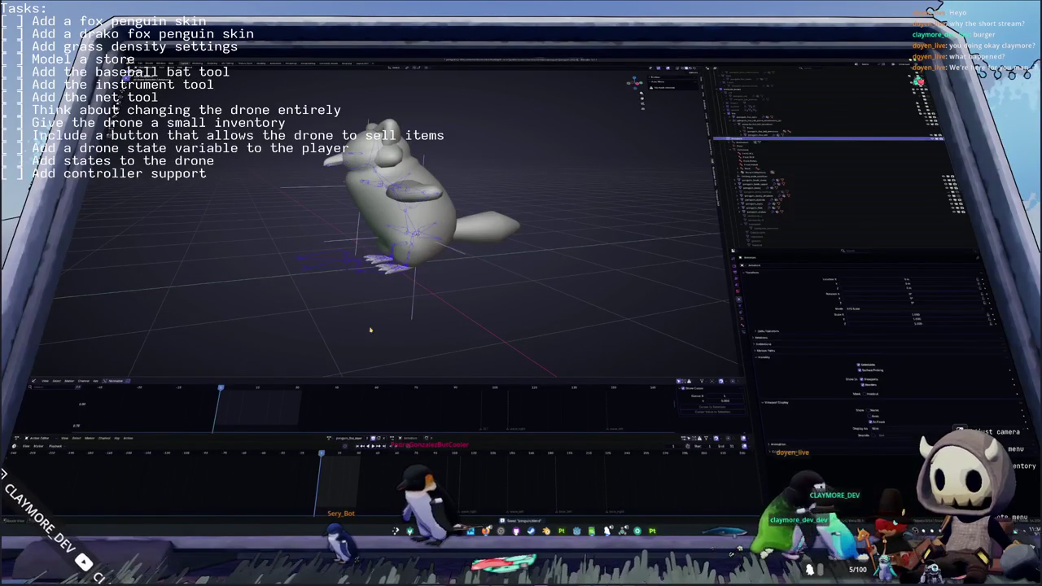
- Assign a different action to the armature, hide the fox tail, and switch to Material Preview
{"action": "left_click", "coordinate": [330, 438]}
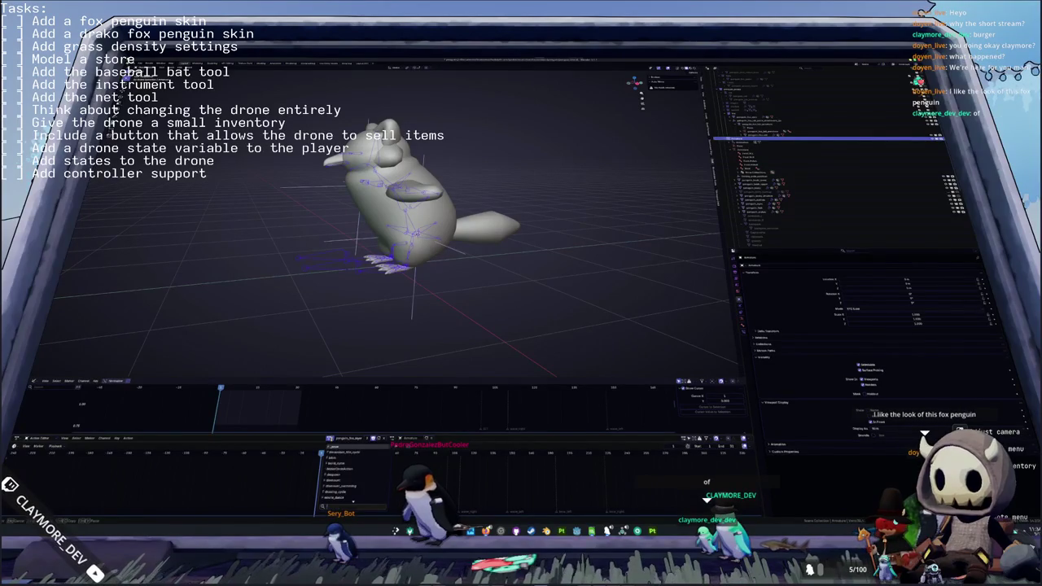
{"action": "left_click", "coordinate": [342, 453]}
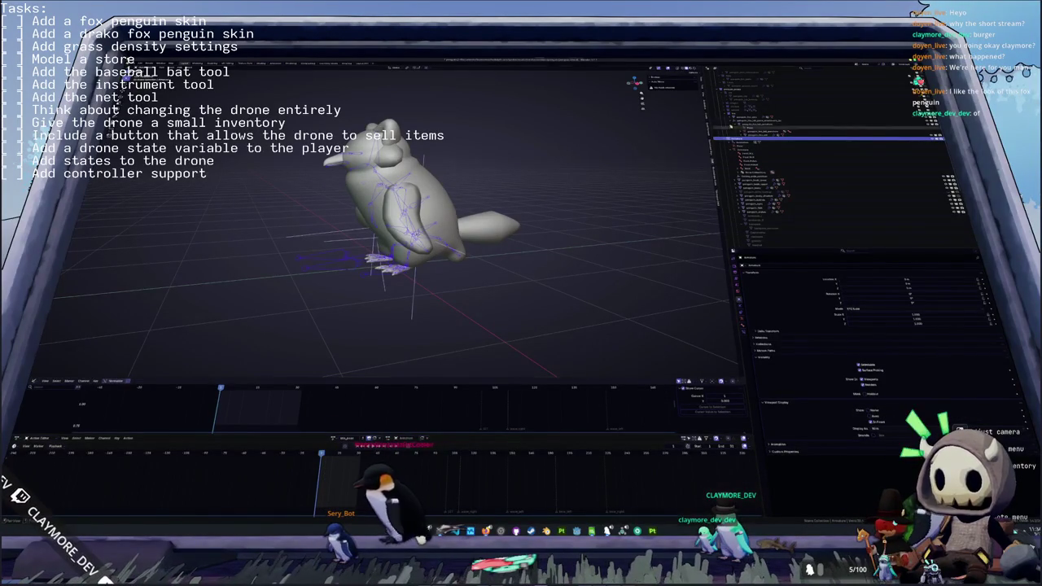
{"action": "left_click", "coordinate": [757, 114]}
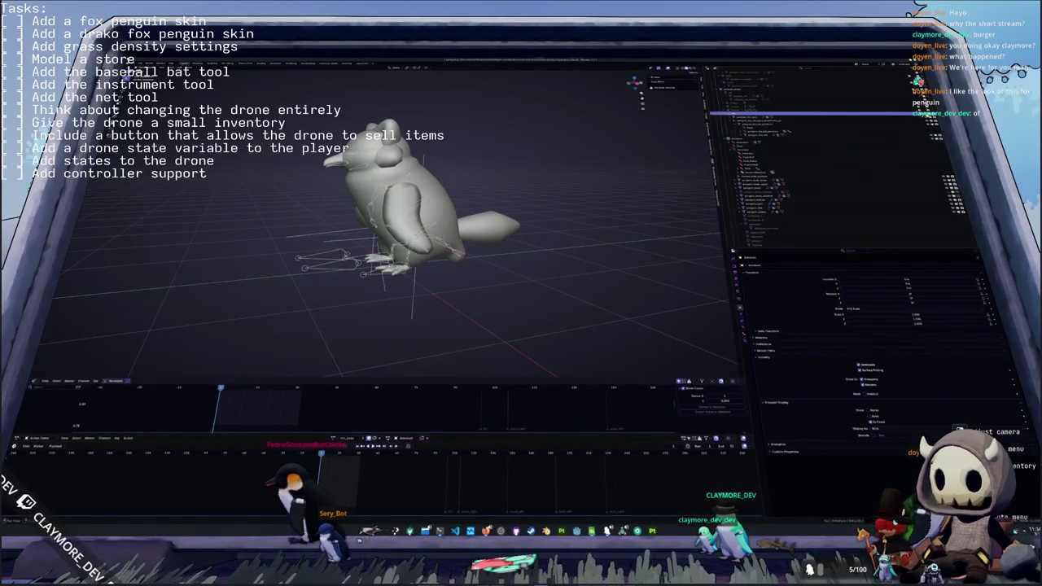
{"action": "key", "text": "h"}
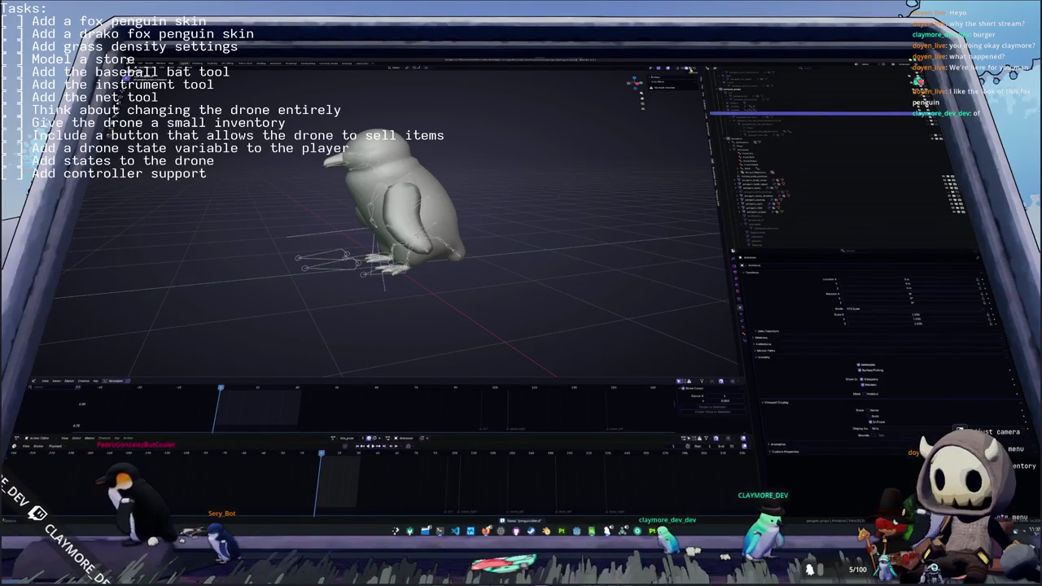
{"action": "left_click", "coordinate": [690, 69]}
{"action": "scroll", "coordinate": [817, 157], "scroll_direction": "up", "scroll_amount": 5}
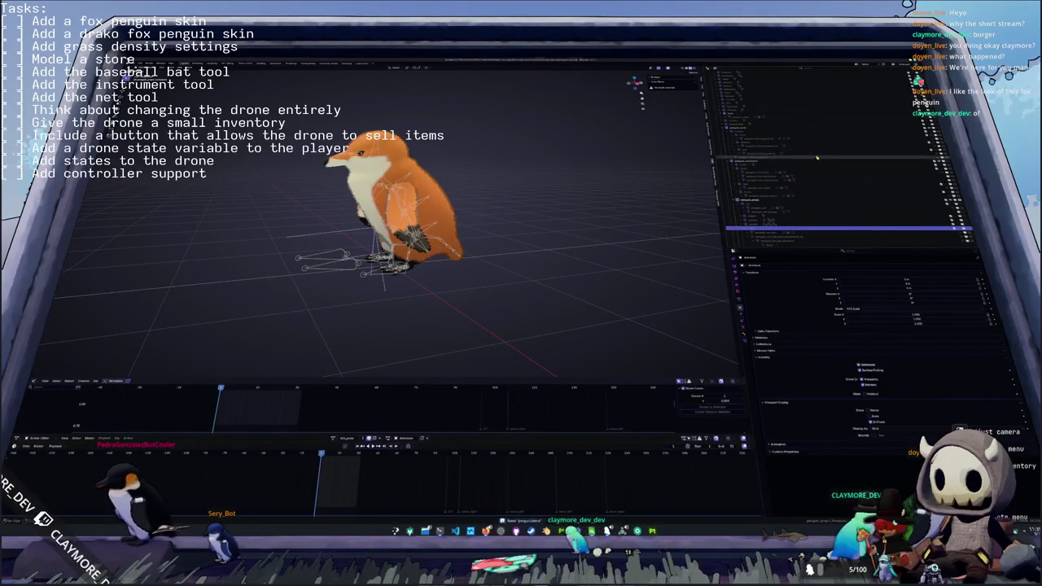
{"action": "left_click", "coordinate": [895, 116]}
{"action": "scroll", "coordinate": [843, 174], "scroll_direction": "up", "scroll_amount": 3}
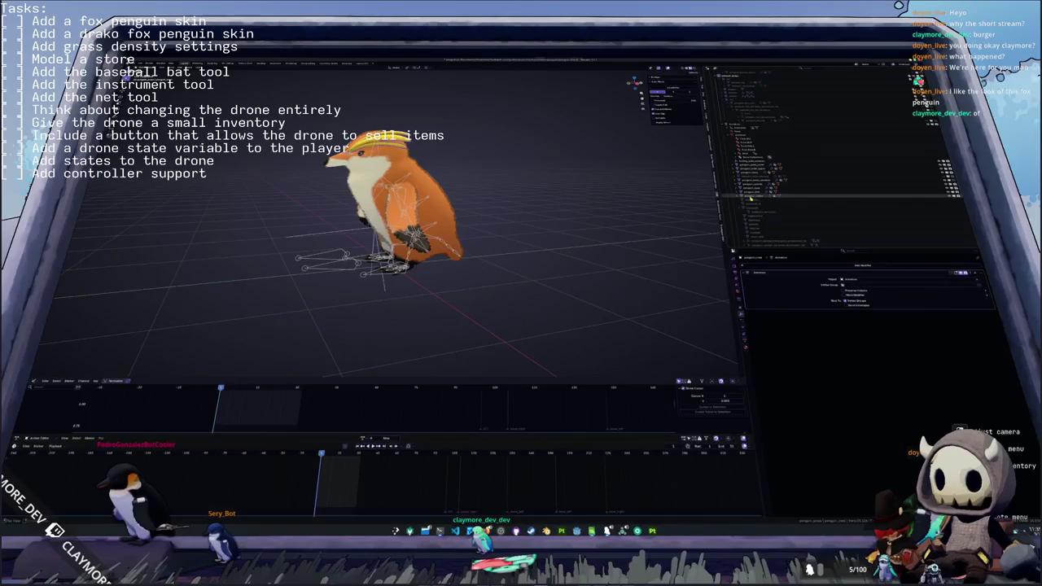
{"action": "middle_click_drag", "start_coordinate": [557, 219], "coordinate": [488, 228]}
{"action": "scroll", "coordinate": [489, 245], "scroll_direction": "down", "scroll_amount": 3}
{"action": "left_click_drag", "start_coordinate": [519, 286], "coordinate": [285, 121]}
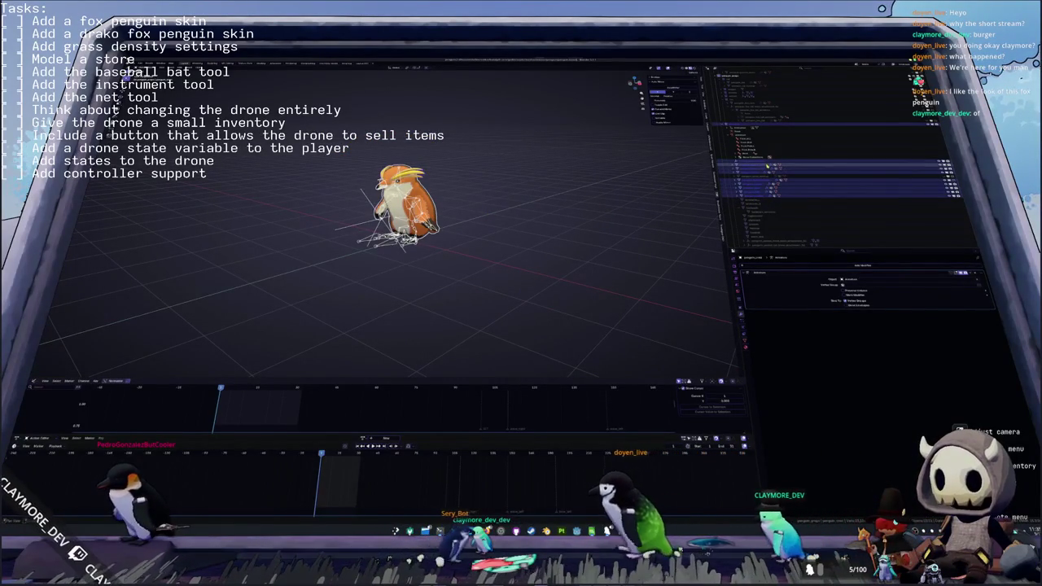
{"action": "scroll", "coordinate": [768, 163], "scroll_direction": "up", "scroll_amount": 2}
{"action": "scroll", "coordinate": [765, 164], "scroll_direction": "down", "scroll_amount": 2}
{"action": "scroll", "coordinate": [757, 168], "scroll_direction": "down", "scroll_amount": 2}
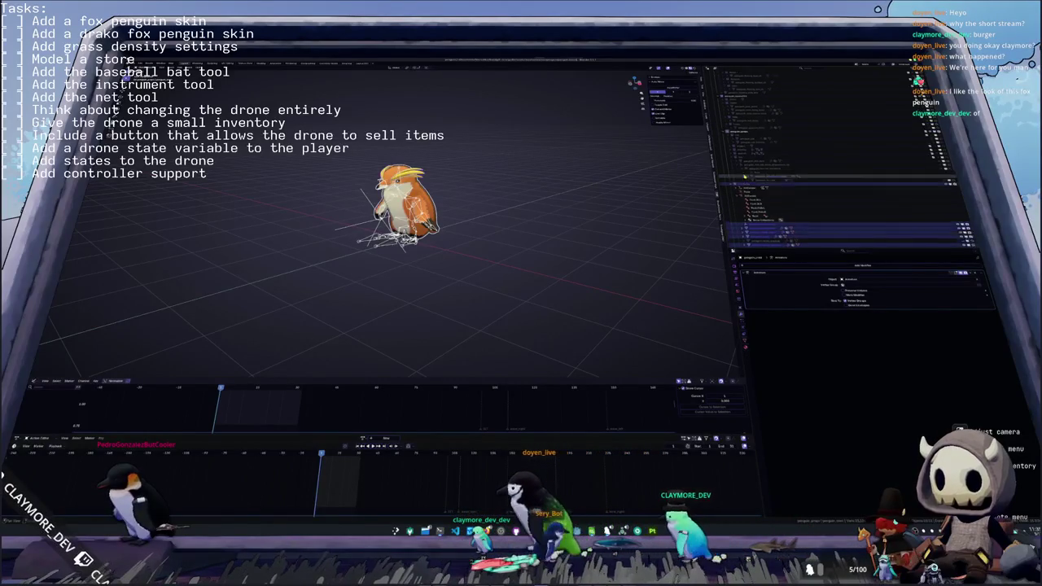
{"action": "scroll", "coordinate": [745, 172], "scroll_direction": "down", "scroll_amount": 2}
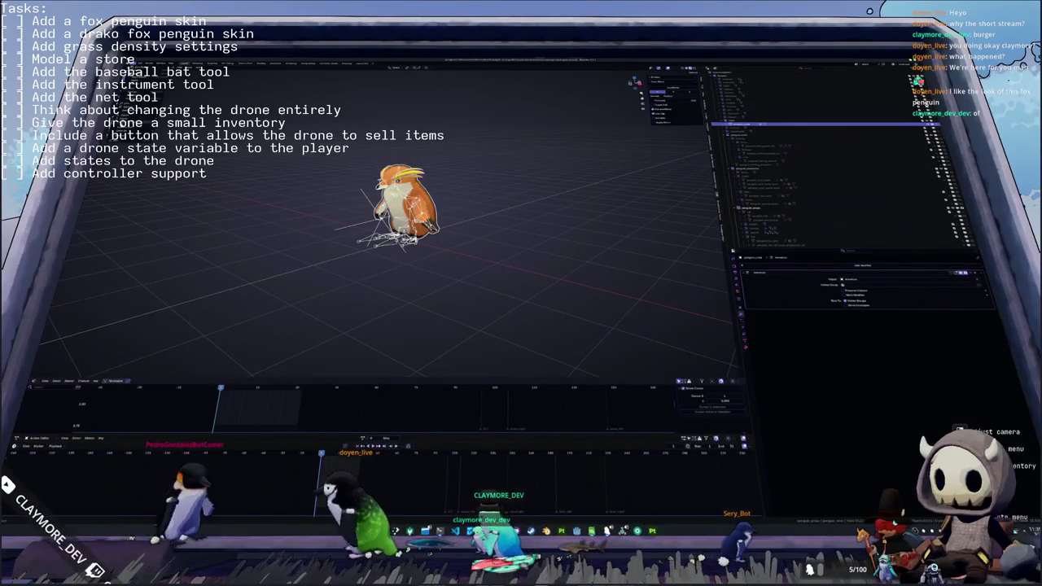
- Export the penguin and its actions as glTF, overwriting the existing model file in the project folder
{"action": "key", "text": "ctrl+shift+s"}
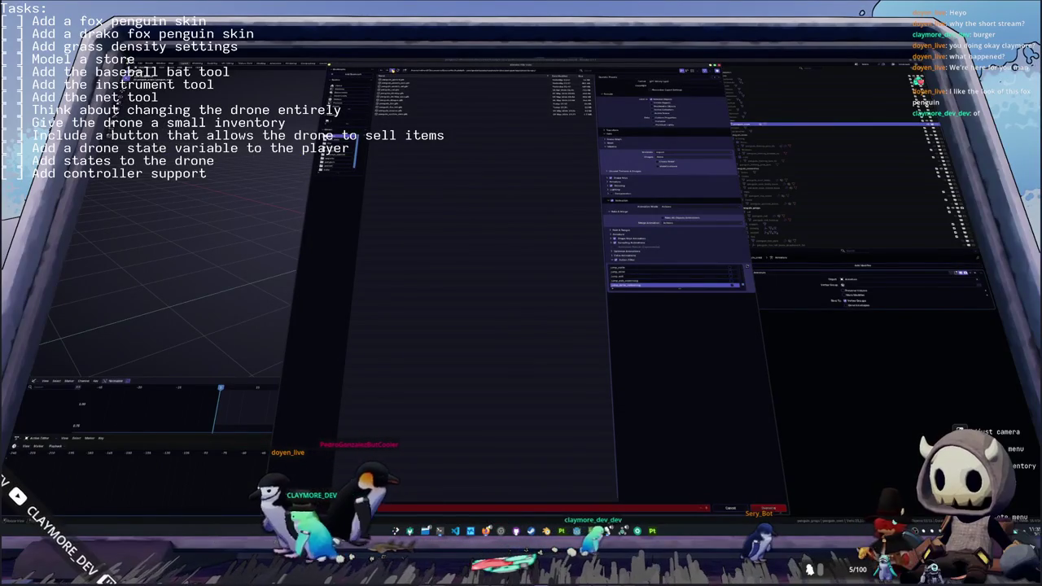
{"action": "double_click", "coordinate": [391, 104]}
{"action": "left_click", "coordinate": [407, 99]}
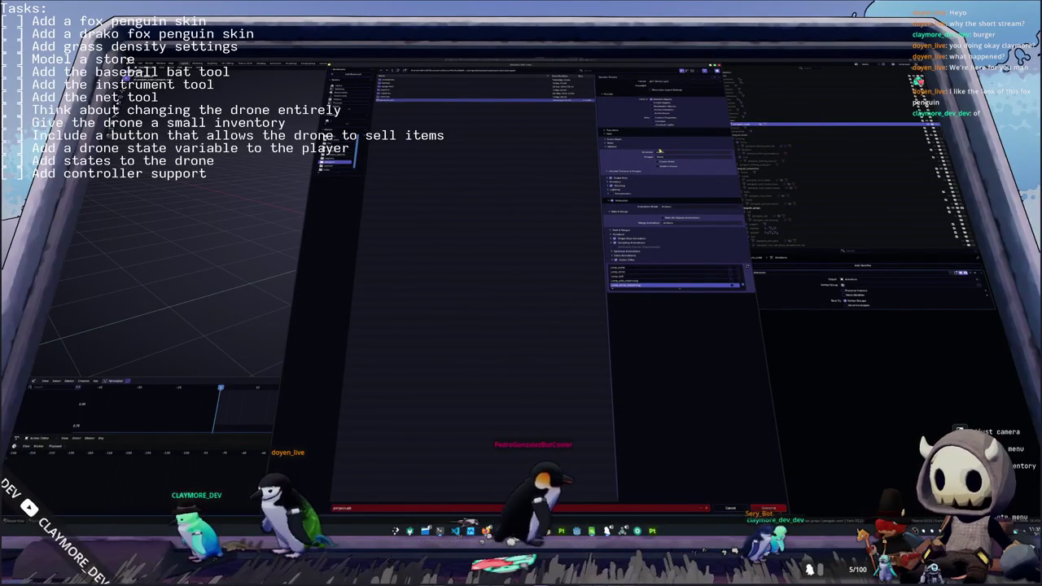
{"action": "left_click_drag", "start_coordinate": [679, 287], "coordinate": [754, 472]}
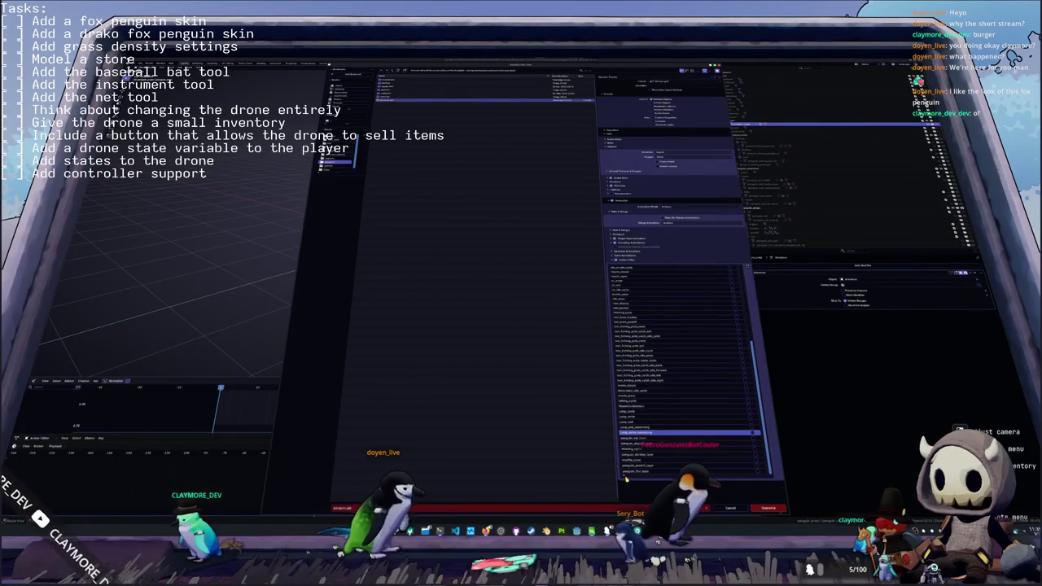
{"action": "left_click_drag", "start_coordinate": [754, 473], "coordinate": [759, 480]}
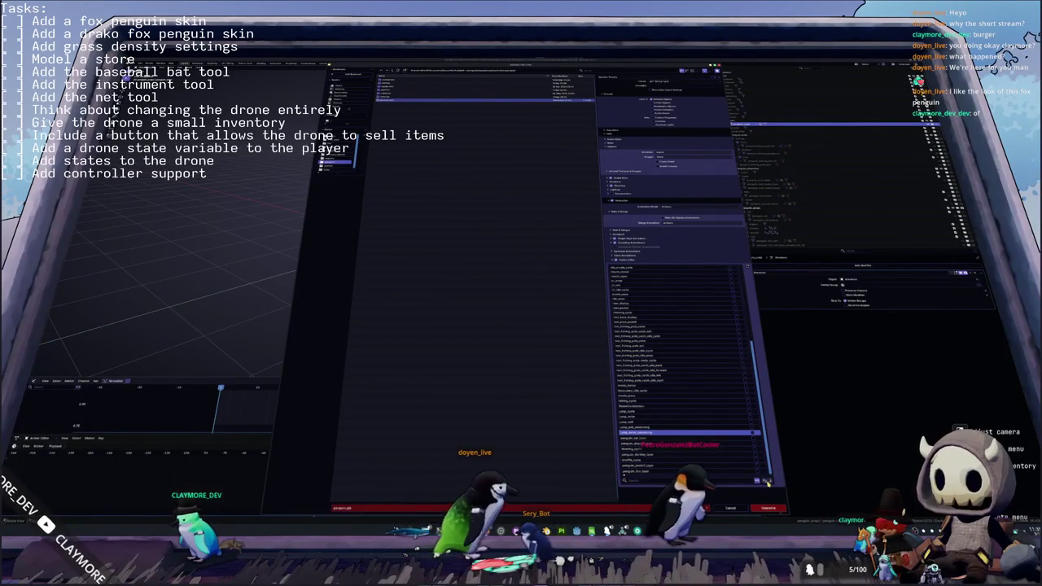
{"action": "scroll", "coordinate": [765, 481], "scroll_direction": "up", "scroll_amount": 5}
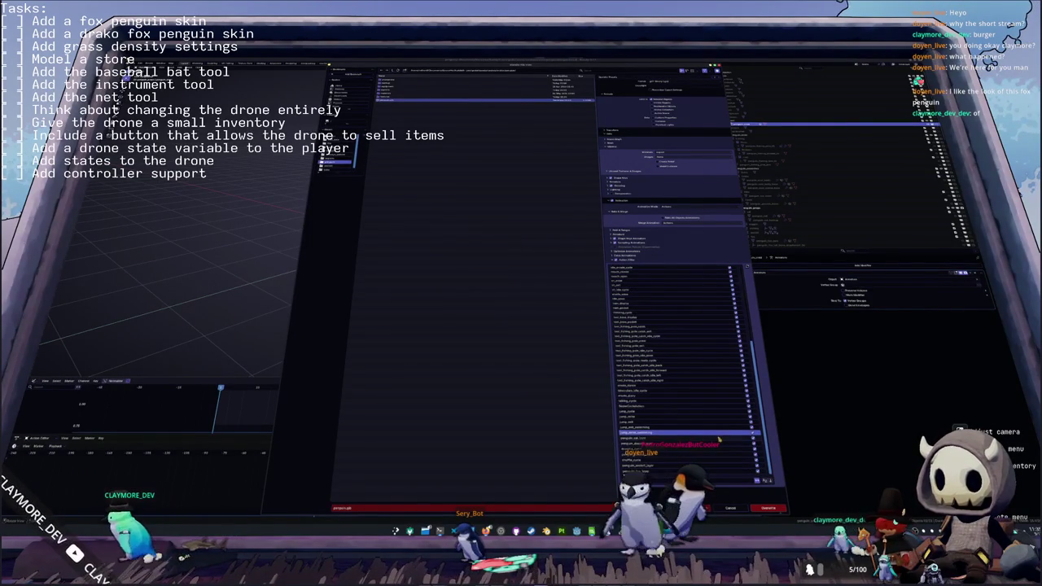
{"action": "scroll", "coordinate": [708, 407], "scroll_direction": "up", "scroll_amount": 10}
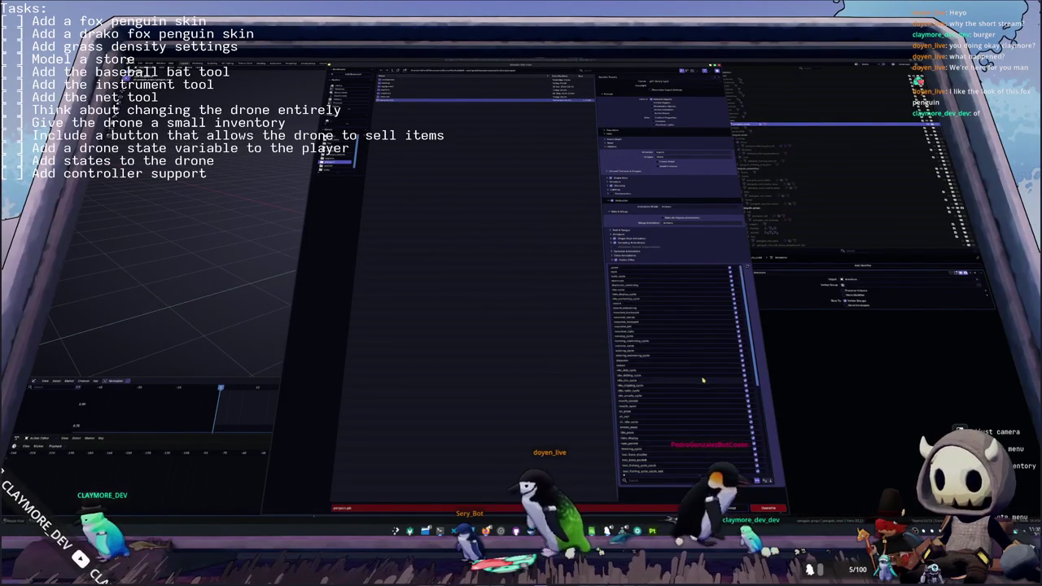
{"action": "scroll", "coordinate": [687, 416], "scroll_direction": "down", "scroll_amount": 8}
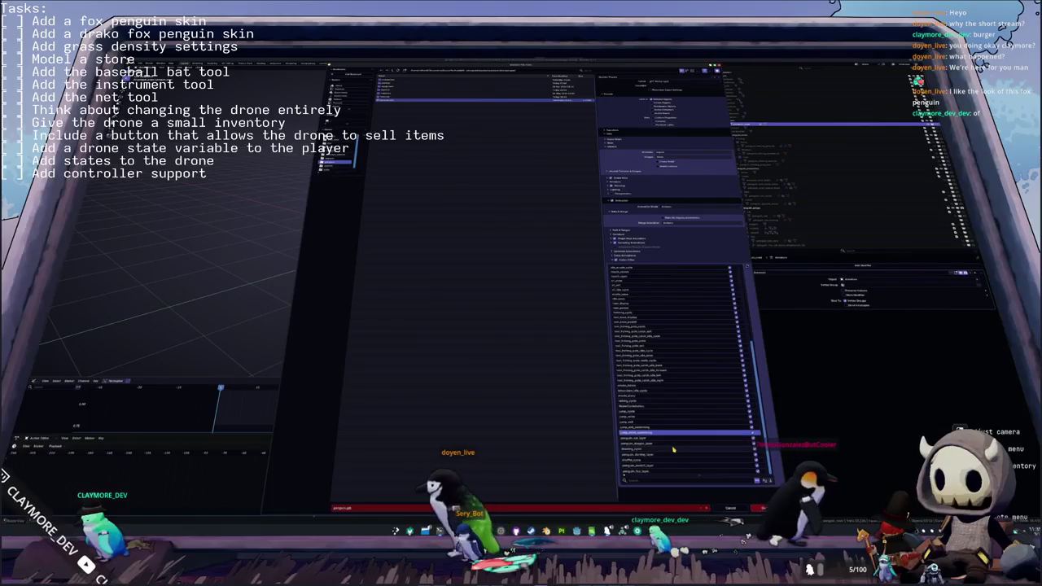
{"action": "left_click", "coordinate": [761, 508]}
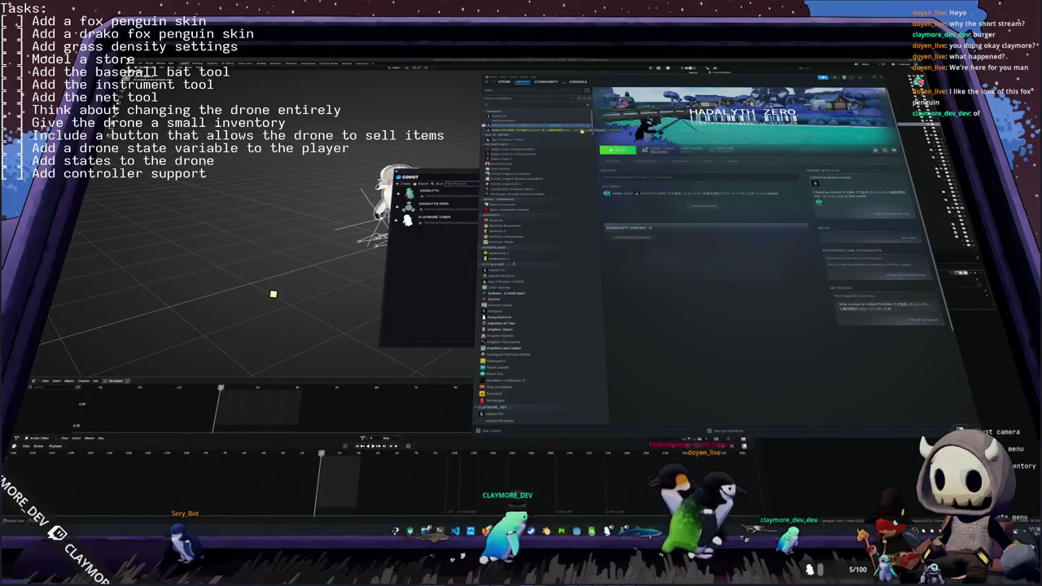
- Scroll through the HADALYTH ZERO store page
{"action": "scroll", "coordinate": [633, 208], "scroll_direction": "down", "scroll_amount": 1}
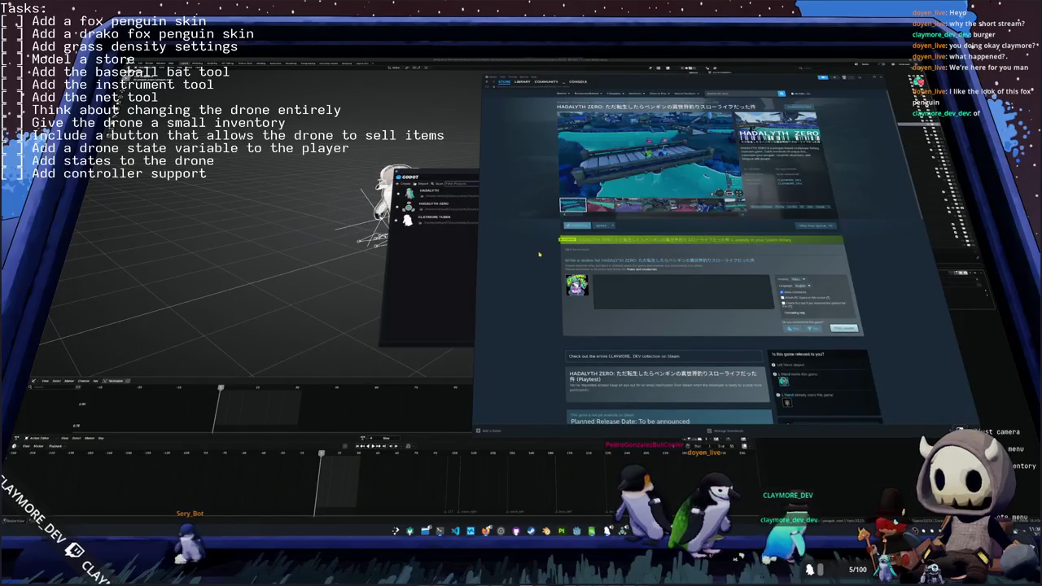
{"action": "scroll", "coordinate": [545, 253], "scroll_direction": "down", "scroll_amount": 3}
{"action": "scroll", "coordinate": [541, 254], "scroll_direction": "down", "scroll_amount": 3}
{"action": "scroll", "coordinate": [539, 254], "scroll_direction": "down", "scroll_amount": 3}
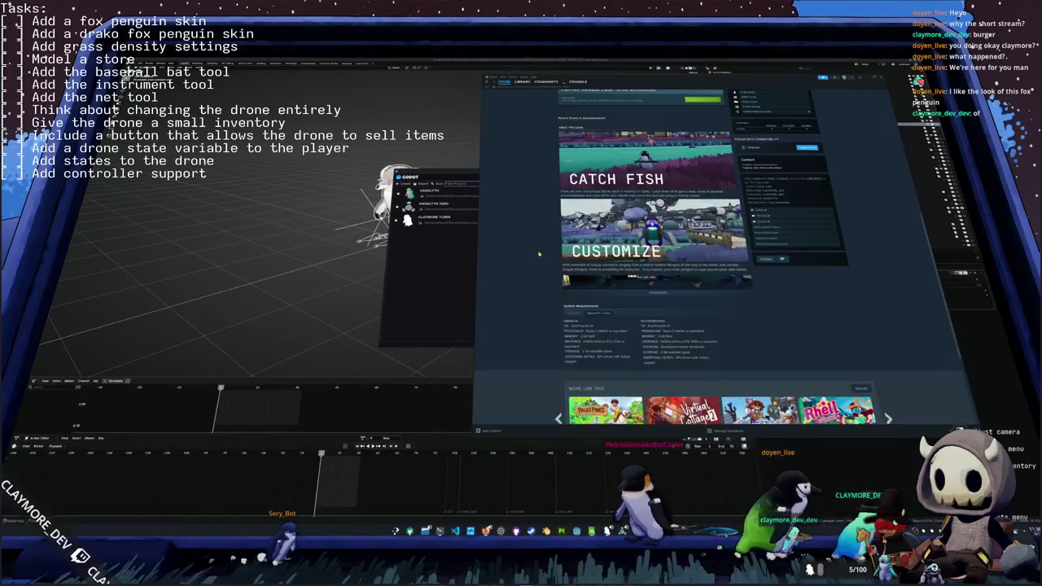
{"action": "scroll", "coordinate": [539, 254], "scroll_direction": "down", "scroll_amount": 3}
{"action": "scroll", "coordinate": [651, 253], "scroll_direction": "up", "scroll_amount": 4}
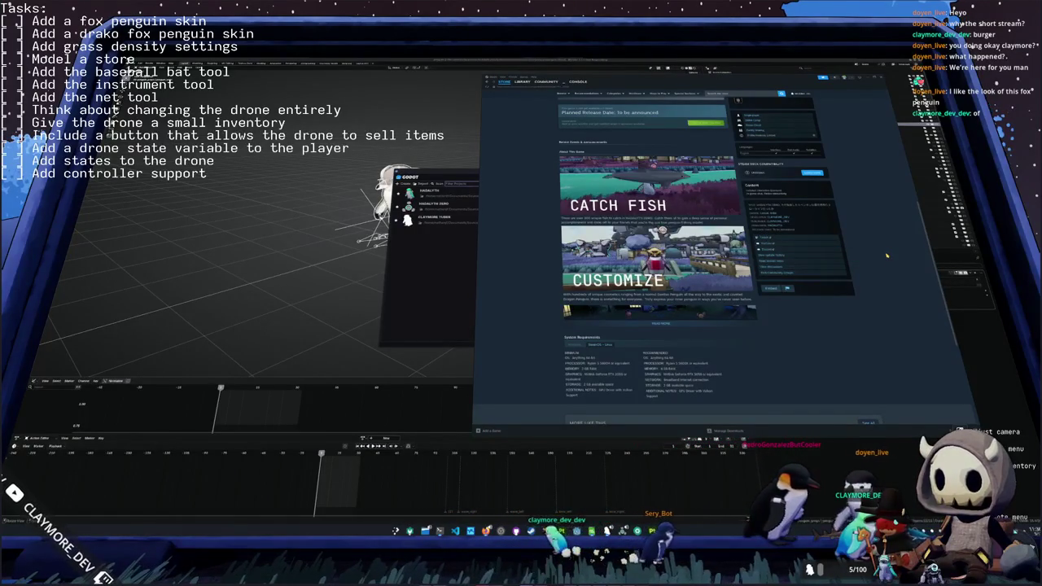
- Open the developer's page and browse its Featured, Lists and About tabs
{"action": "left_click", "coordinate": [782, 228]}
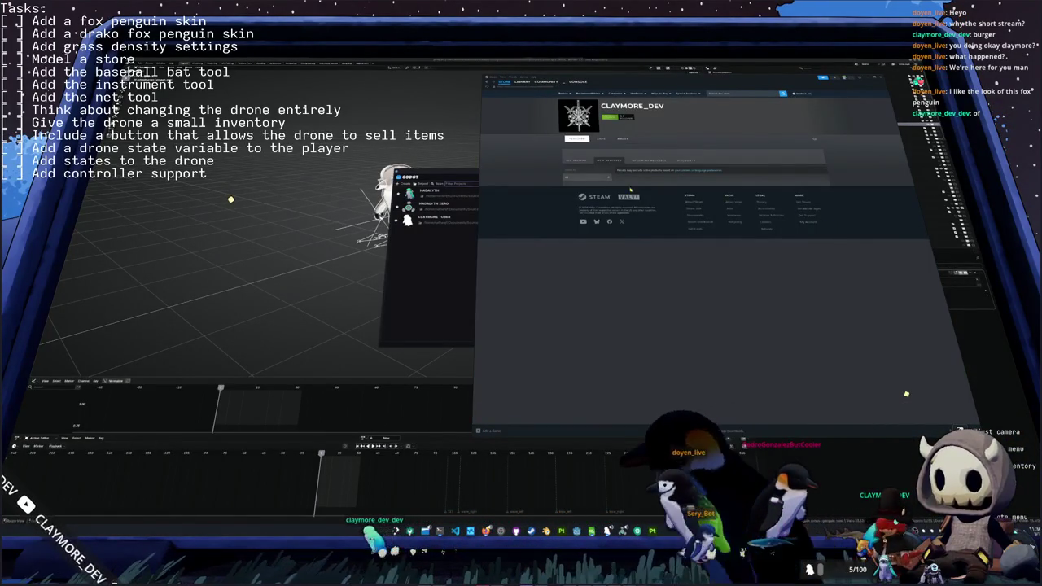
{"action": "left_click", "coordinate": [602, 139]}
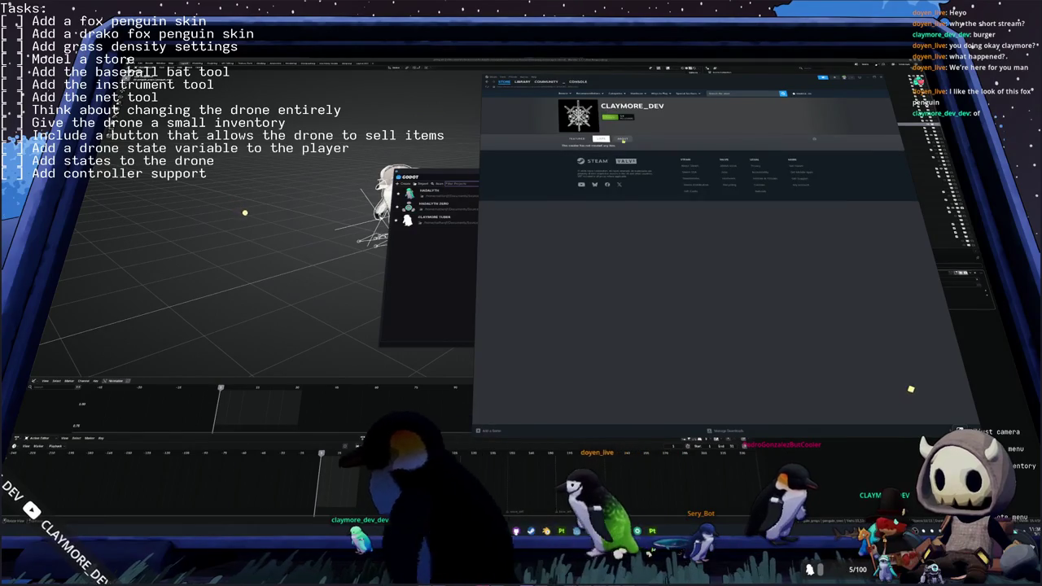
{"action": "left_click", "coordinate": [622, 139]}
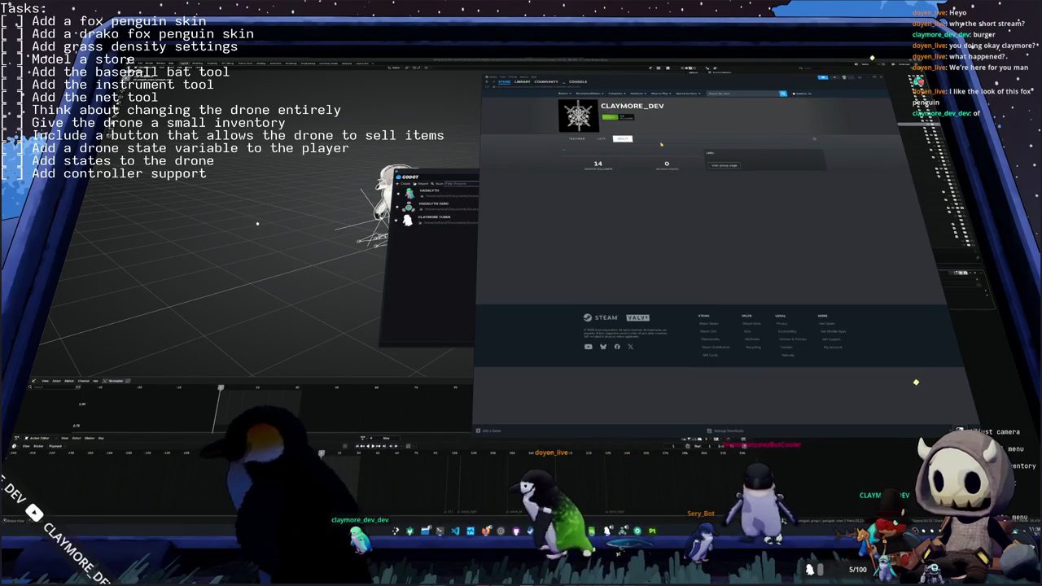
{"action": "left_click", "coordinate": [577, 138]}
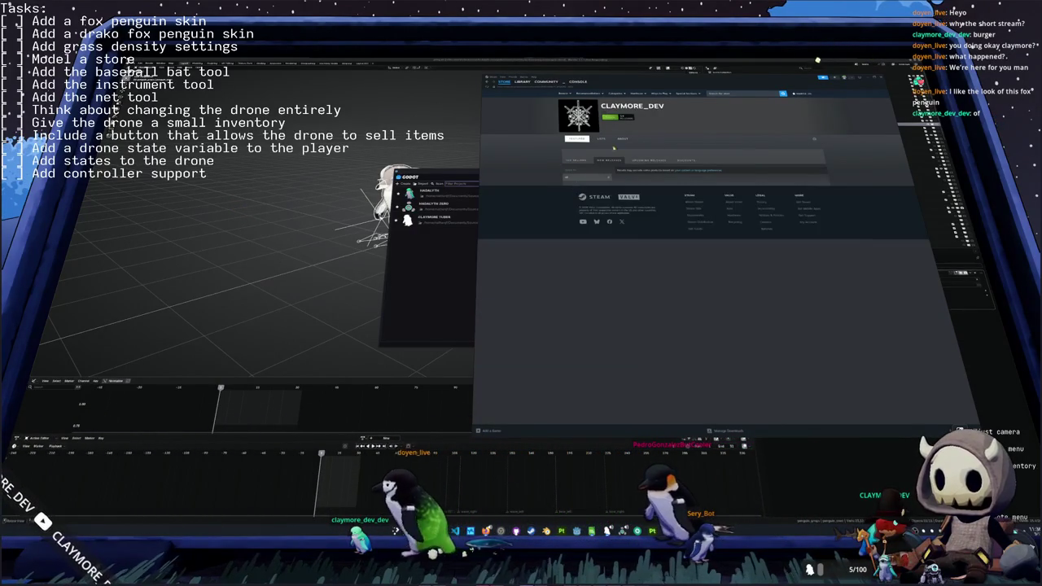
{"action": "left_click", "coordinate": [627, 141]}
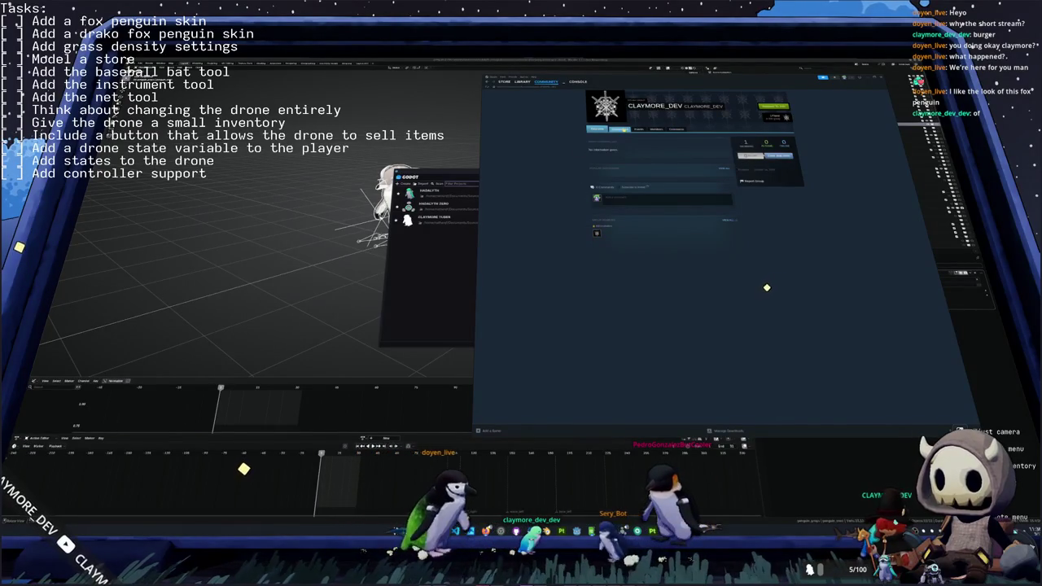
- Check the group's discussions and events, return to the library page, and close Steam
{"action": "left_click", "coordinate": [623, 130]}
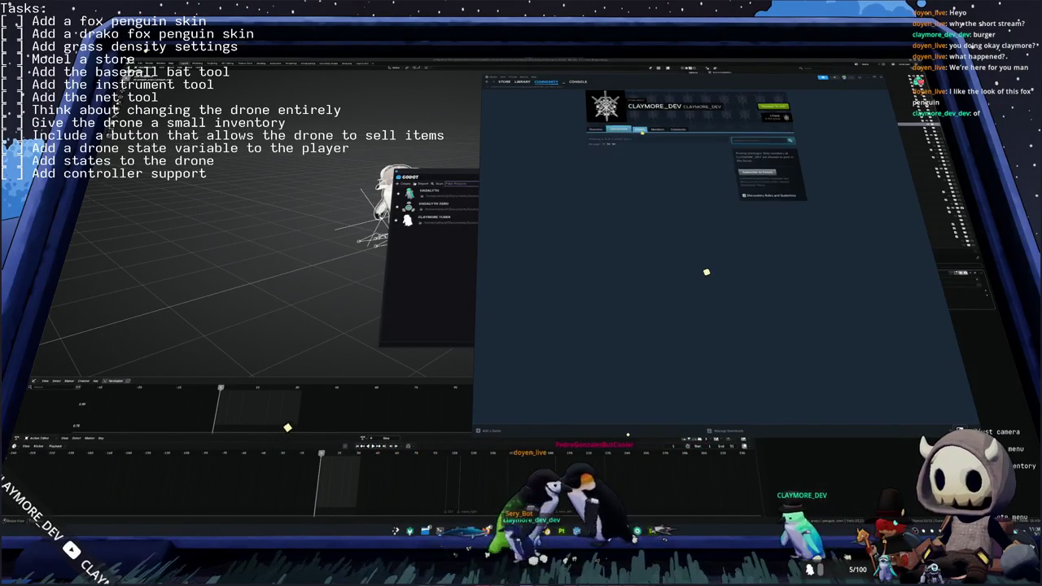
{"action": "left_click", "coordinate": [643, 131]}
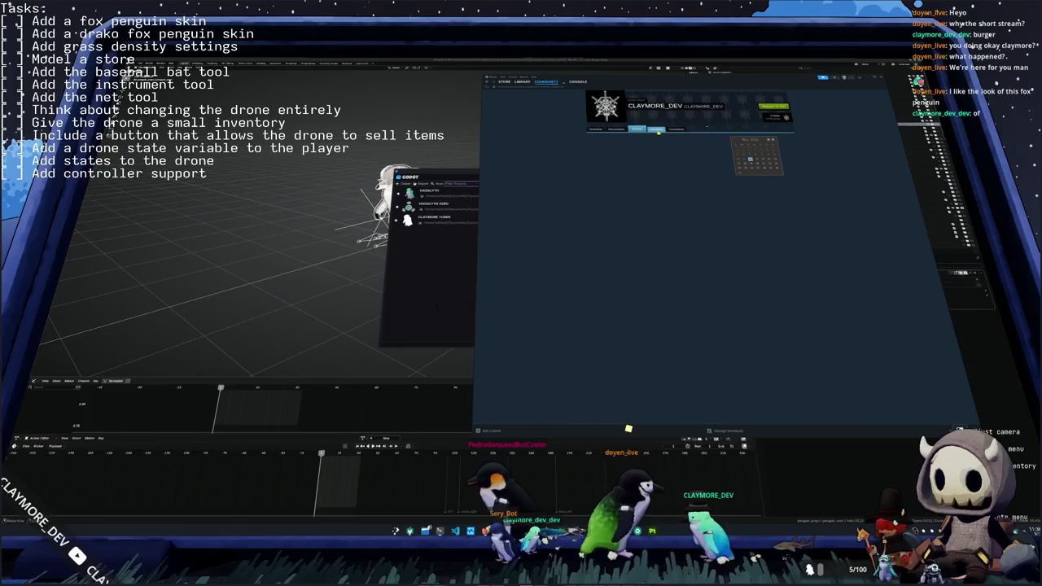
{"action": "left_click", "coordinate": [656, 130]}
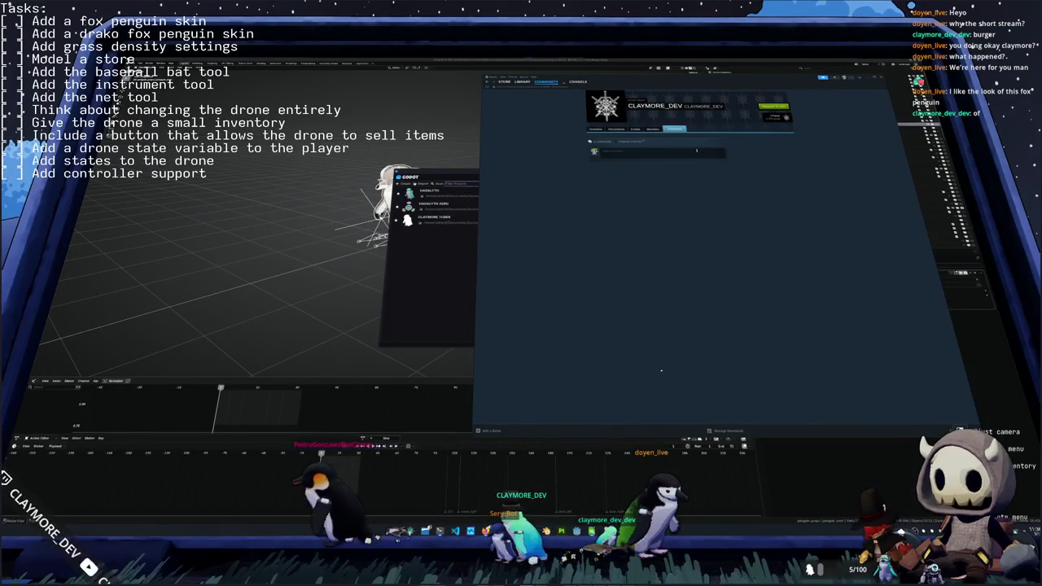
{"action": "left_click", "coordinate": [597, 128]}
{"action": "left_click", "coordinate": [522, 83]}
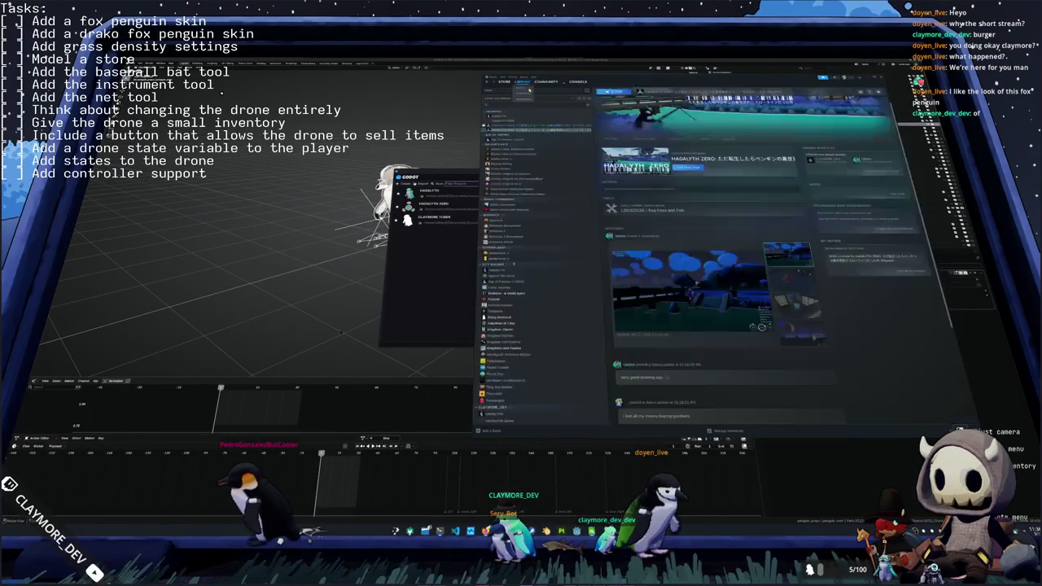
{"action": "key", "text": "alt+F4"}
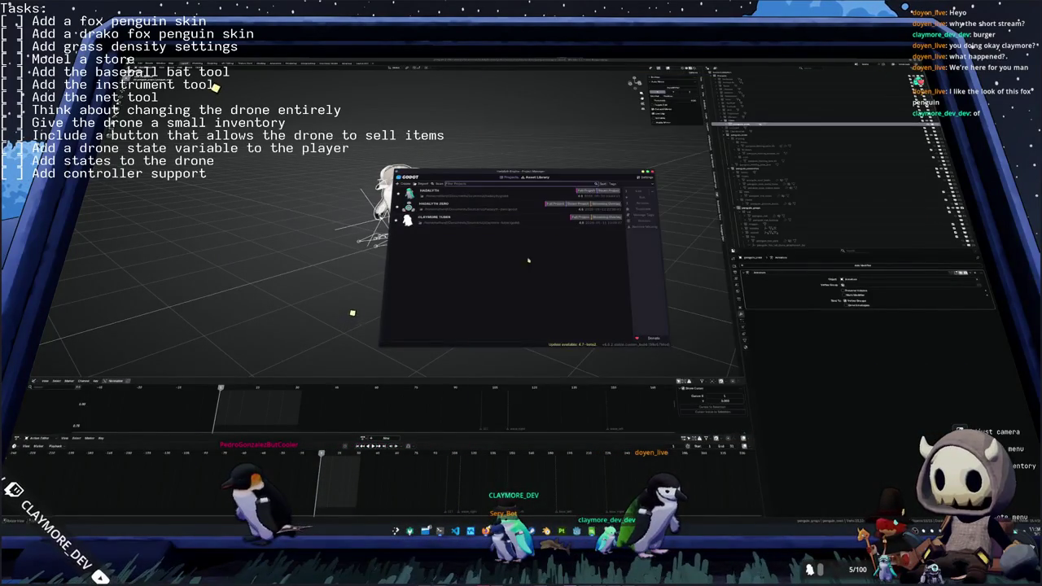
- Move the Project Manager aside, open the game project, then switch back to Blender
{"action": "left_click_drag", "start_coordinate": [543, 174], "coordinate": [674, 150]}
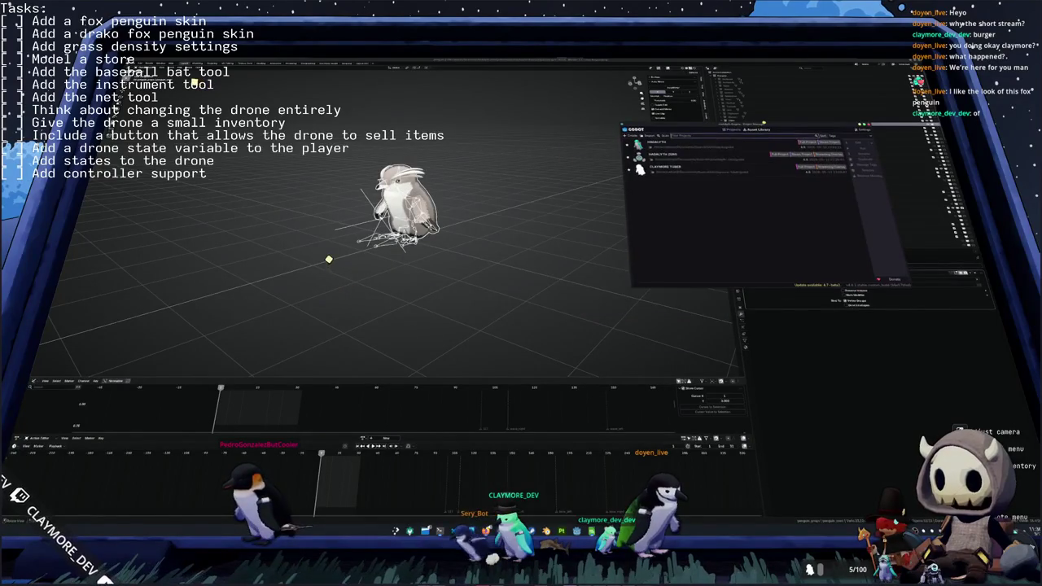
{"action": "double_click", "coordinate": [661, 182]}
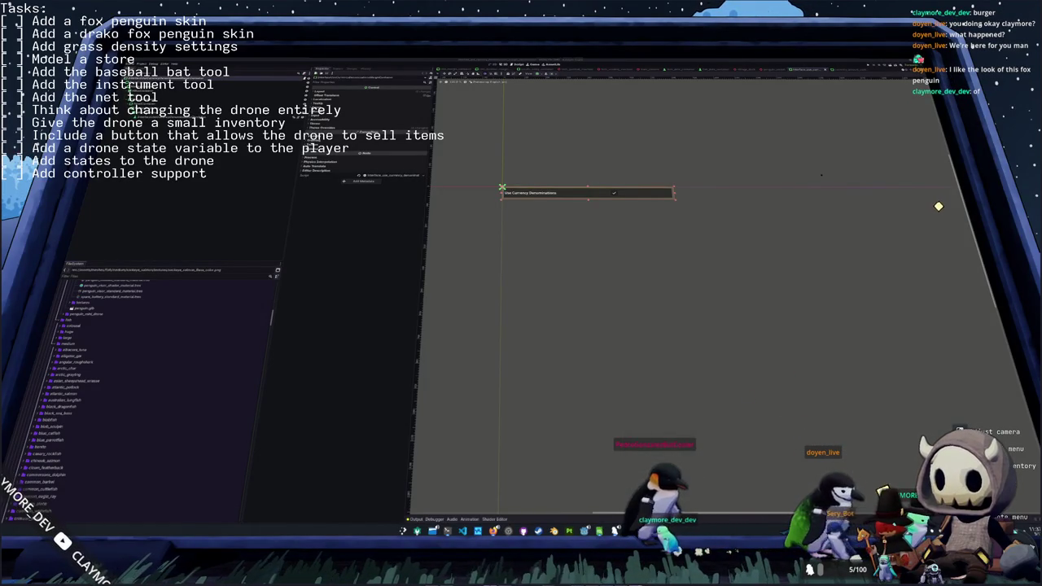
{"action": "key", "text": "alt+Tab"}
{"action": "key", "text": "alt+Tab"}
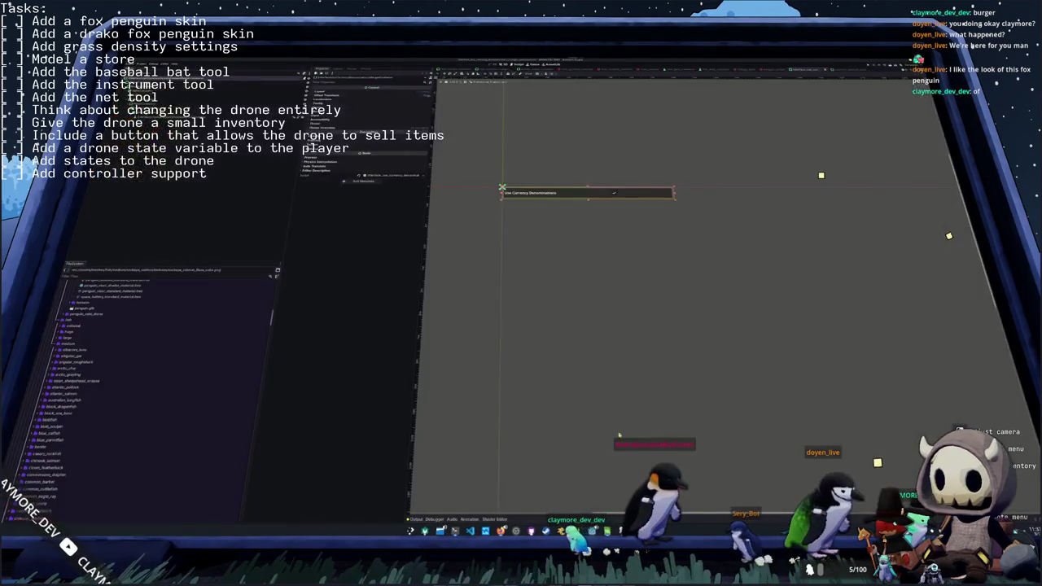
{"action": "key", "text": "alt+Tab"}
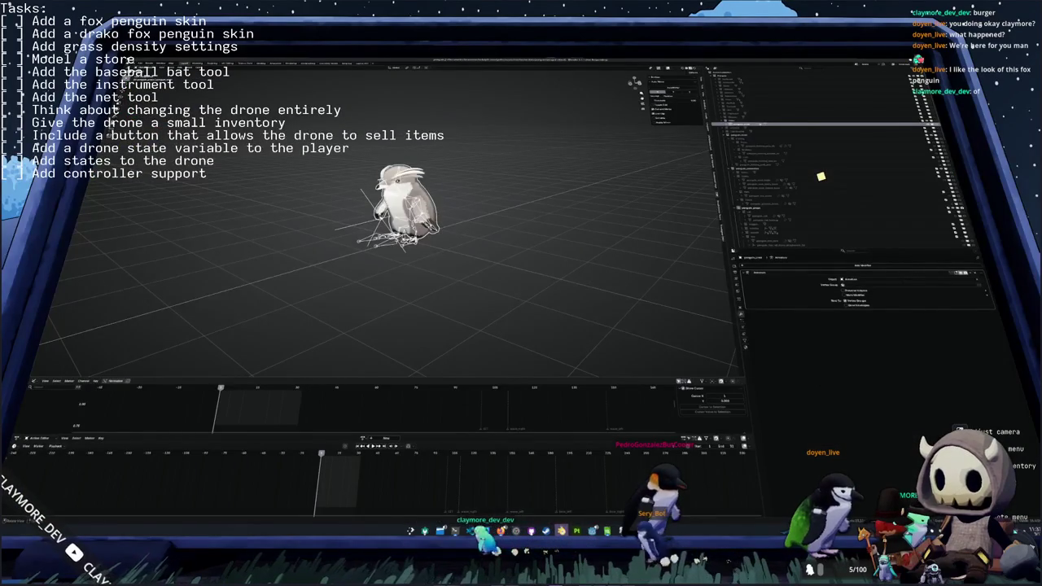
{"action": "key", "text": "alt+Tab"}
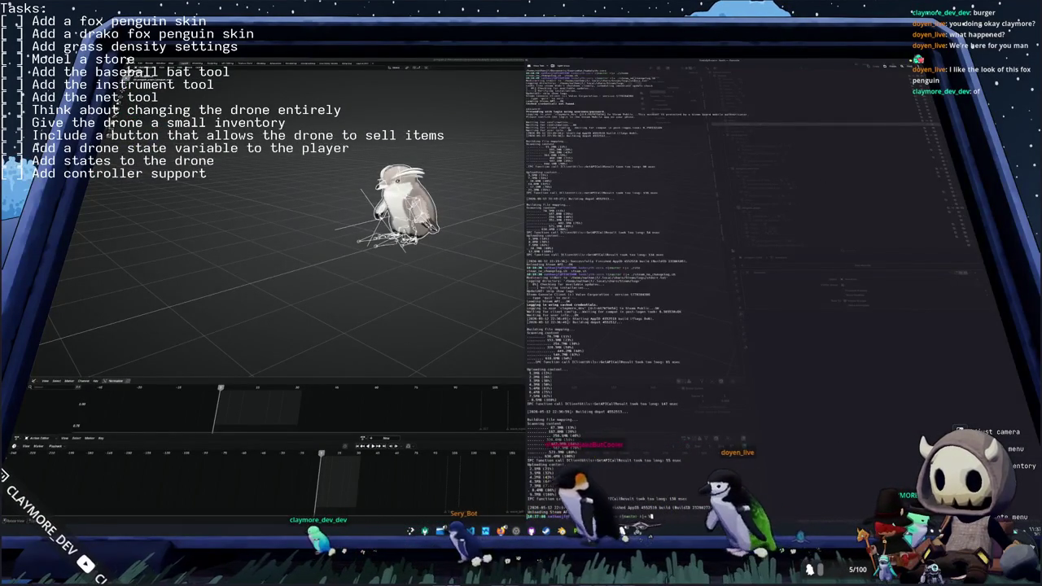
- Switch the terminal pane to the btop system monitor view
{"action": "key", "text": "alt+Tab"}
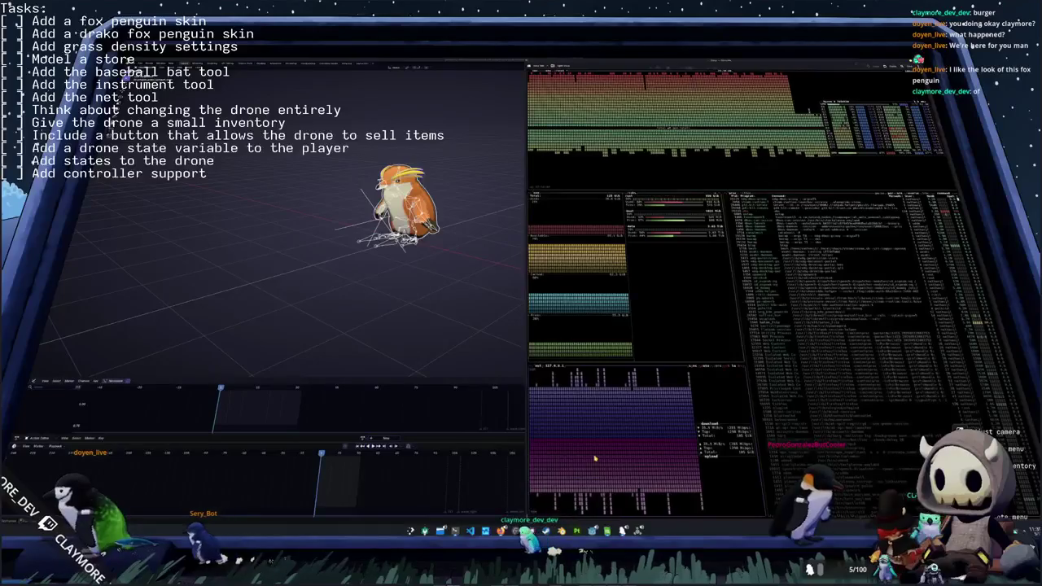
- Return to Godot and dismiss the quick-open resource window, leaving the penguin scene in the editor
{"action": "key", "text": "super+2"}
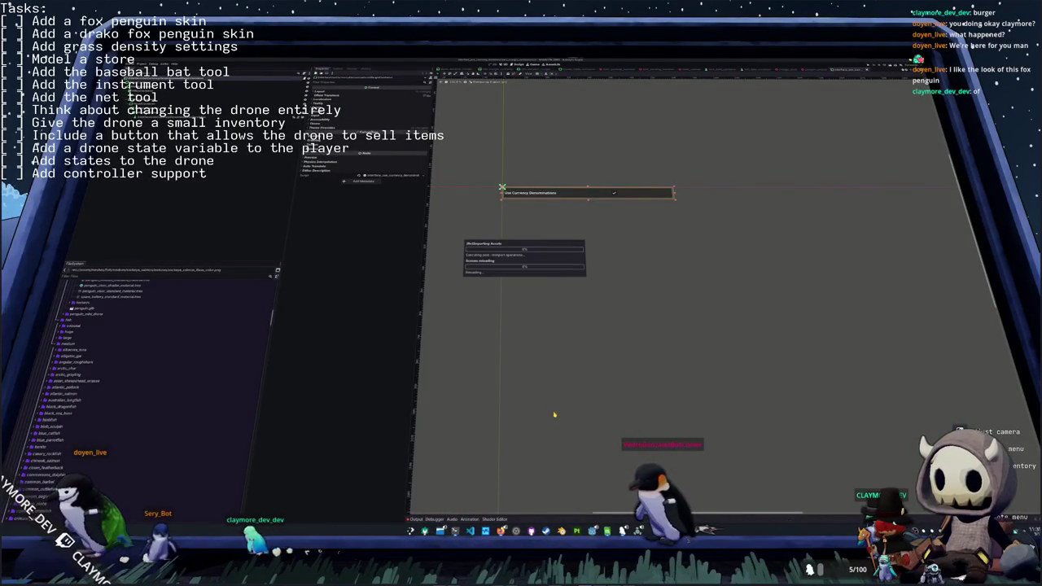
{"action": "key", "text": "shift+alt+o"}
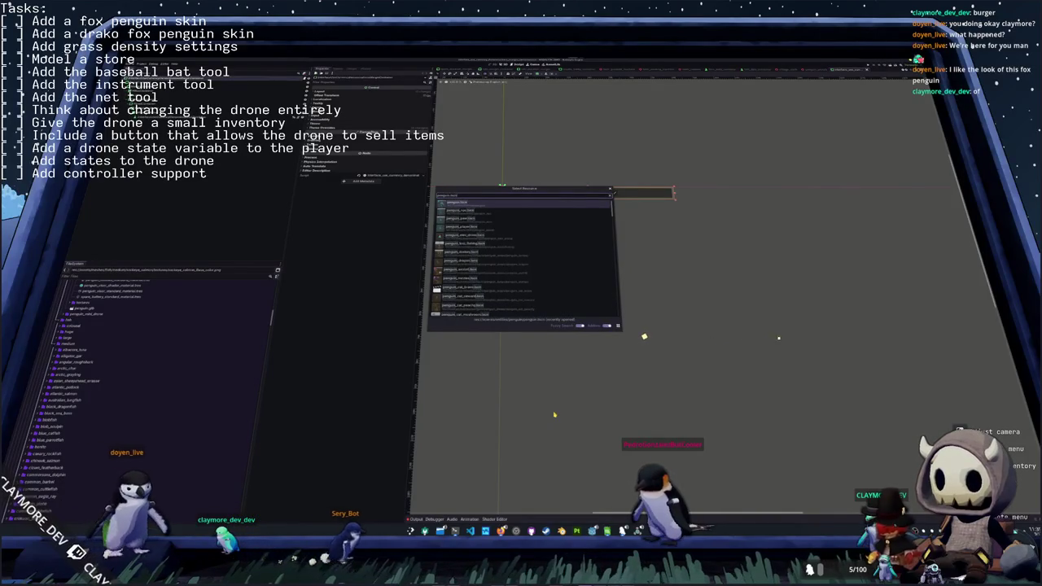
{"action": "key", "text": "Return"}
{"action": "key", "text": "alt+Tab"}
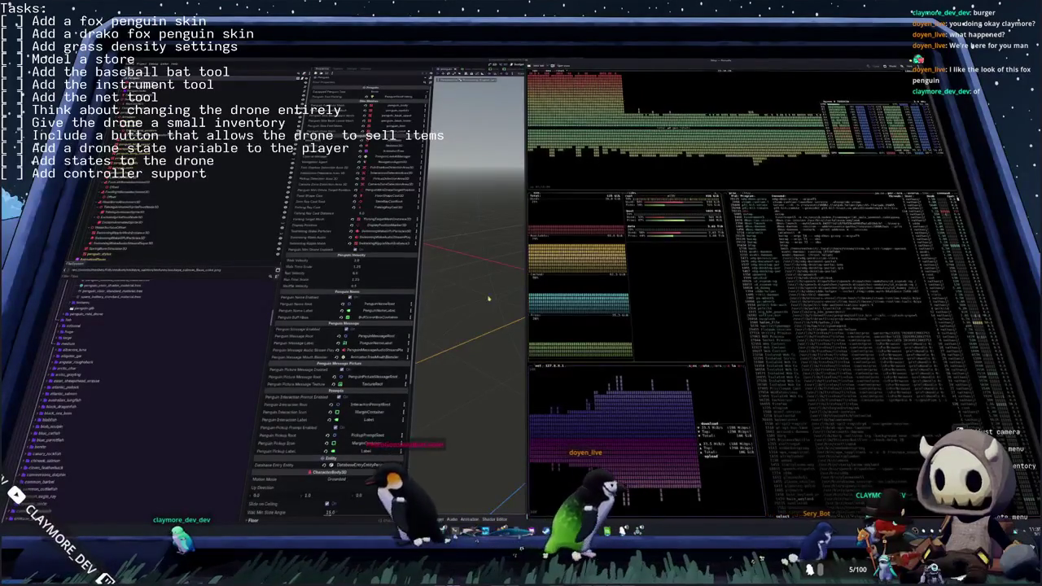
- Switch to the other penguin scene, then select and orbit around the penguin
{"action": "key", "text": "super+f"}
{"action": "scroll", "coordinate": [173, 223], "scroll_direction": "down", "scroll_amount": 2}
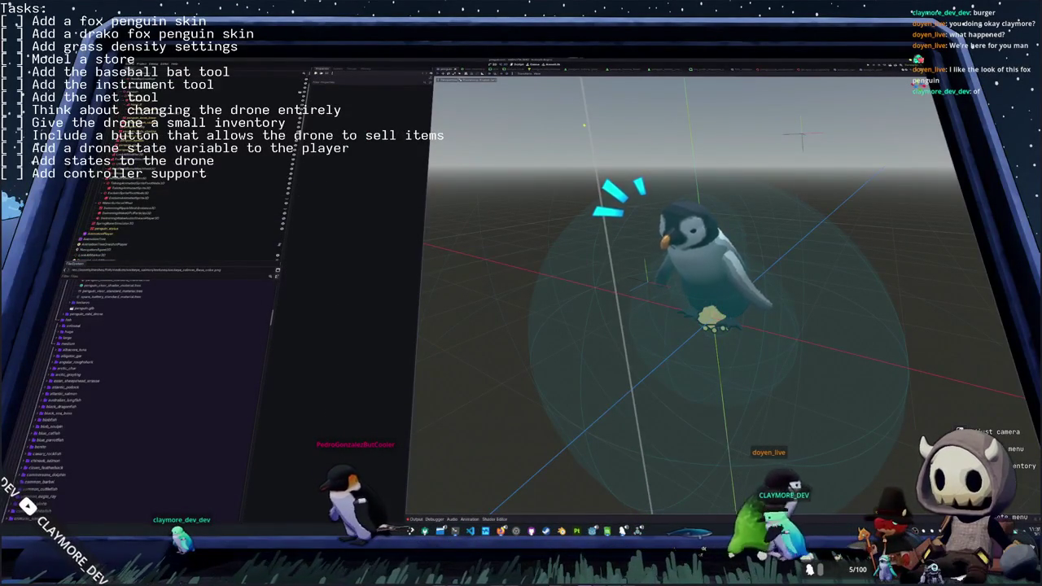
{"action": "left_click", "coordinate": [761, 79]}
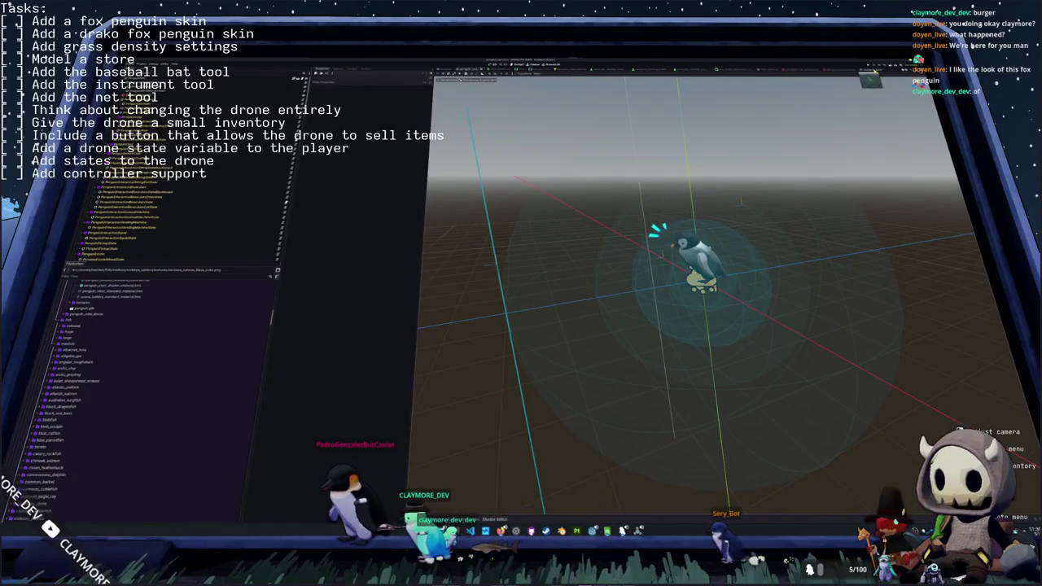
{"action": "left_click", "coordinate": [699, 269]}
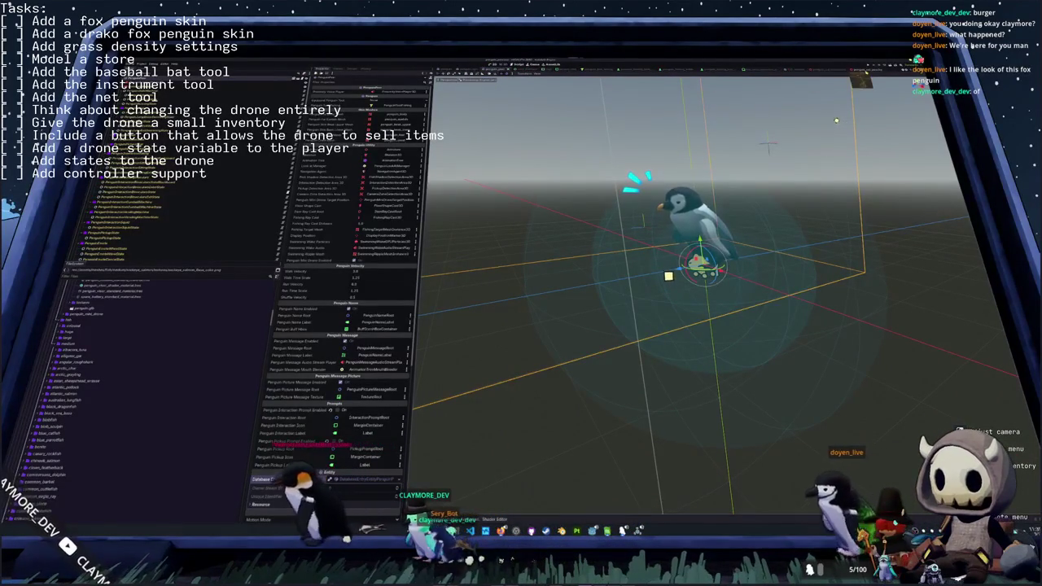
{"action": "middle_click_drag", "start_coordinate": [812, 106], "coordinate": [608, 109]}
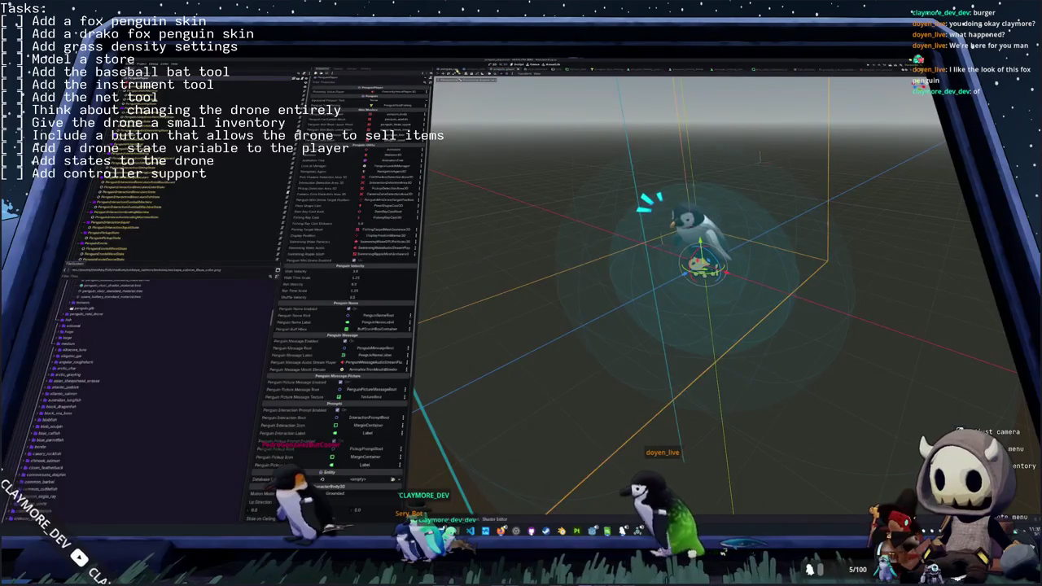
{"action": "left_click", "coordinate": [395, 180]}
{"action": "left_click", "coordinate": [444, 77]}
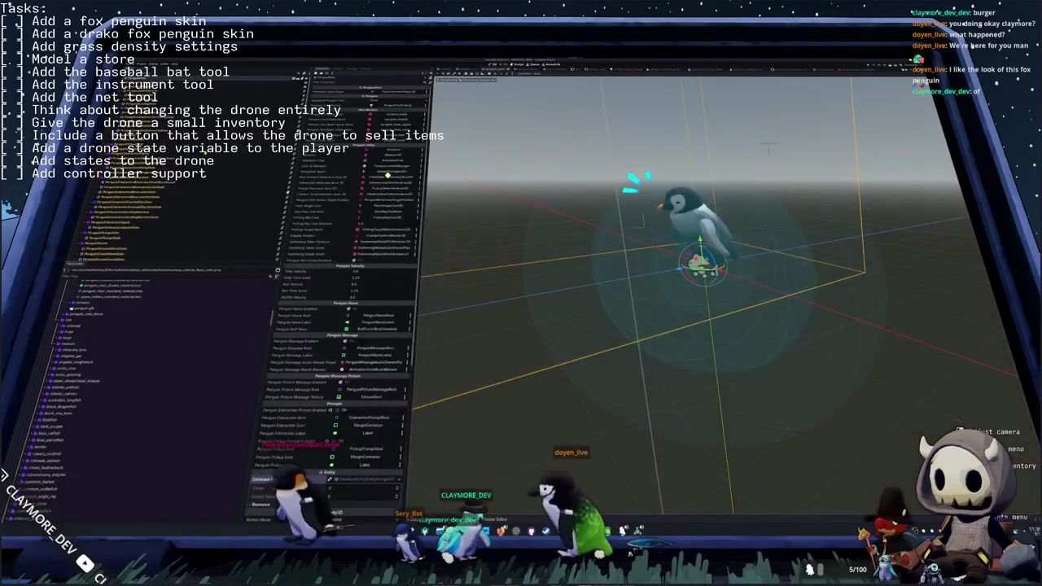
- Expand the Scene dock tree and delete the unneeded node
{"action": "left_click", "coordinate": [162, 213]}
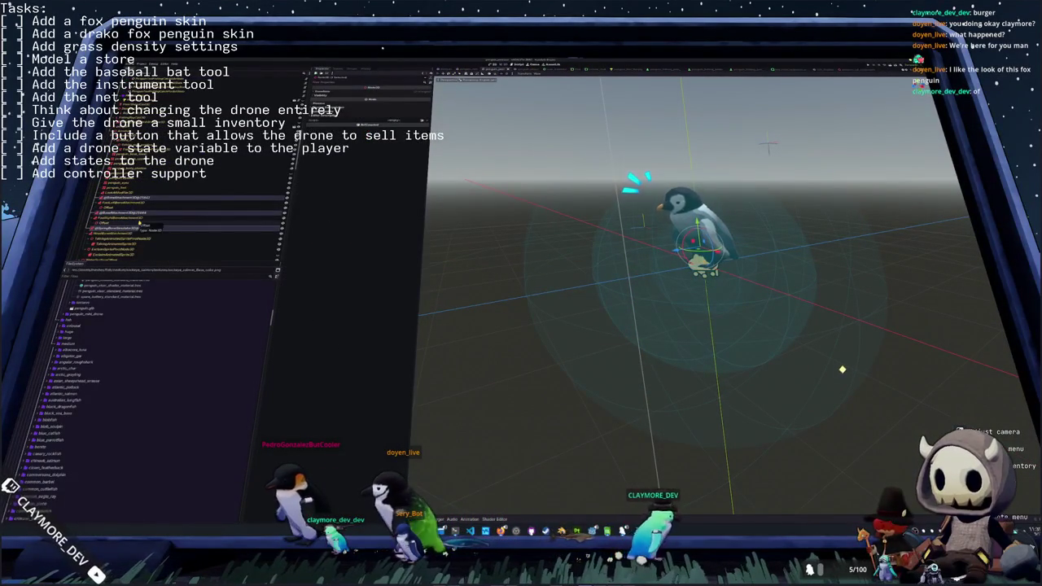
{"action": "left_click", "coordinate": [140, 222]}
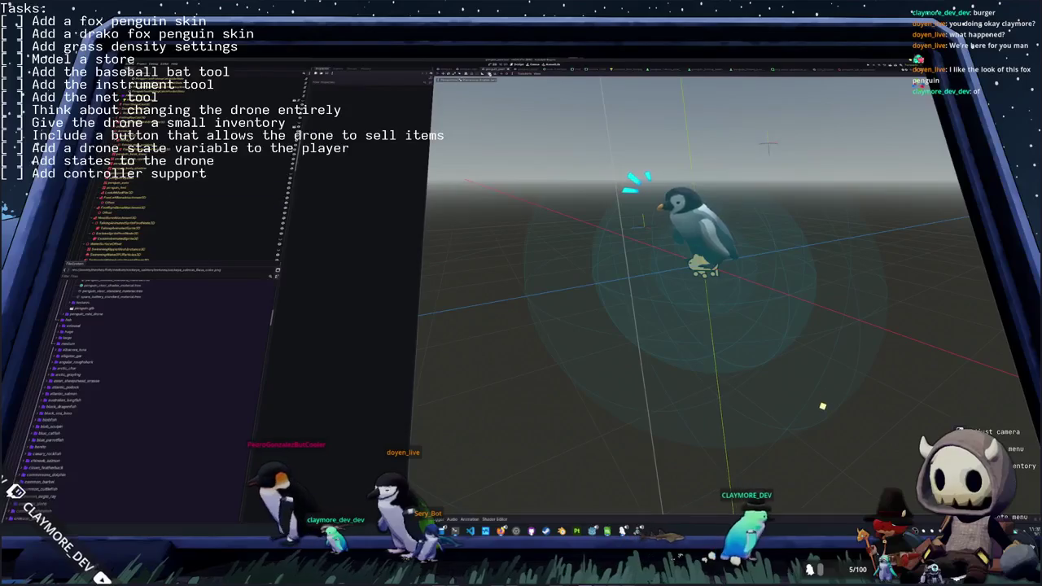
{"action": "left_click", "coordinate": [106, 195]}
{"action": "left_click", "coordinate": [123, 202]}
{"action": "left_click", "coordinate": [122, 188]}
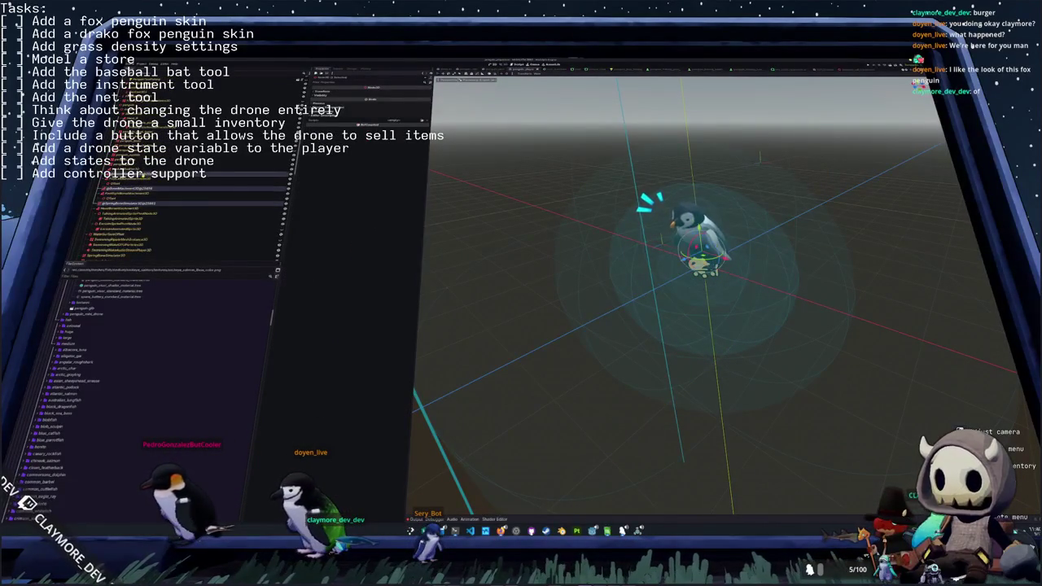
{"action": "key", "text": "Return"}
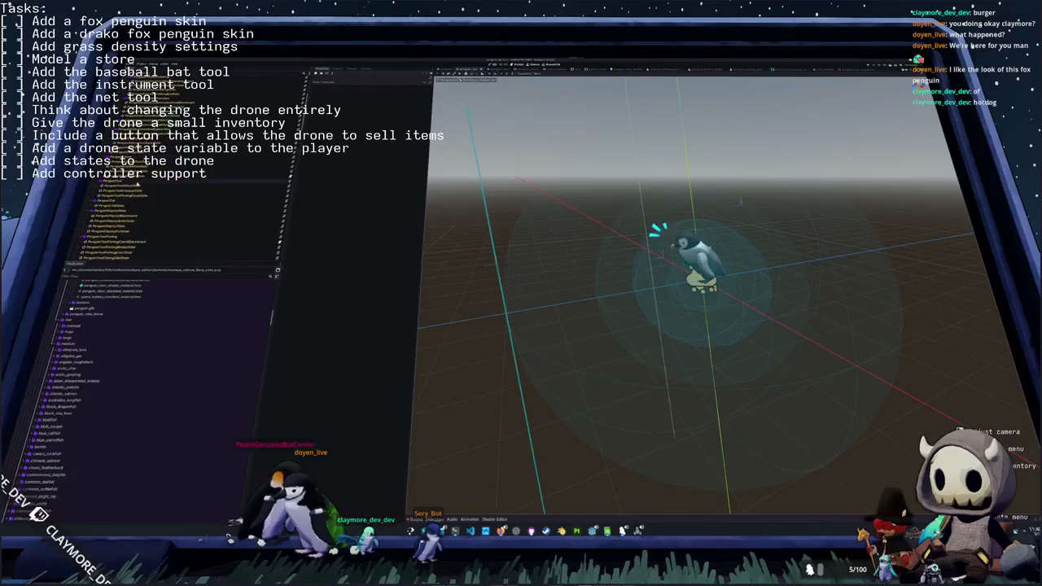
- Reselect the penguin, frame it in the viewport, and open its animation tree
{"action": "left_click", "coordinate": [127, 198]}
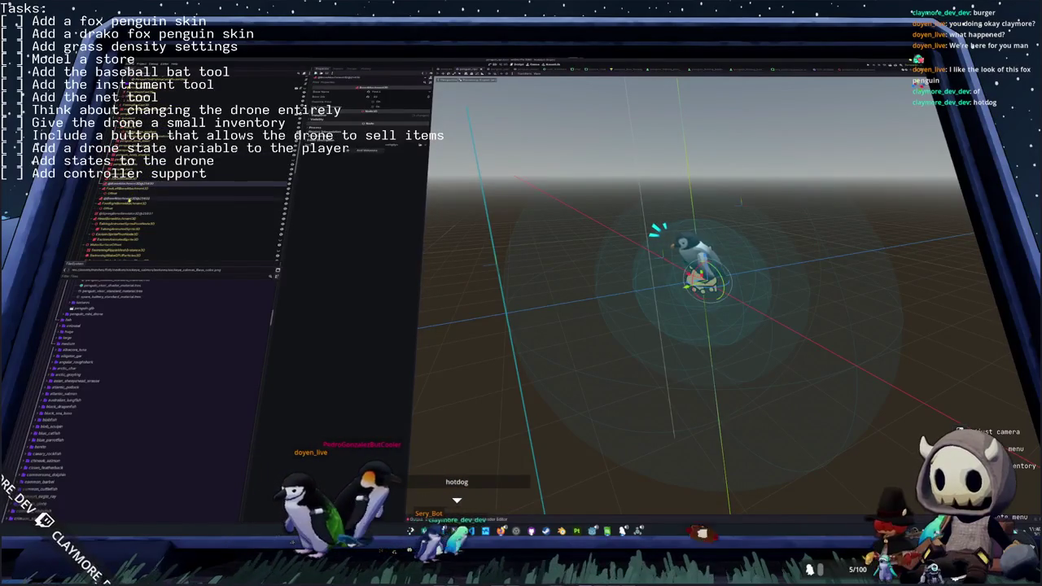
{"action": "left_click", "coordinate": [128, 214], "text": "ctrl"}
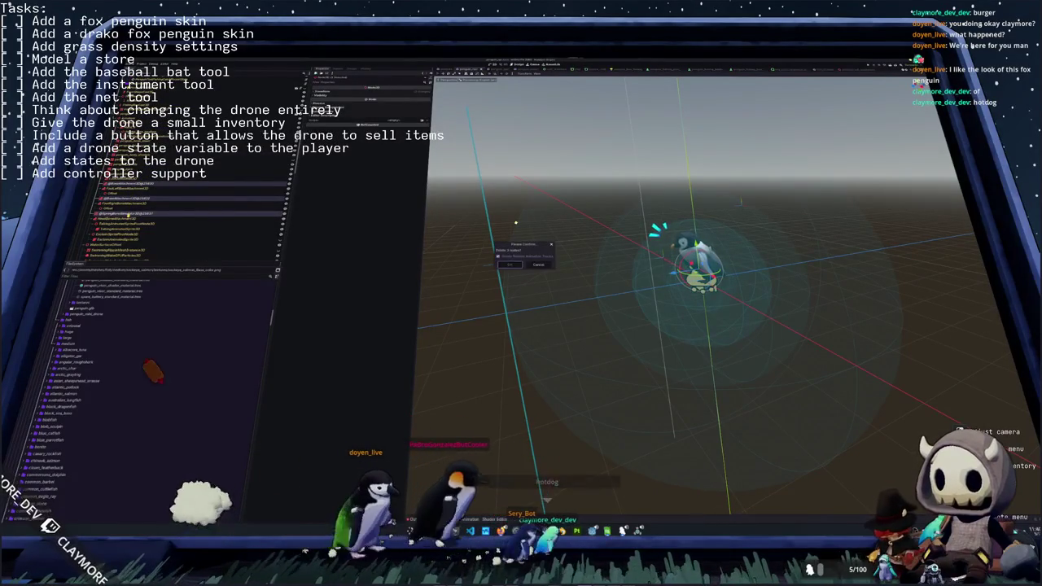
{"action": "left_click", "coordinate": [516, 222]}
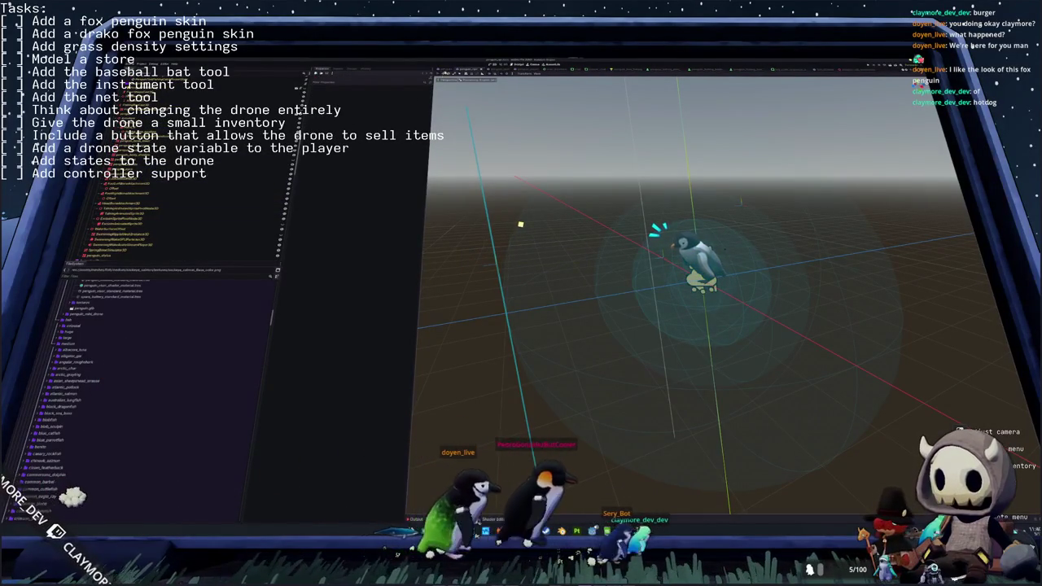
{"action": "left_click", "coordinate": [696, 260]}
{"action": "key", "text": "f"}
{"action": "left_click", "coordinate": [722, 249]}
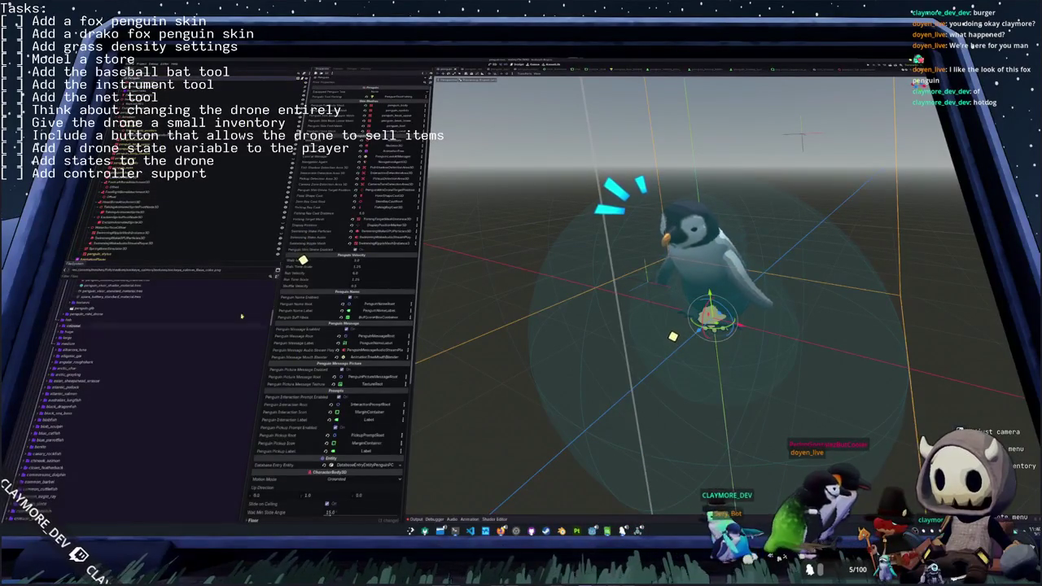
{"action": "scroll", "coordinate": [161, 185], "scroll_direction": "down", "scroll_amount": 2}
{"action": "left_click", "coordinate": [321, 242]}
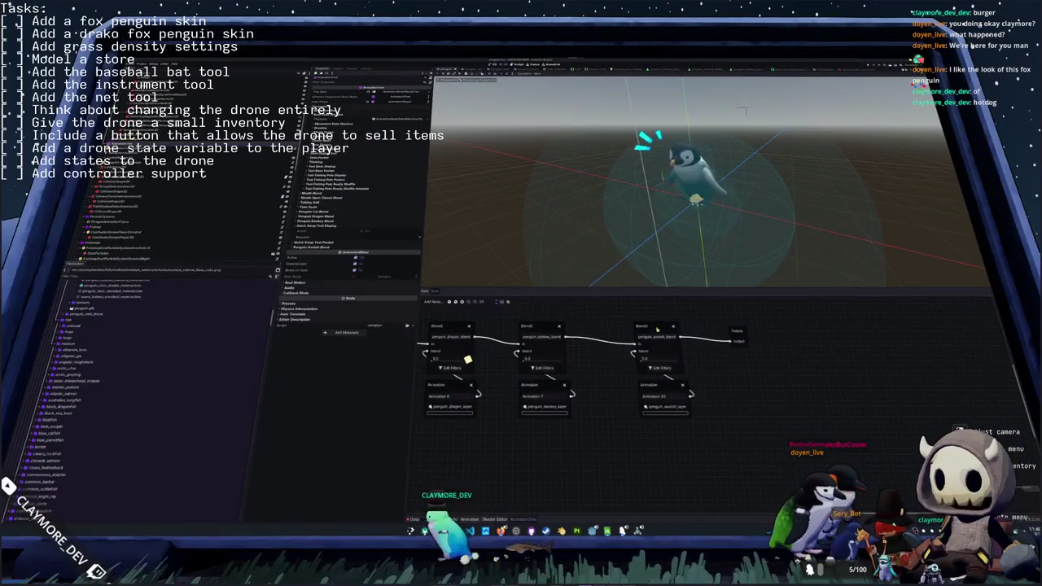
- Add a Blend2 node named penguin_fox_blend and connect it to Output
{"action": "left_click", "coordinate": [743, 336]}
{"action": "right_click", "coordinate": [766, 364]}
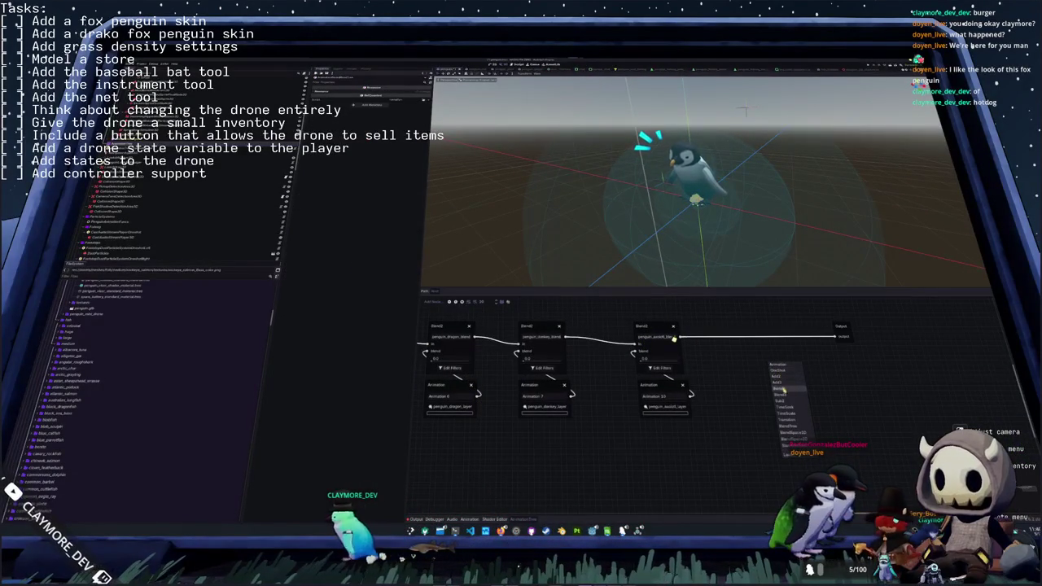
{"action": "left_click", "coordinate": [783, 389]}
{"action": "mouse_move", "coordinate": [833, 339]}
{"action": "left_mouse_down"}
{"action": "mouse_move", "coordinate": [751, 343]}
{"action": "mouse_move", "coordinate": [735, 328]}
{"action": "left_mouse_up"}
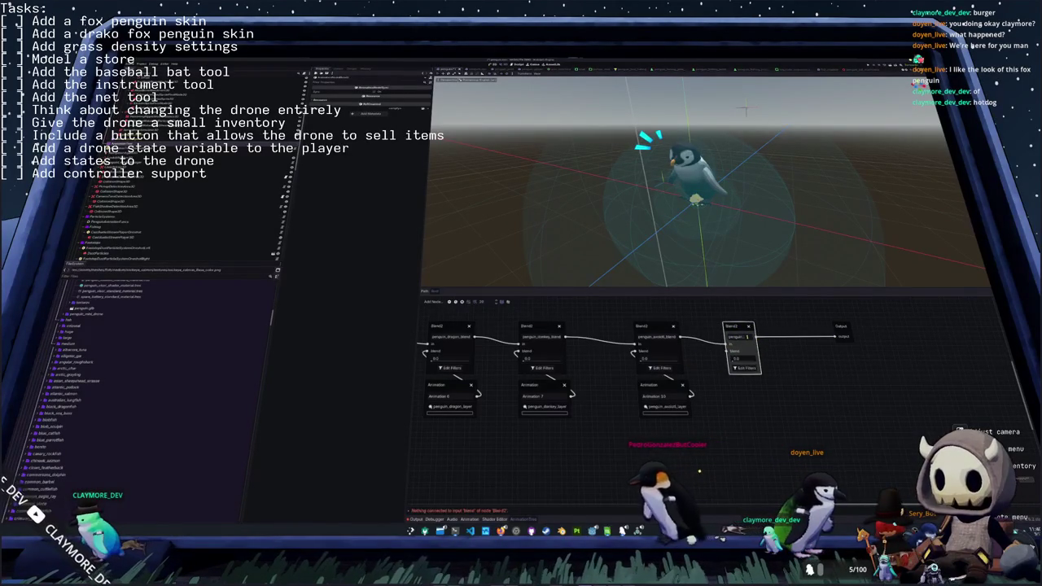
{"action": "type", "text": "ox_blend"}
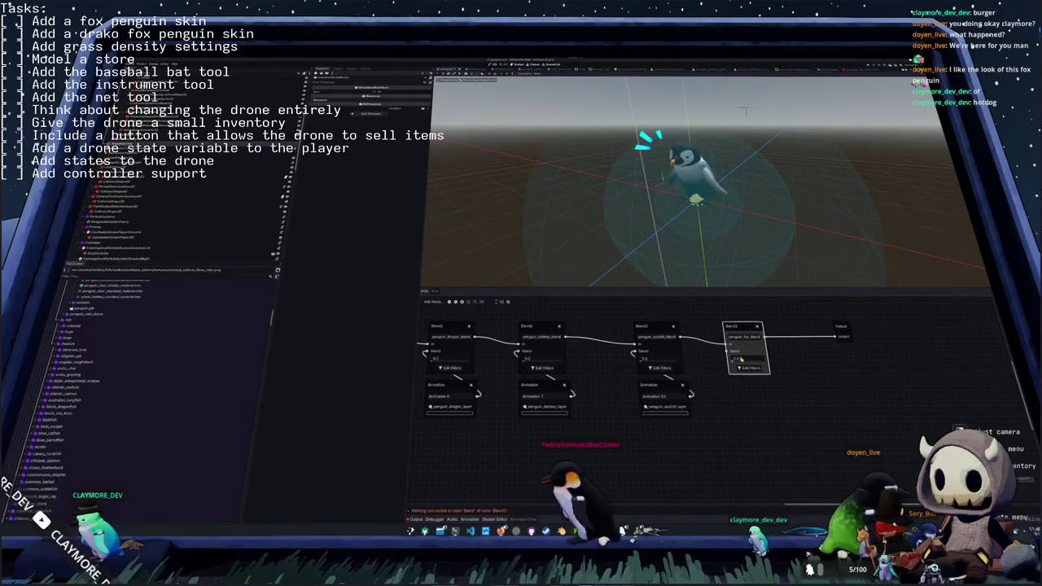
{"action": "key", "text": "Return"}
- Feed penguin_fox_blend with a new Animation node set to penguin_fox_layer
{"action": "left_click_drag", "start_coordinate": [725, 352], "coordinate": [760, 385]}
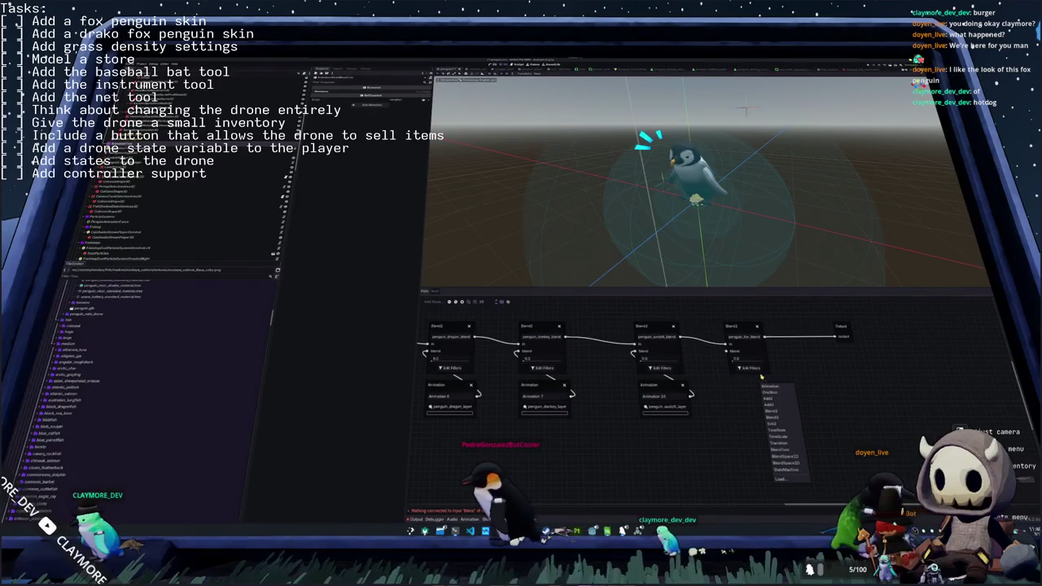
{"action": "left_click", "coordinate": [765, 387]}
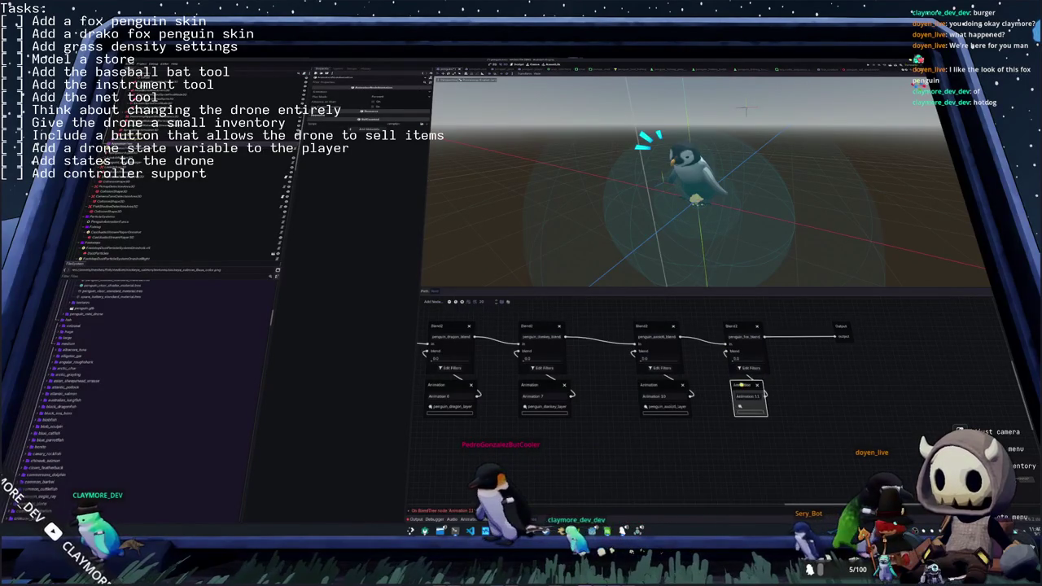
{"action": "left_click", "coordinate": [746, 409]}
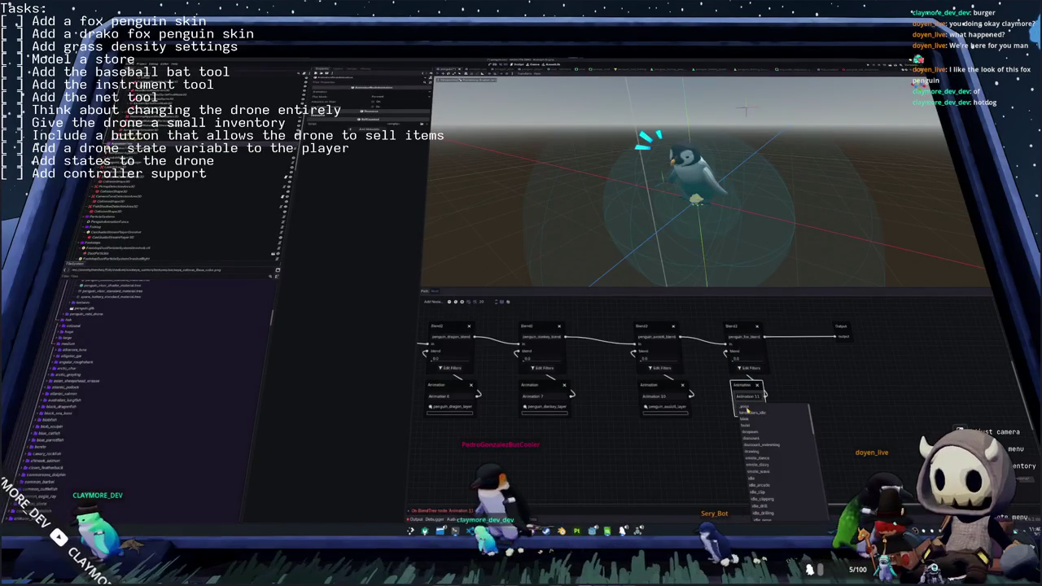
{"action": "scroll", "coordinate": [775, 465], "scroll_direction": "down", "scroll_amount": 3}
{"action": "scroll", "coordinate": [771, 471], "scroll_direction": "down", "scroll_amount": 3}
{"action": "scroll", "coordinate": [767, 477], "scroll_direction": "down", "scroll_amount": 2}
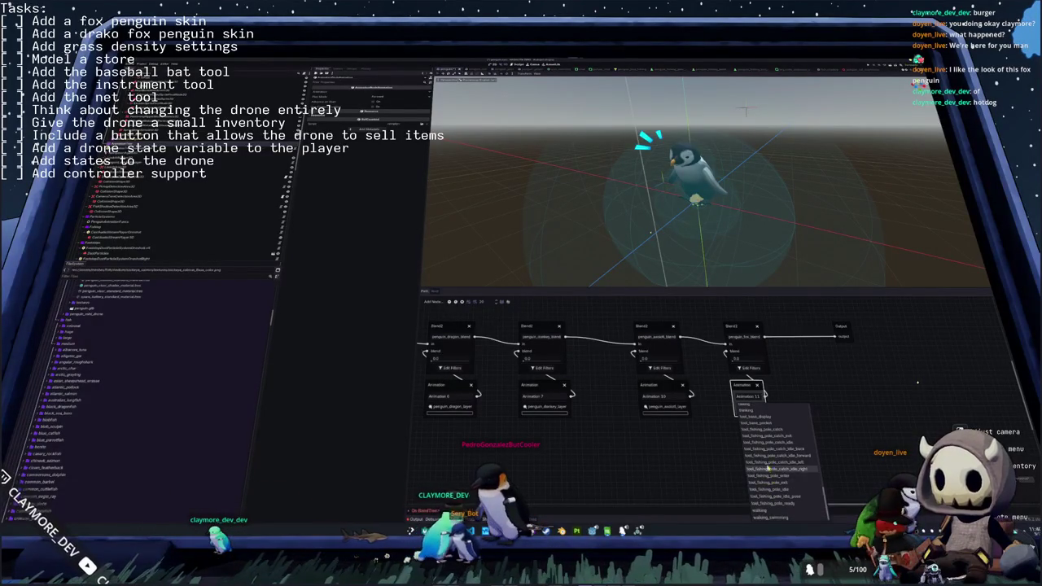
{"action": "scroll", "coordinate": [765, 459], "scroll_direction": "up", "scroll_amount": 2}
{"action": "scroll", "coordinate": [766, 459], "scroll_direction": "up", "scroll_amount": 2}
{"action": "scroll", "coordinate": [765, 459], "scroll_direction": "up", "scroll_amount": 2}
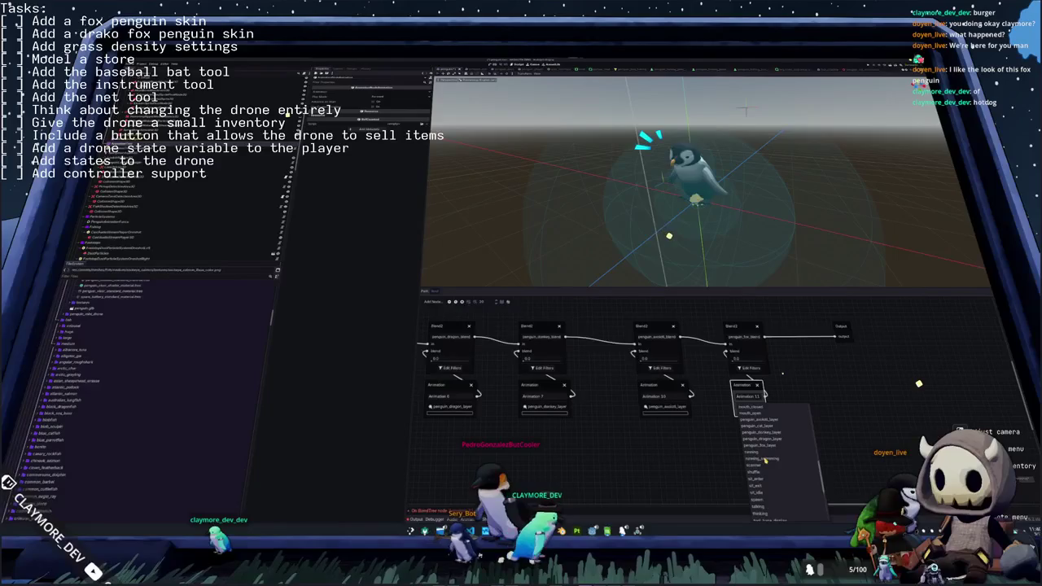
{"action": "left_click", "coordinate": [766, 446]}
- Inspect the fox blend node's track filters, then close the filter window
{"action": "left_click", "coordinate": [747, 368]}
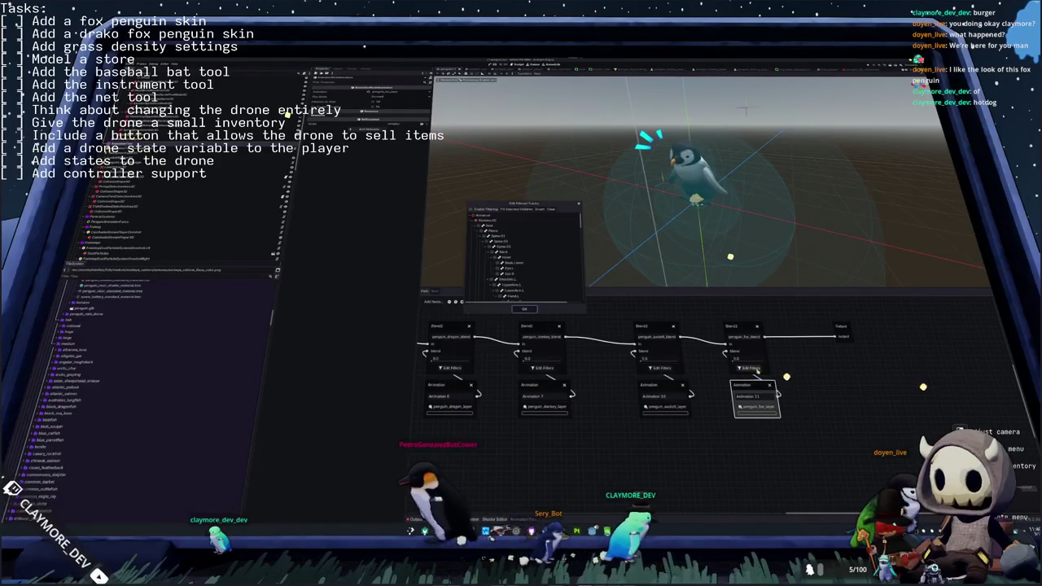
{"action": "scroll", "coordinate": [503, 257], "scroll_direction": "down", "scroll_amount": 1}
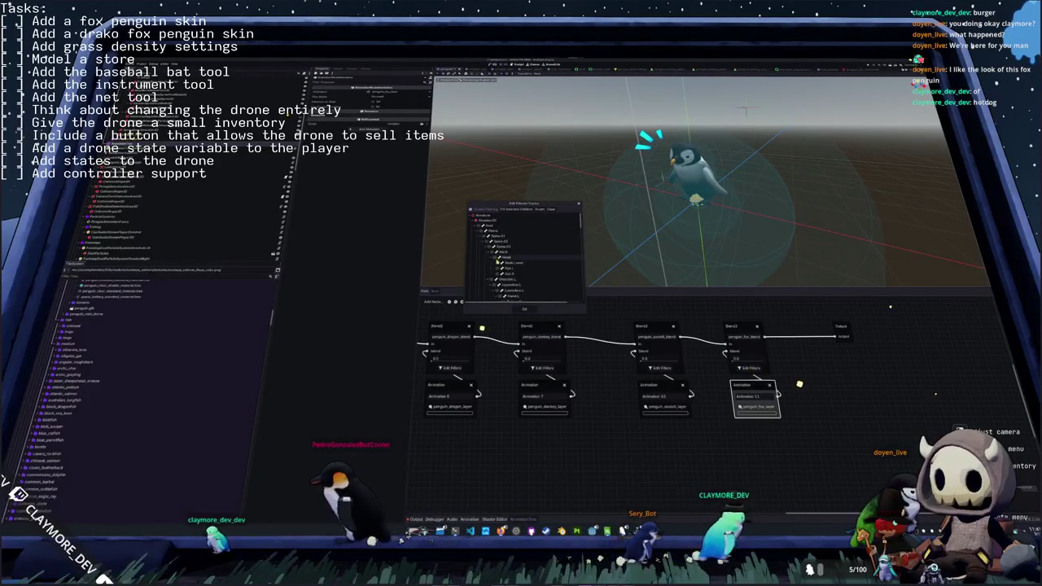
{"action": "scroll", "coordinate": [498, 266], "scroll_direction": "down", "scroll_amount": 3}
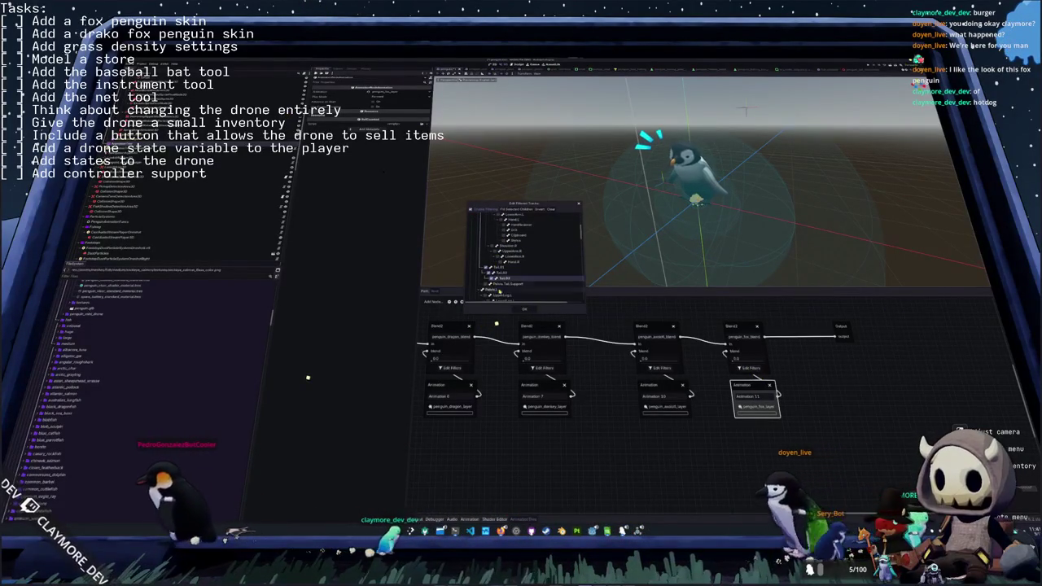
{"action": "left_click", "coordinate": [521, 310]}
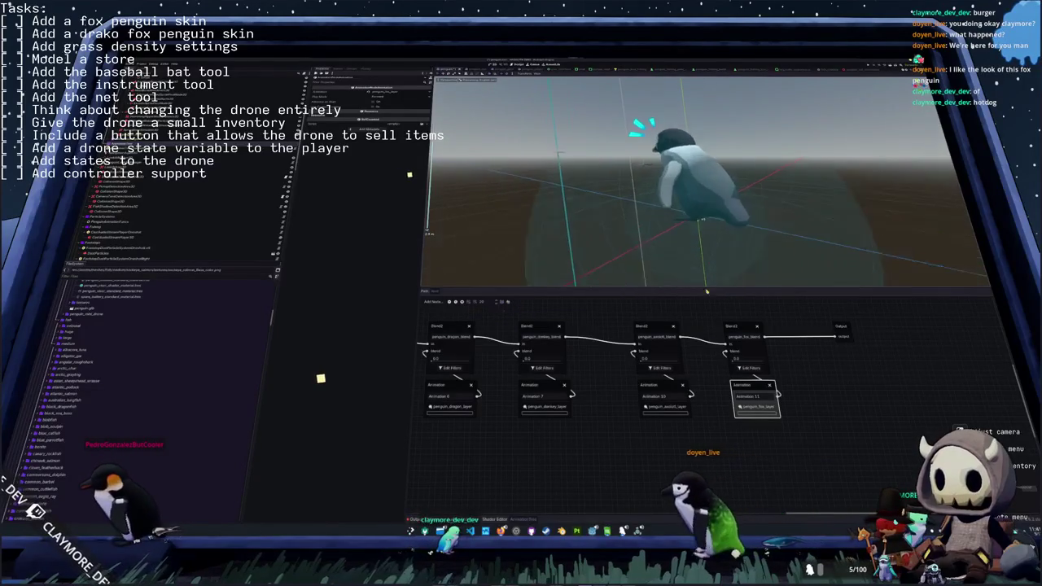
{"action": "left_click", "coordinate": [660, 370]}
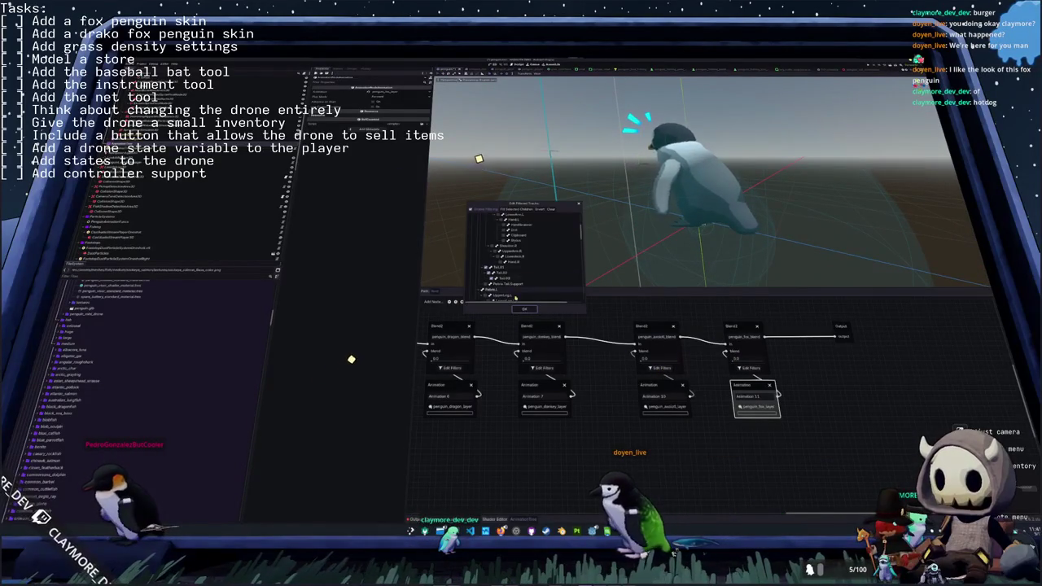
{"action": "left_click", "coordinate": [515, 309]}
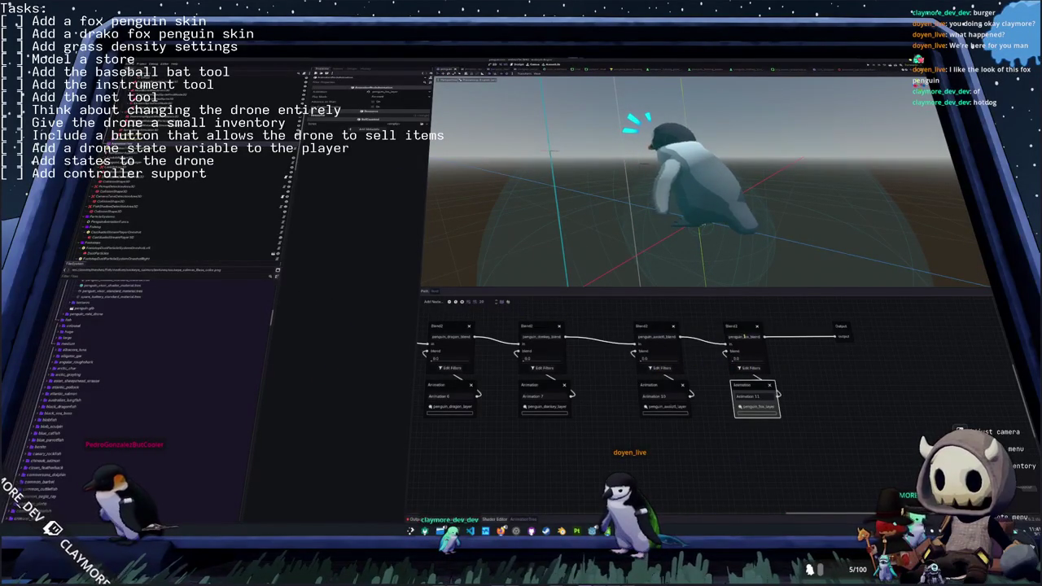
- Zoom and orbit the 3D preview, then switch to the penguin script in the code editor
{"action": "left_click", "coordinate": [562, 396]}
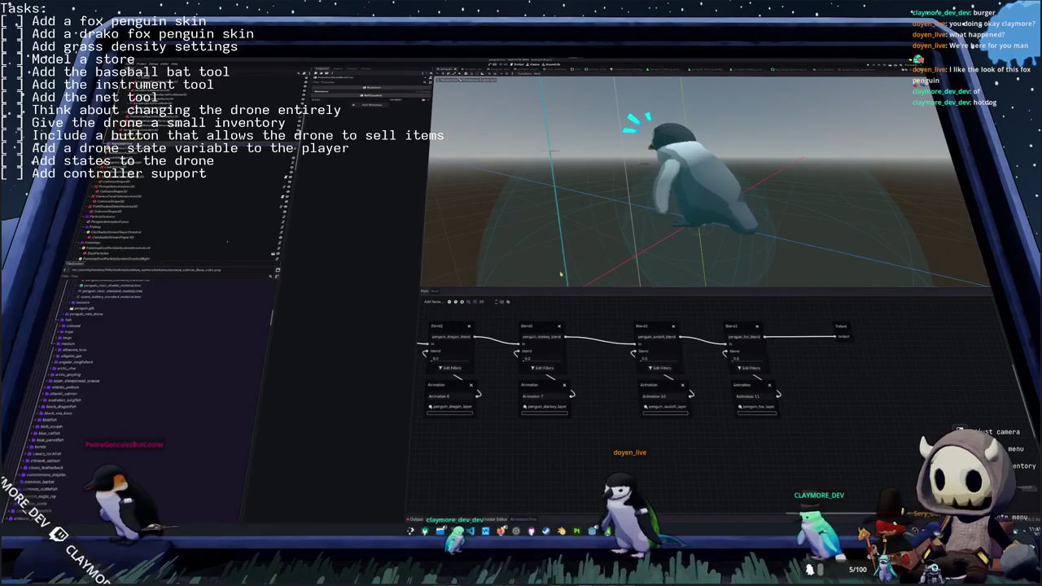
{"action": "scroll", "coordinate": [655, 245], "scroll_direction": "down", "scroll_amount": 3}
{"action": "mouse_move", "coordinate": [656, 236]}
{"action": "middle_mouse_down"}
{"action": "mouse_move", "coordinate": [655, 254]}
{"action": "mouse_move", "coordinate": [635, 255]}
{"action": "middle_mouse_up"}
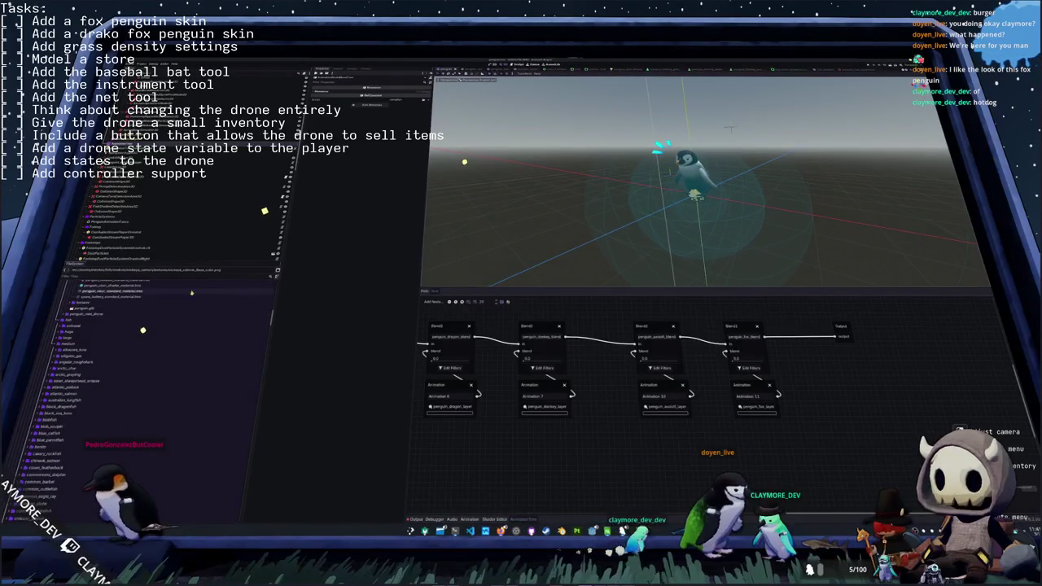
{"action": "key", "text": "shift+alt+o"}
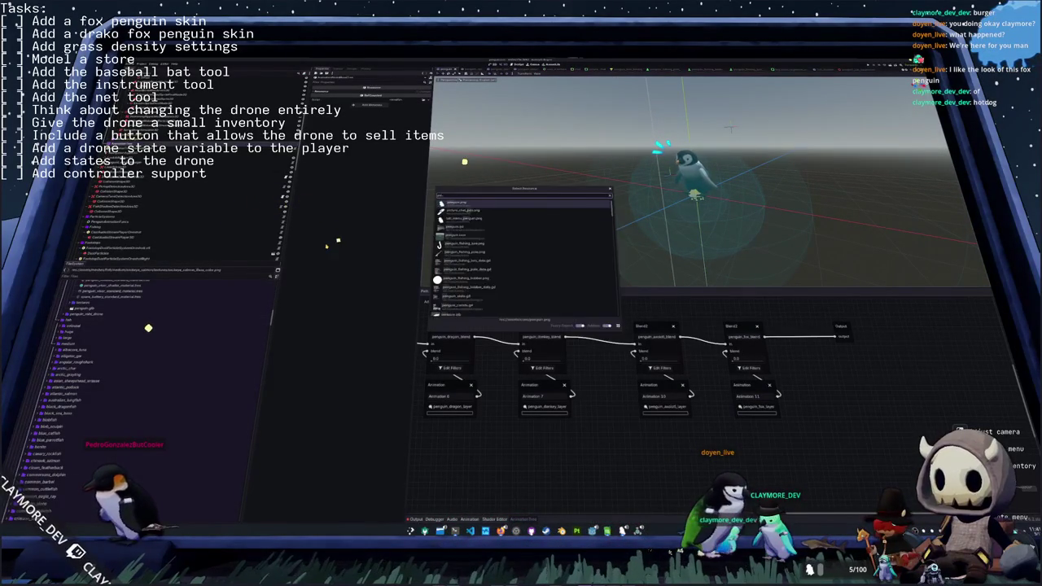
{"action": "key", "text": "Escape"}
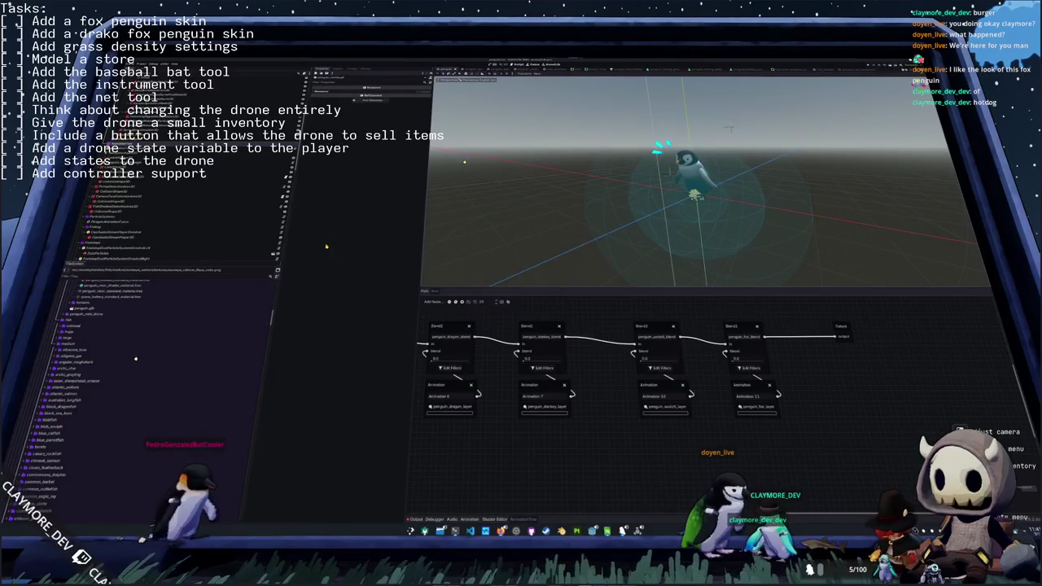
{"action": "key", "text": "alt+Tab"}
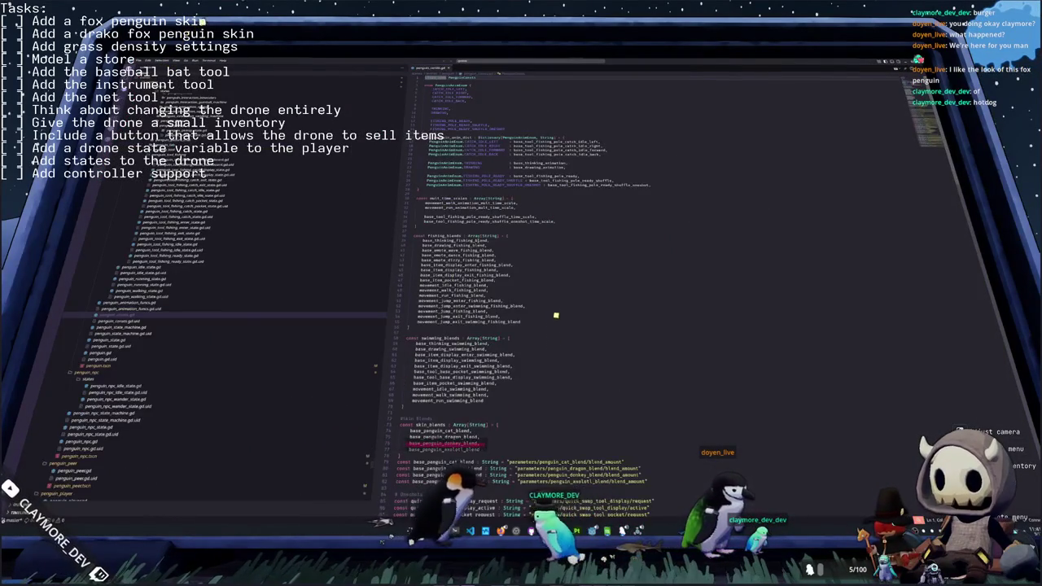
- Add base_penguin_fox_blend as a new entry after axolotl in the skin_blends list
{"action": "scroll", "coordinate": [554, 309], "scroll_direction": "down", "scroll_amount": 3}
{"action": "scroll", "coordinate": [561, 286], "scroll_direction": "down", "scroll_amount": 3}
{"action": "scroll", "coordinate": [581, 240], "scroll_direction": "down", "scroll_amount": 3}
{"action": "scroll", "coordinate": [501, 266], "scroll_direction": "down", "scroll_amount": 1}
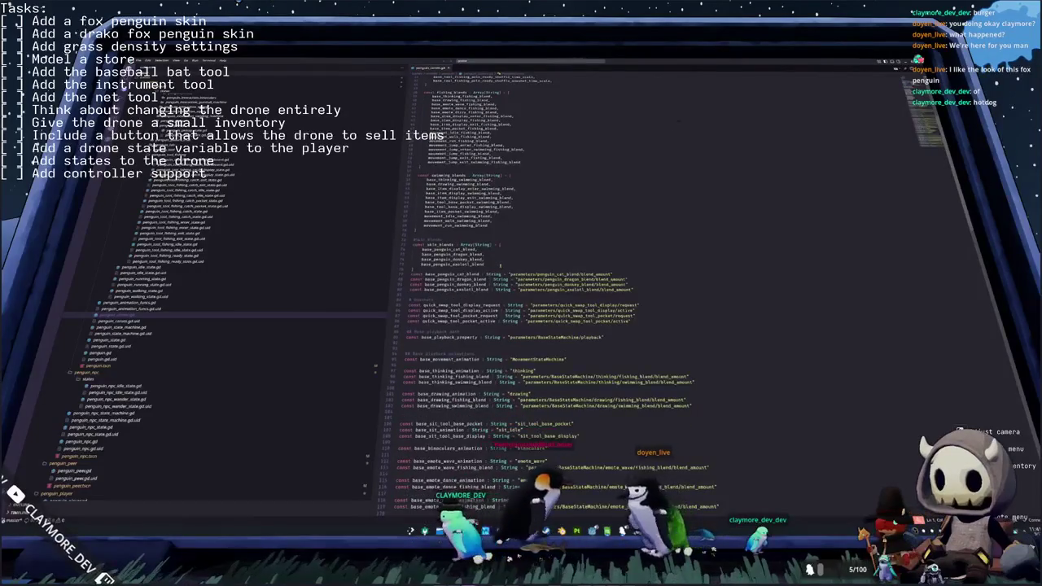
{"action": "left_click", "coordinate": [500, 264]}
{"action": "key", "text": "Return"}
{"action": "type", "text": "base_"}
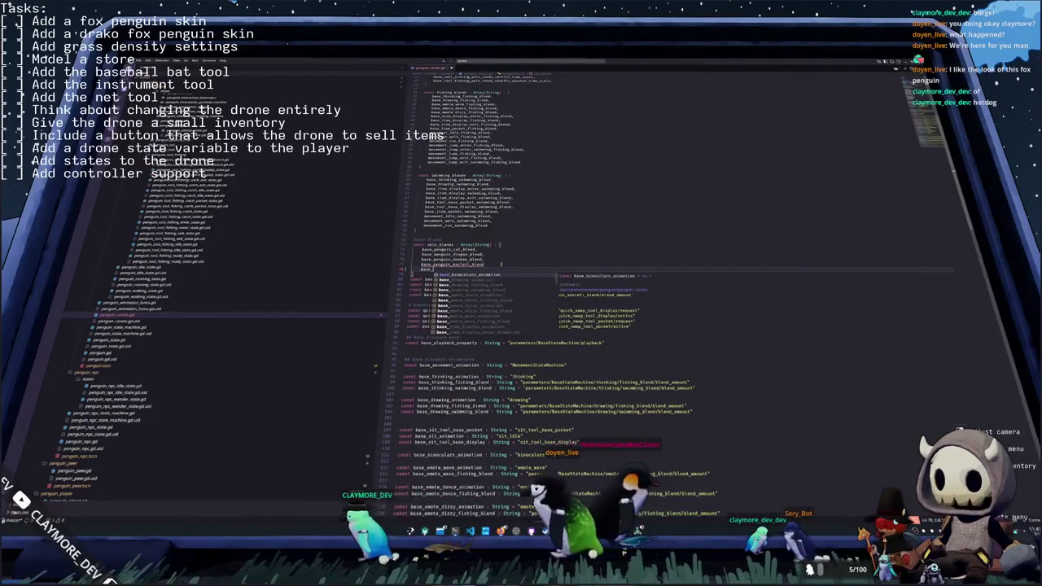
{"action": "type", "text": "penguin_fox_b"}
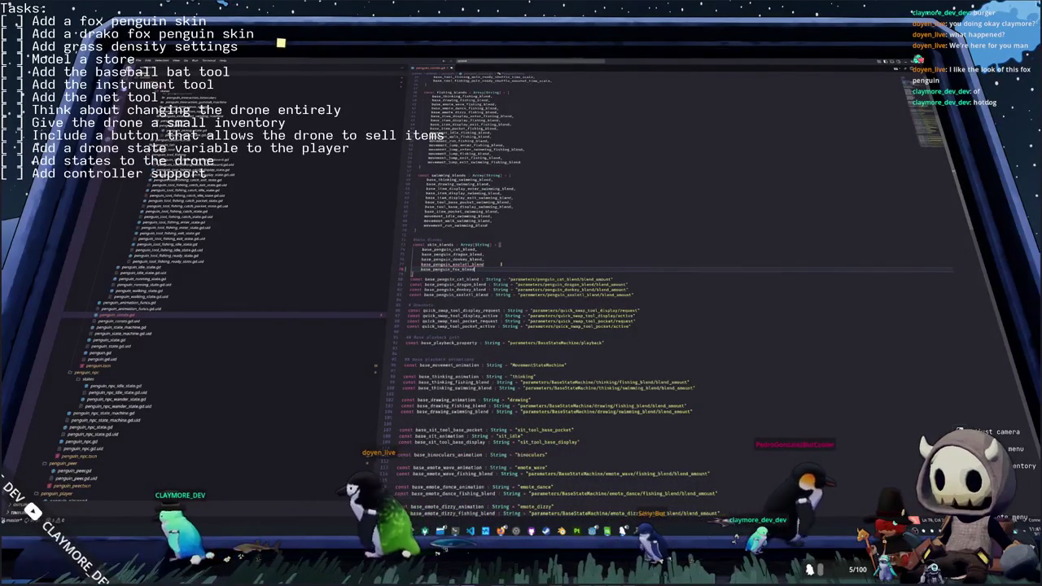
{"action": "type", "text": "lend,"}
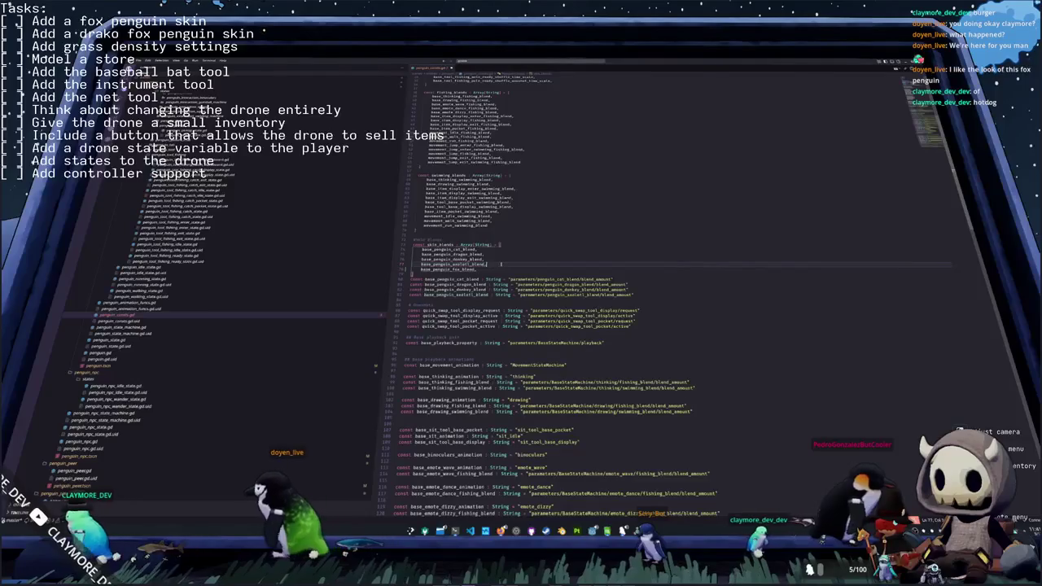
- Define const base_penguin_fox_blend : String as parameters/penguin_fox_blend/blend_amount, then return to Godot
{"action": "left_click", "coordinate": [411, 289]}
{"action": "key", "text": "Down"}
{"action": "key", "text": "End"}
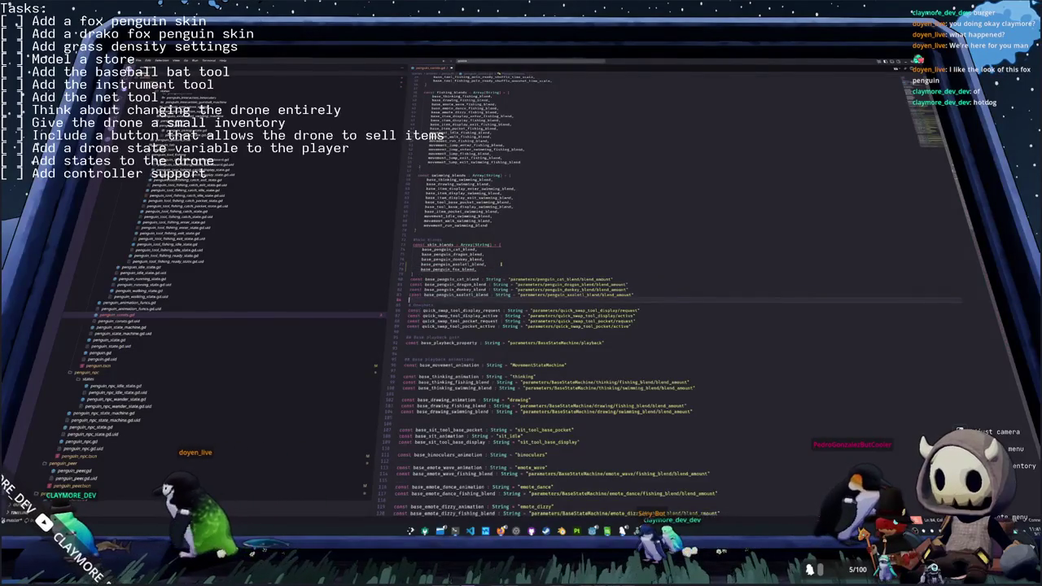
{"action": "key", "text": "Return"}
{"action": "type", "text": "const base"}
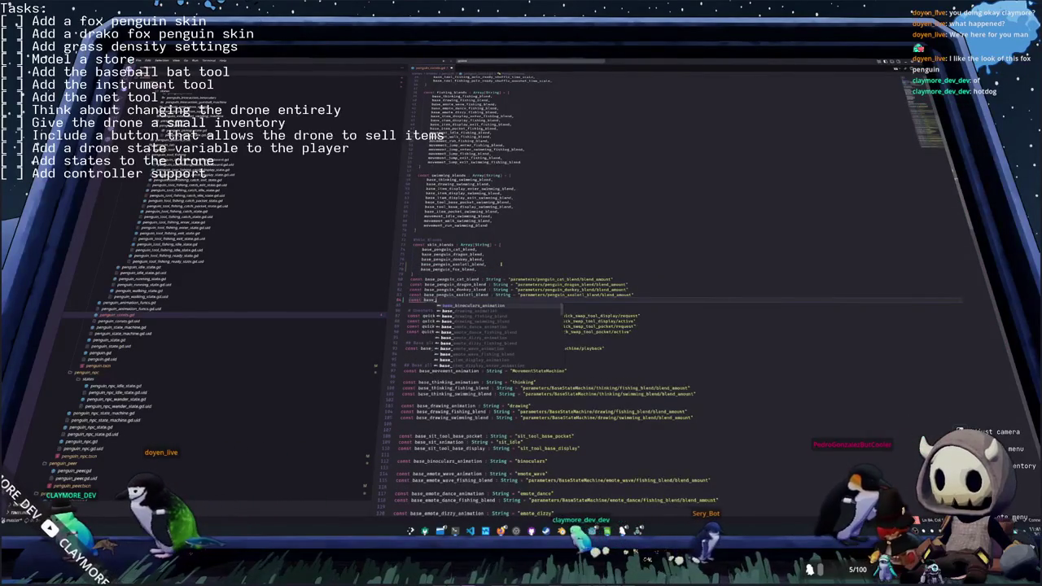
{"action": "type", "text": "_penguin_fox_ble"}
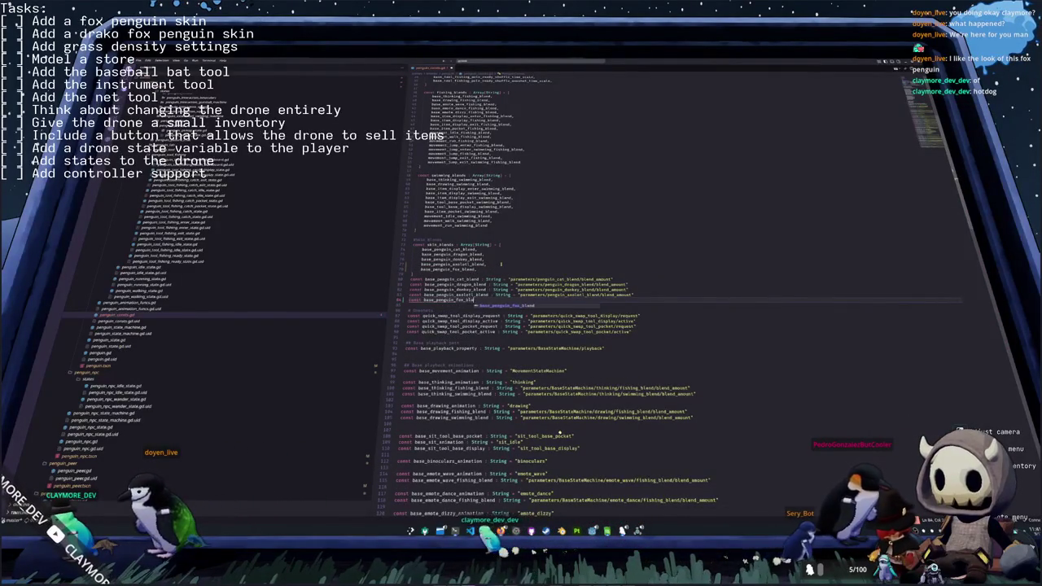
{"action": "type", "text": "nd : String = \"parameters"}
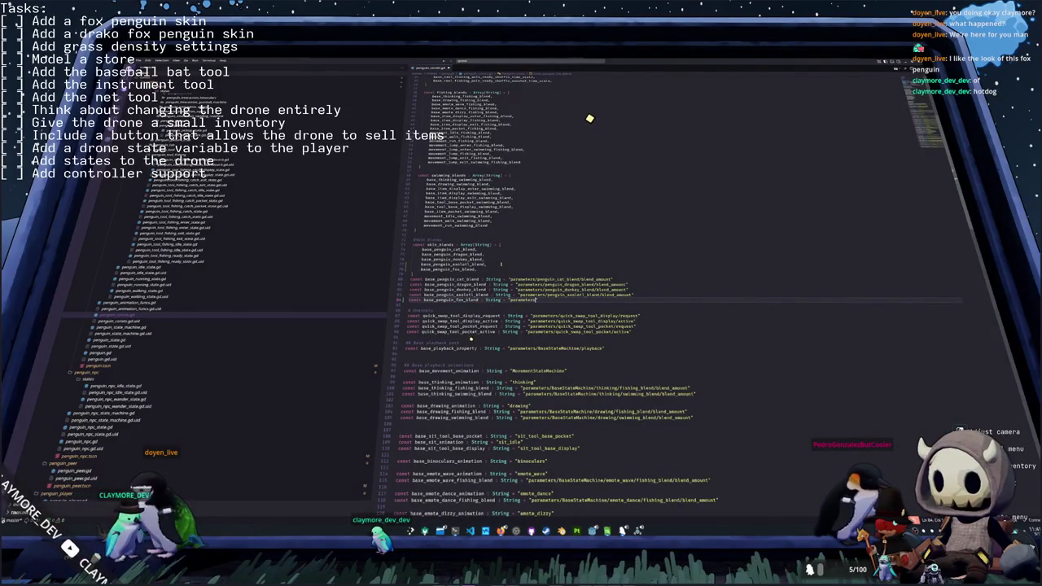
{"action": "key", "text": "Up"}
{"action": "key", "text": "shift+End"}
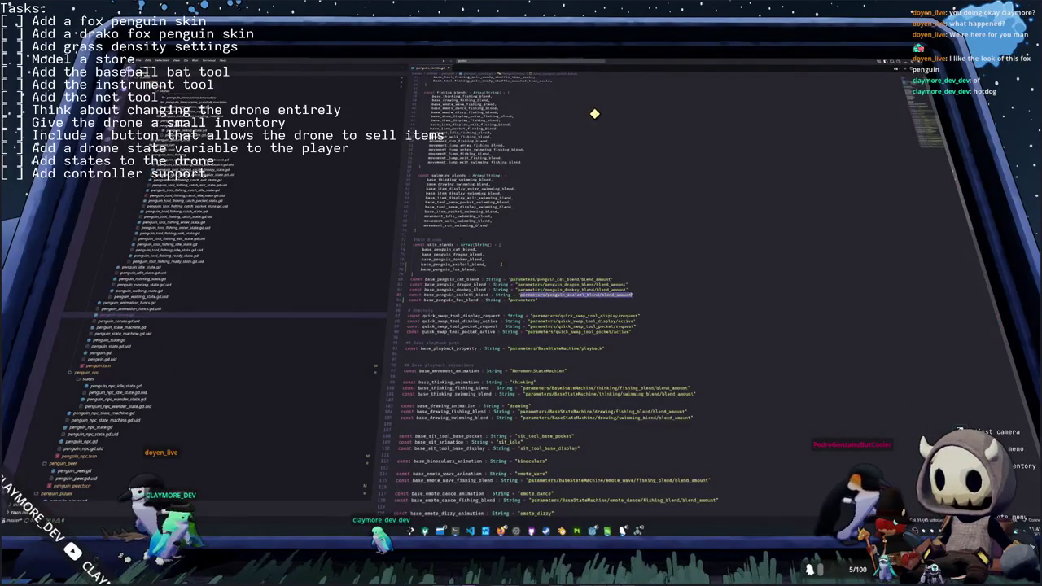
{"action": "key", "text": "ctrl+c"}
{"action": "key", "text": "Down"}
{"action": "key", "text": "ctrl+v"}
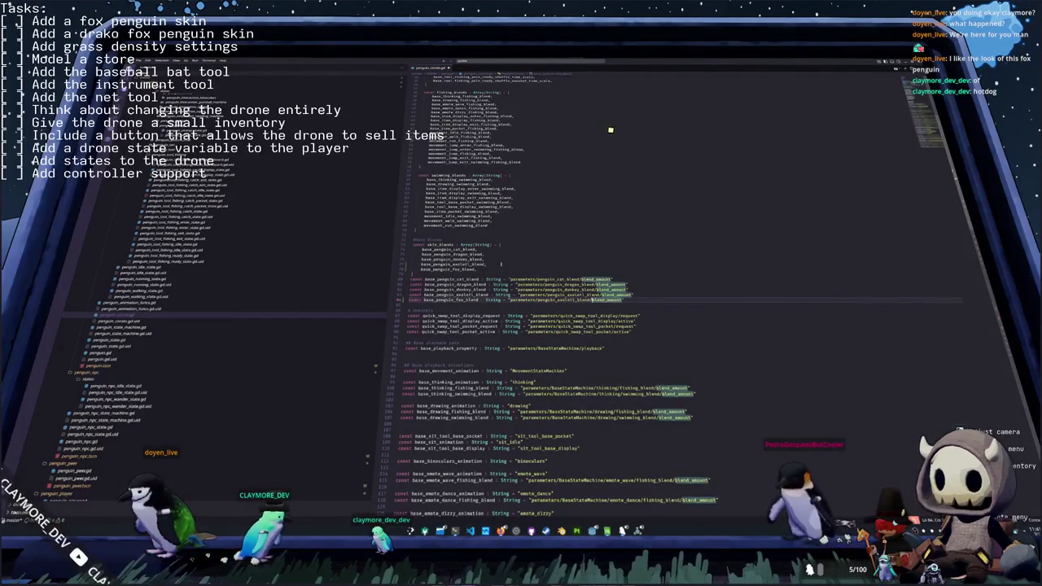
{"action": "key", "text": "shift+Left"}
{"action": "key", "text": "shift+Left"}
{"action": "key", "text": "shift+Left"}
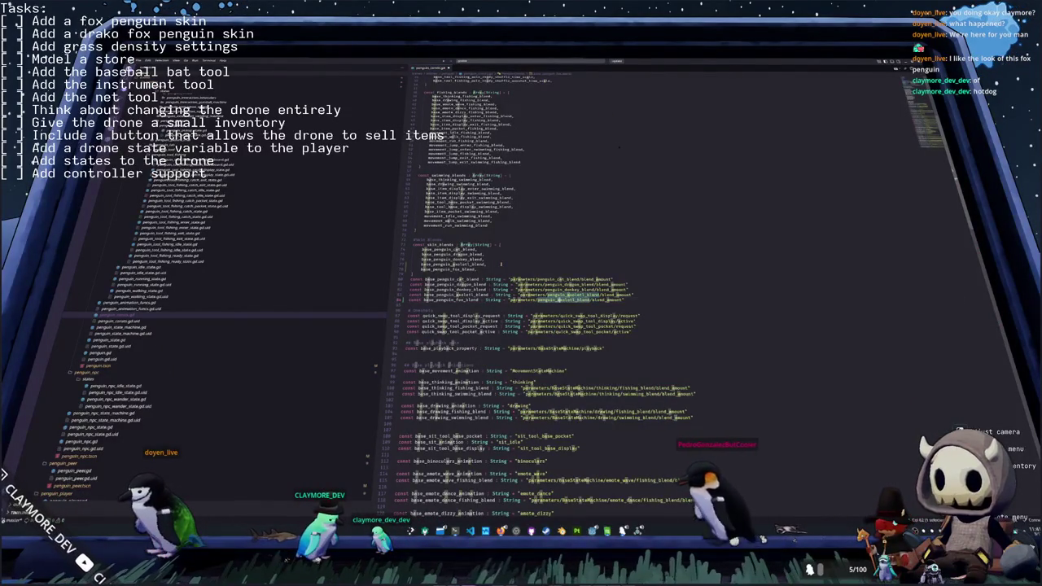
{"action": "type", "text": "fox"}
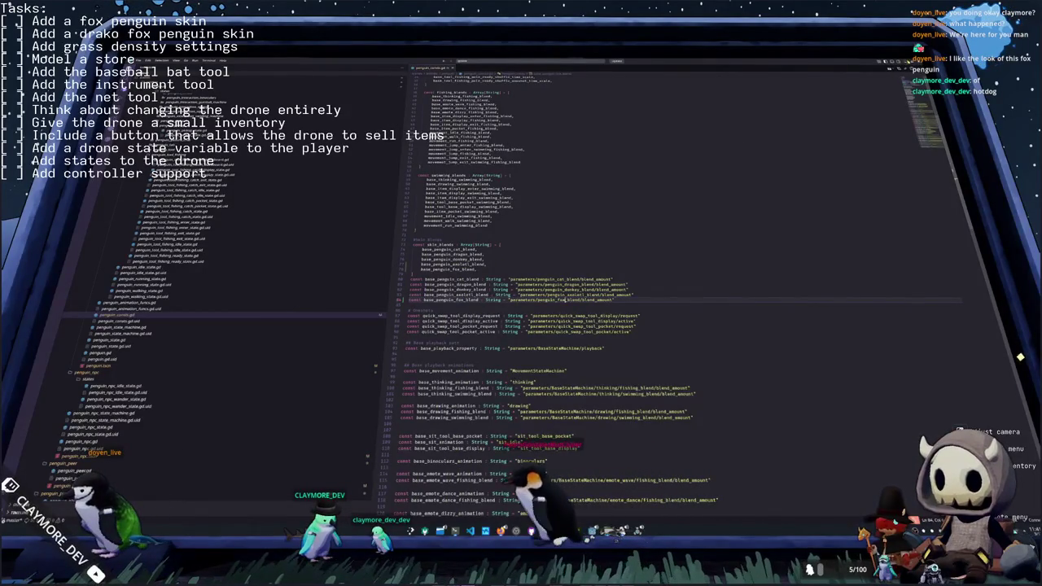
{"action": "key", "text": "alt+Tab"}
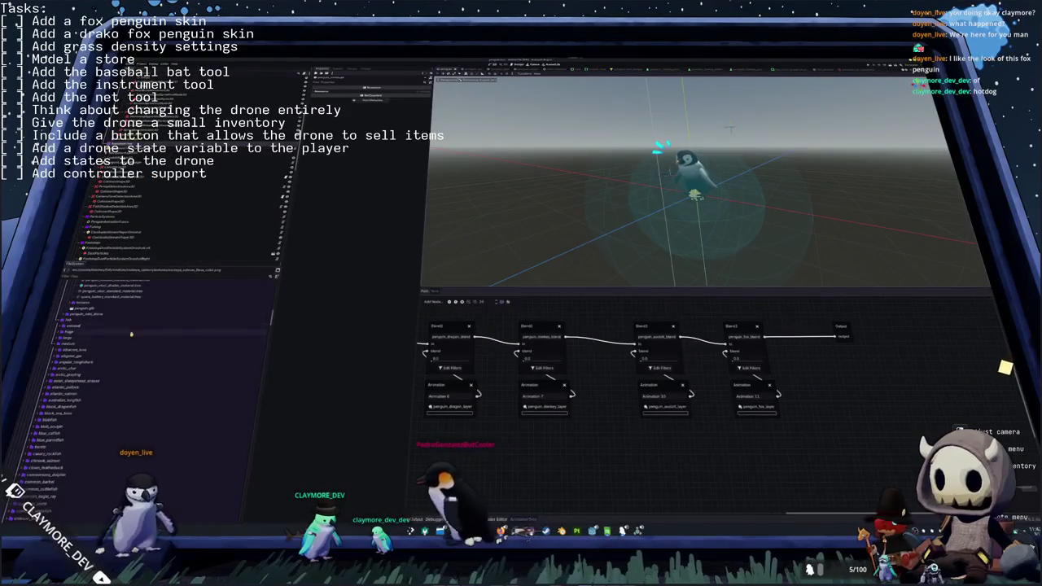
{"action": "scroll", "coordinate": [90, 350], "scroll_direction": "down", "scroll_amount": 5}
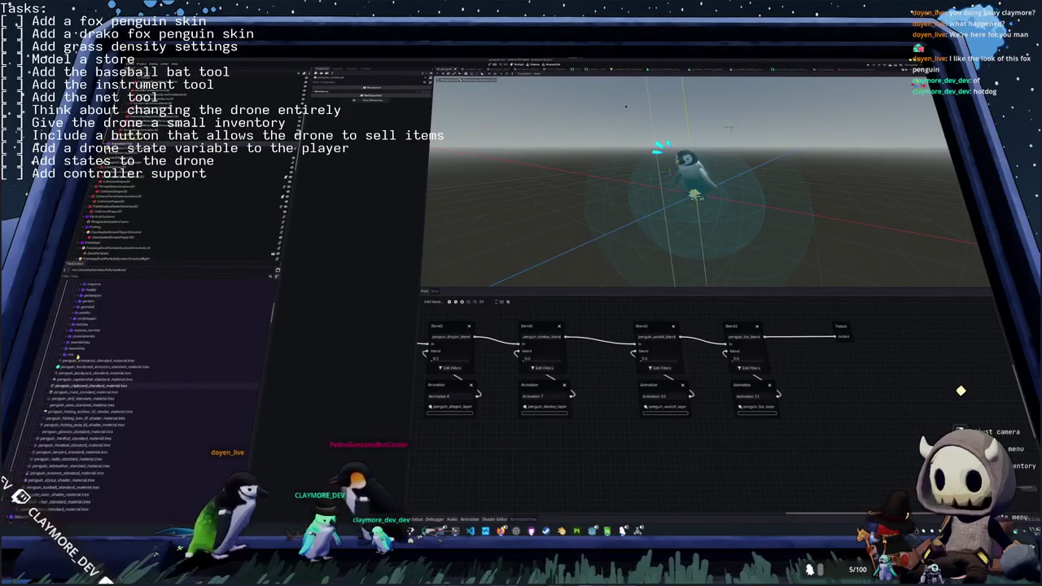
- Expand the fox materials folder and quick-load the orange fox texture into the first material
{"action": "scroll", "coordinate": [75, 360], "scroll_direction": "up", "scroll_amount": 3}
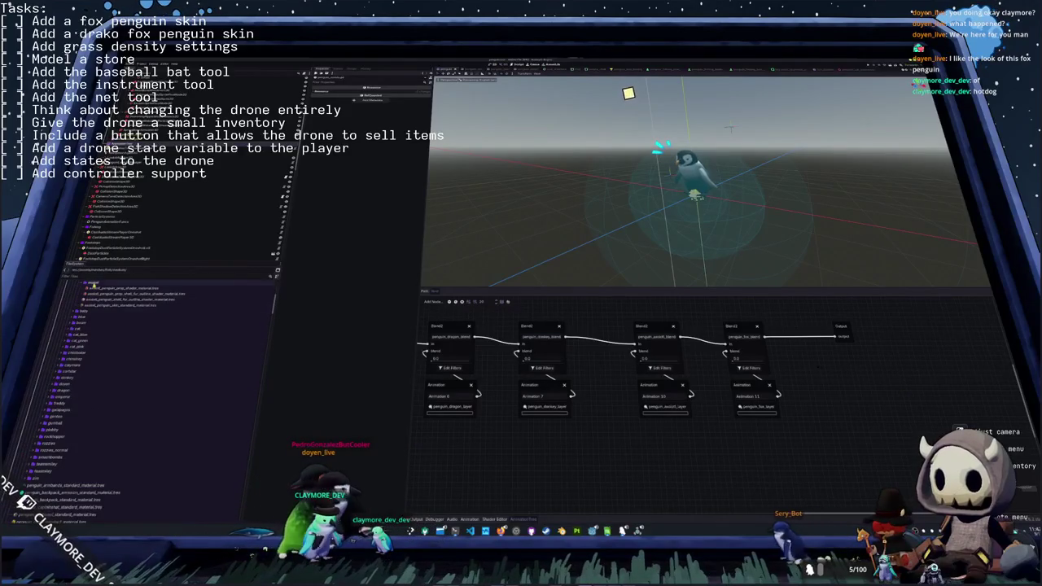
{"action": "left_click", "coordinate": [92, 285]}
{"action": "key", "text": "ctrl+d"}
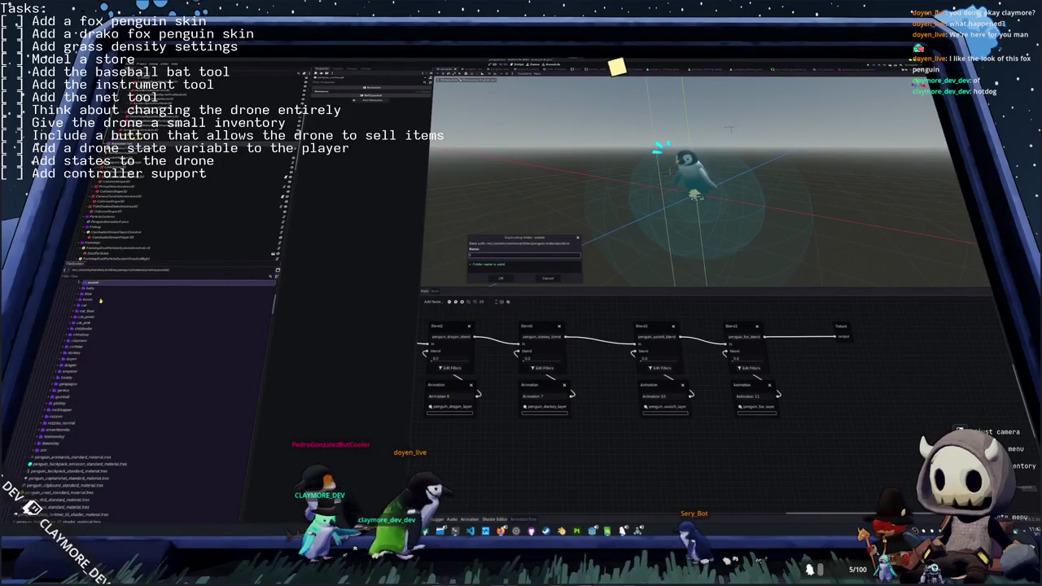
{"action": "key", "text": "Escape"}
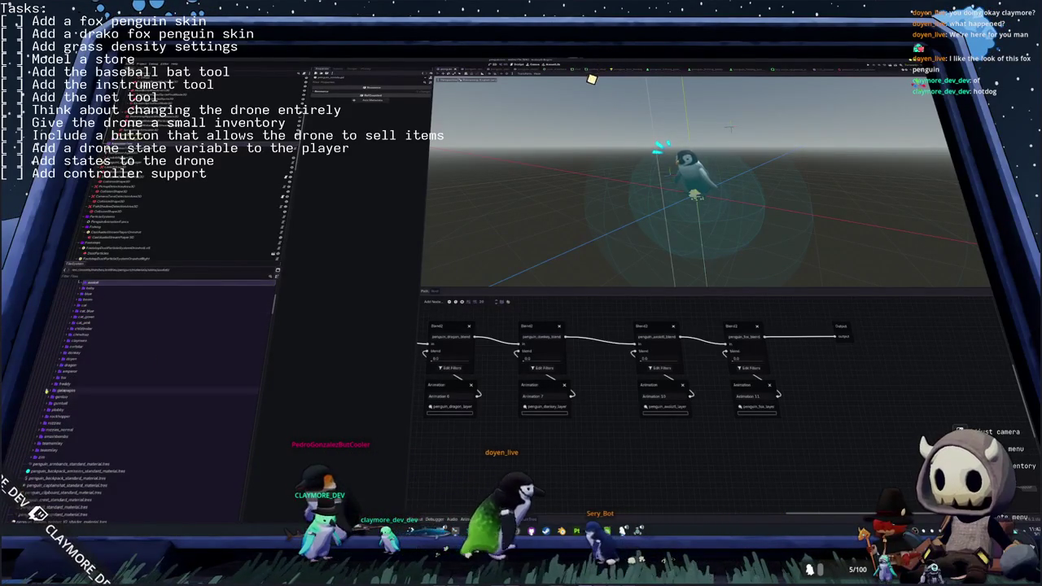
{"action": "scroll", "coordinate": [106, 326], "scroll_direction": "down", "scroll_amount": 2}
{"action": "double_click", "coordinate": [117, 320]}
{"action": "left_click", "coordinate": [117, 327]}
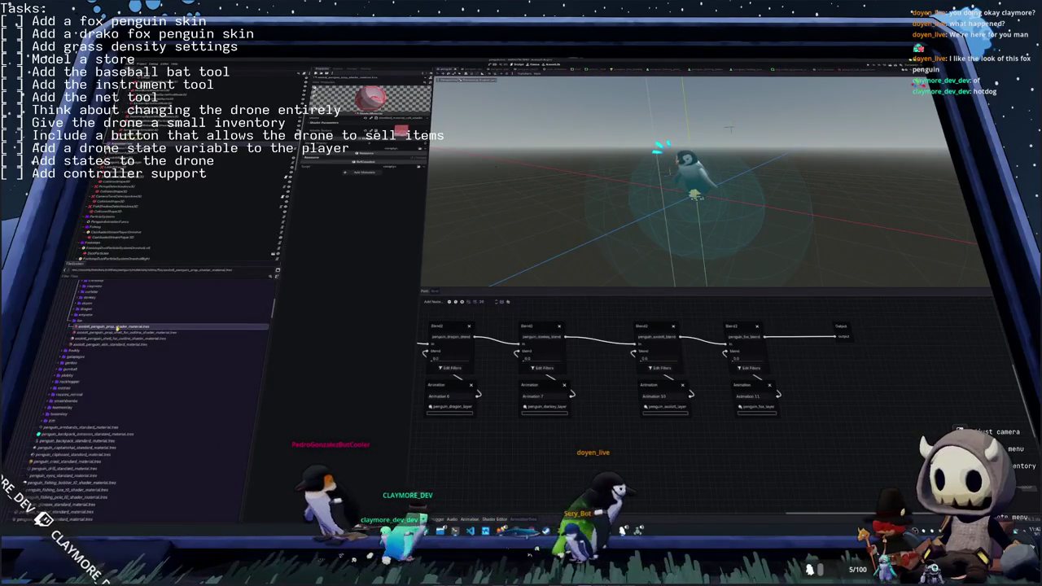
{"action": "left_click", "coordinate": [413, 197]}
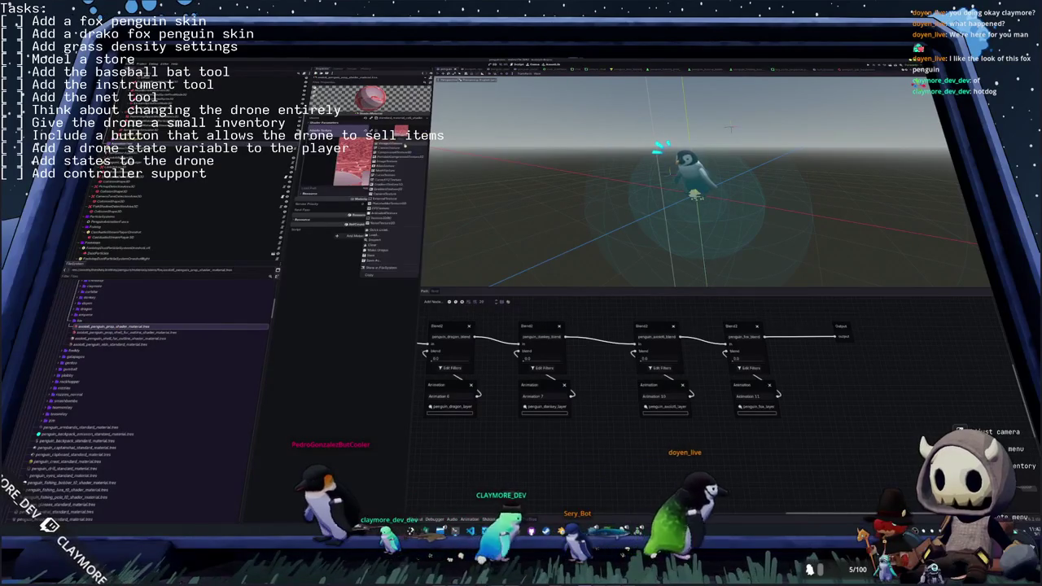
{"action": "left_click", "coordinate": [372, 253]}
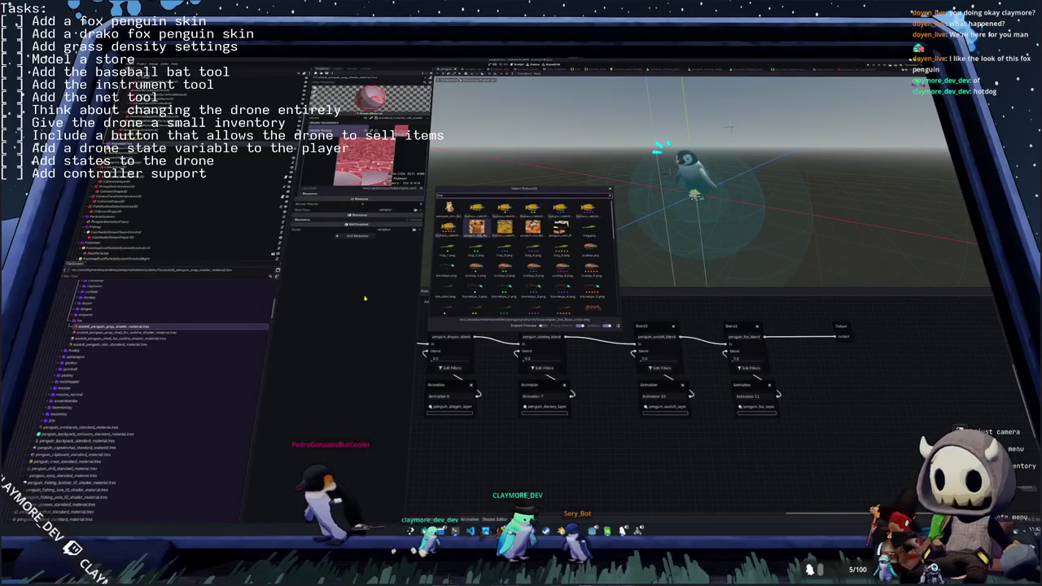
{"action": "key", "text": "Return"}
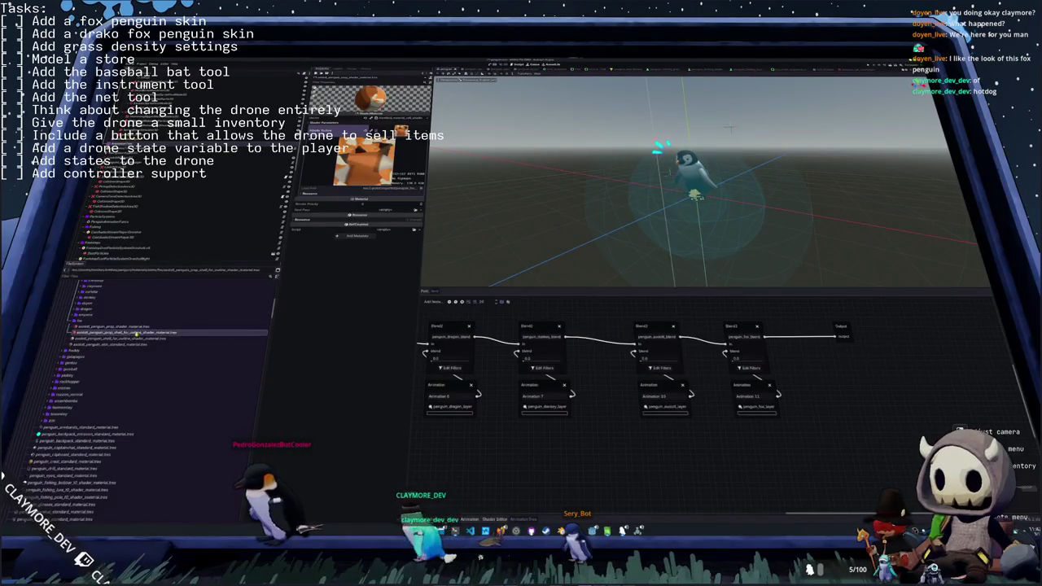
- Delete the selected material file, then load the orange fox texture into the next shader material
{"action": "key", "text": "Delete"}
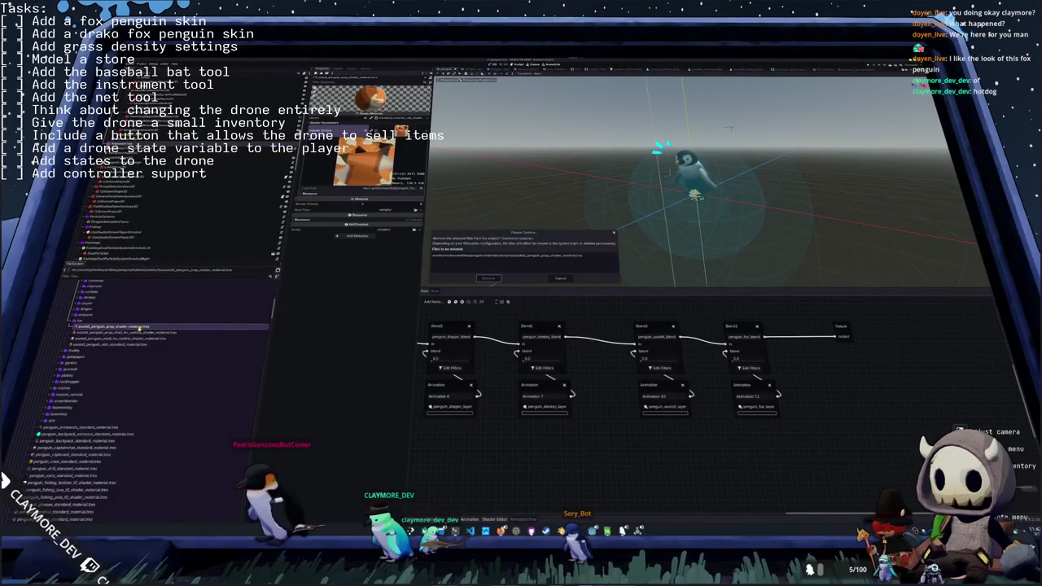
{"action": "key", "text": "Return"}
{"action": "left_click", "coordinate": [128, 327]}
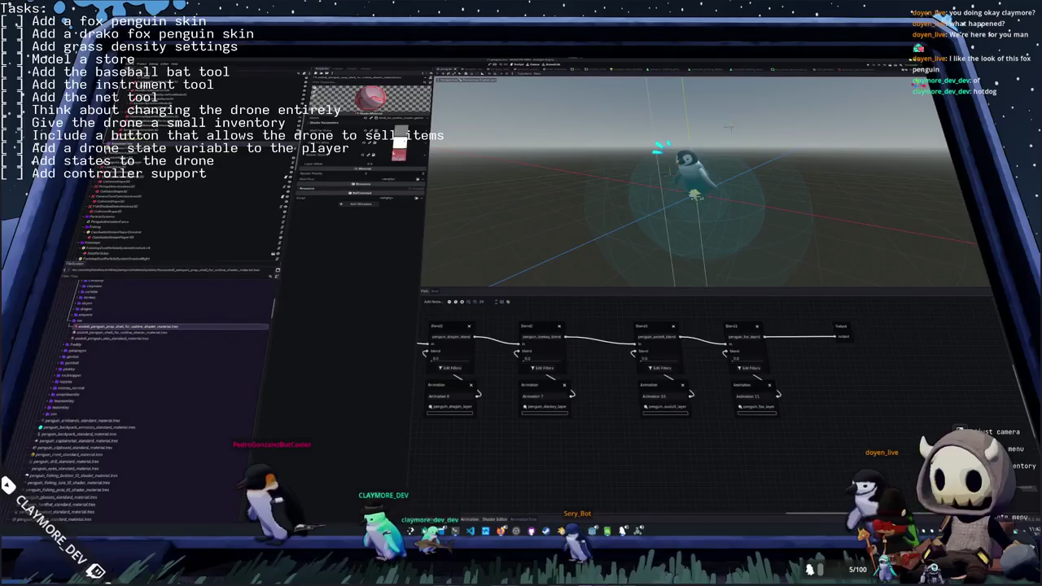
{"action": "left_click", "coordinate": [424, 157]}
{"action": "left_click", "coordinate": [377, 258]}
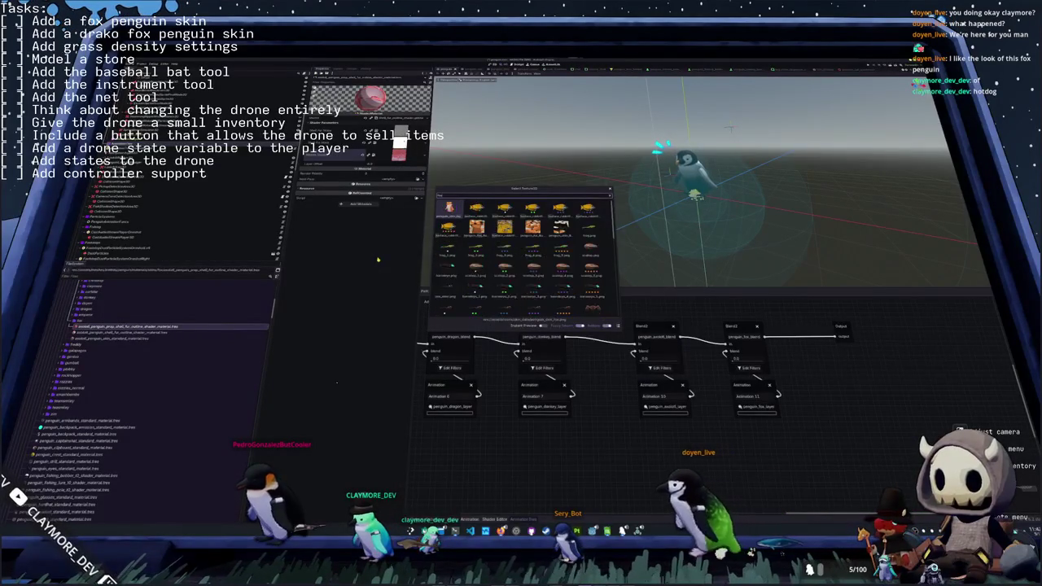
{"action": "key", "text": "Return"}
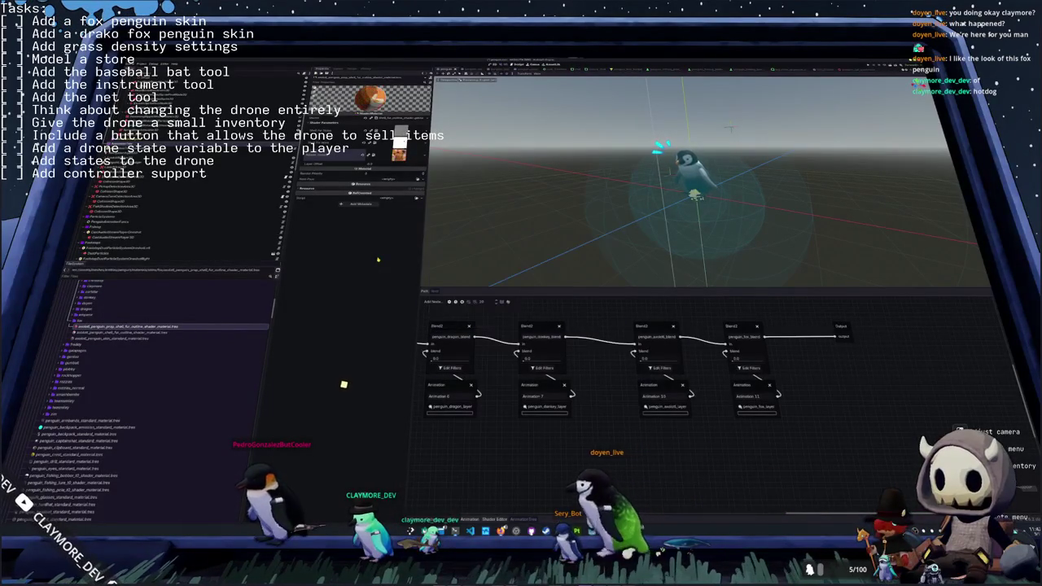
- Quick-load the orange fox texture into the shell fur material
{"action": "left_click", "coordinate": [145, 333]}
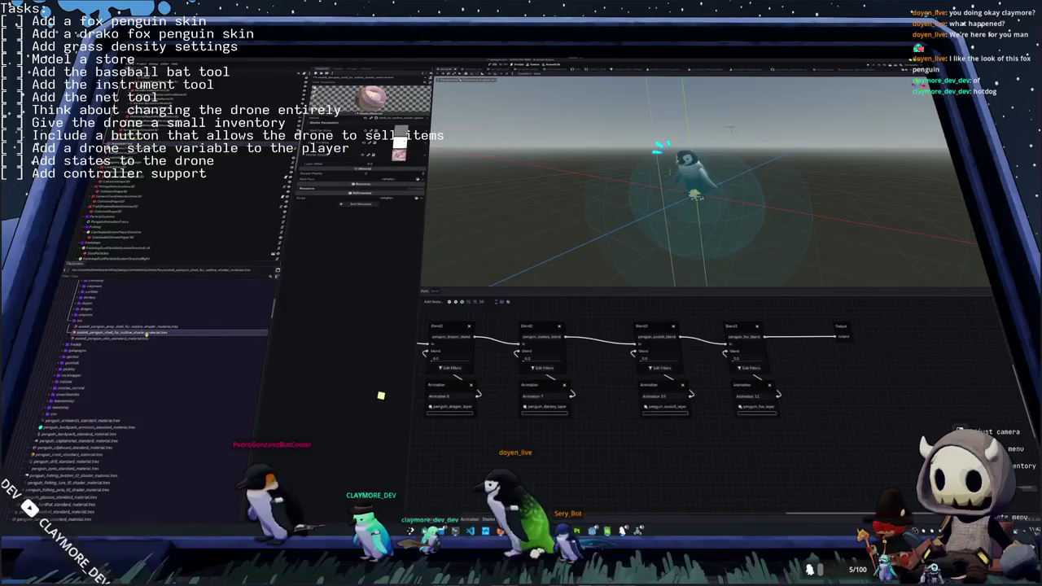
{"action": "left_click", "coordinate": [420, 157]}
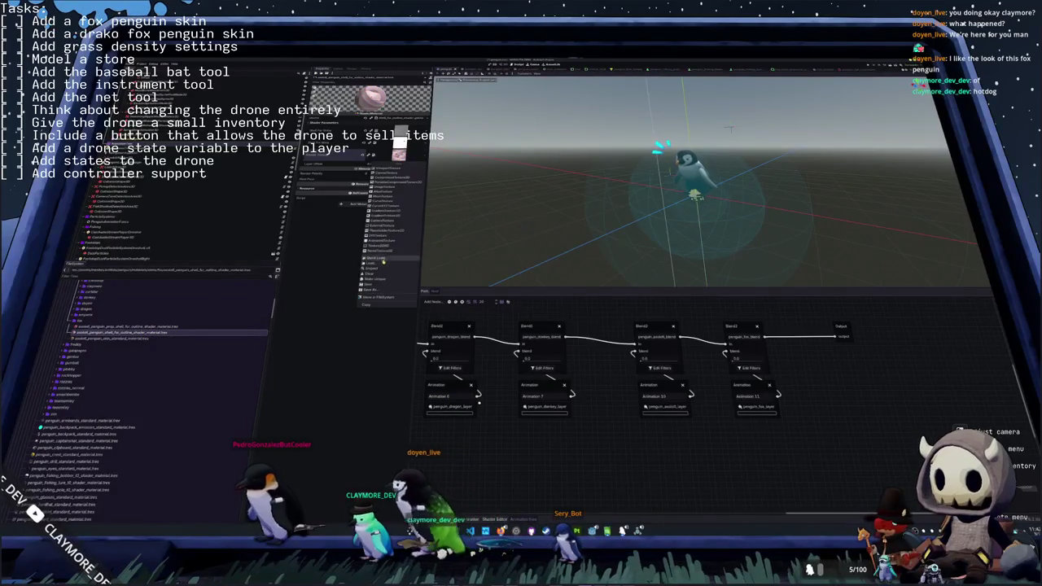
{"action": "left_click", "coordinate": [383, 259]}
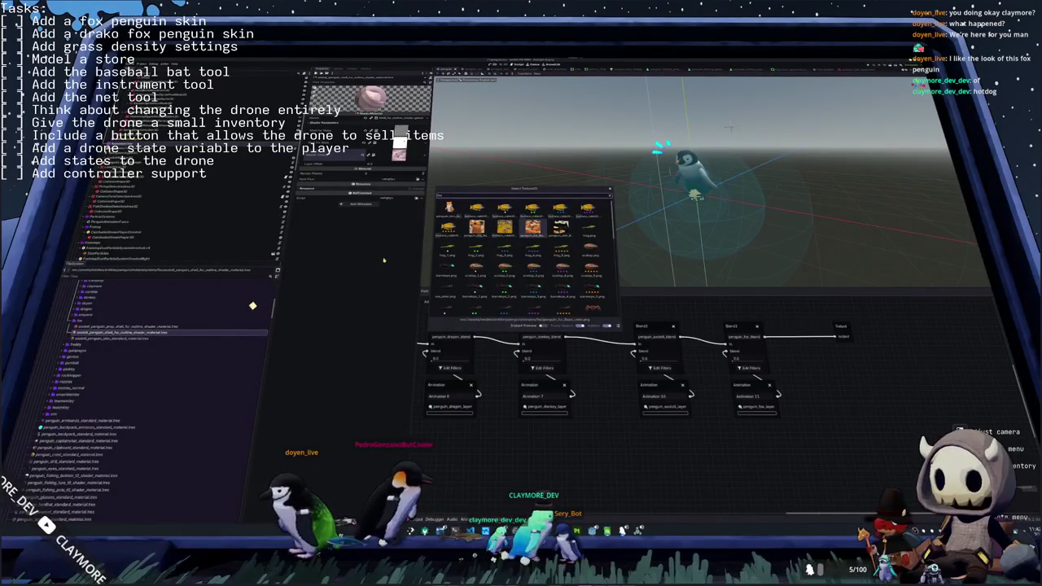
{"action": "key", "text": "Return"}
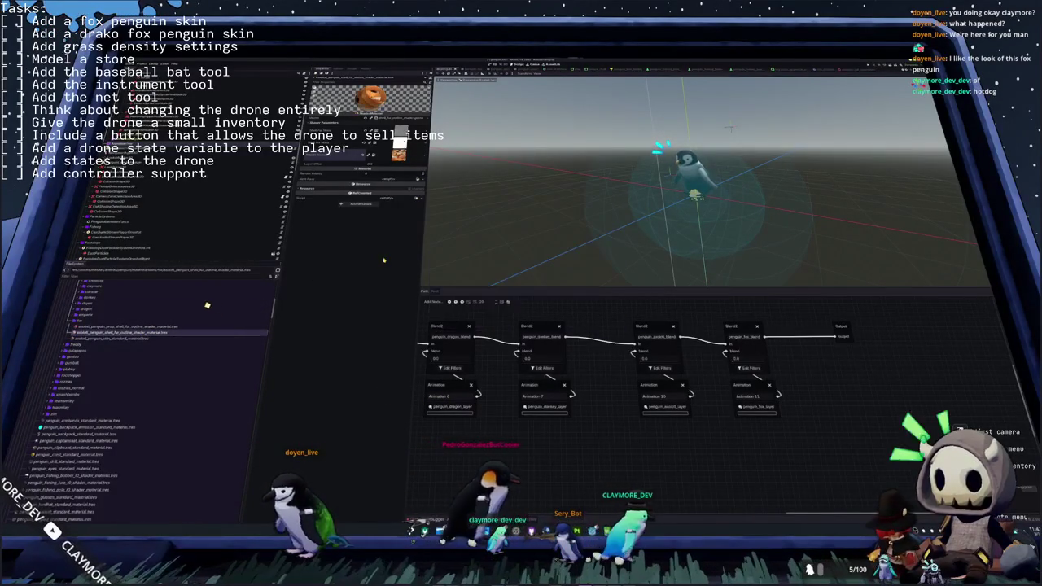
{"action": "left_click", "coordinate": [136, 339]}
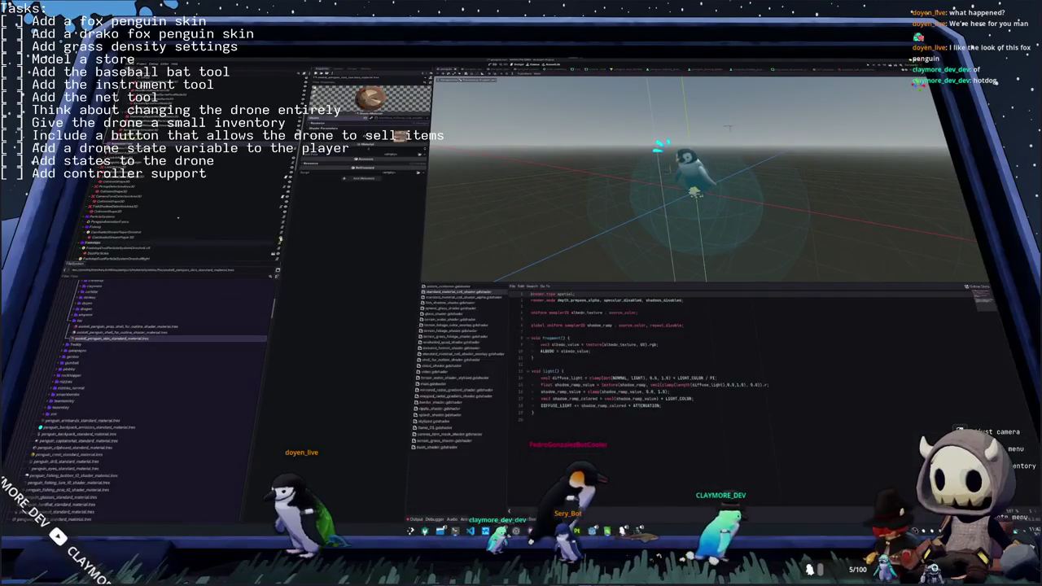
- Load the fox texture into the skin material and rename it fox_penguin_skin_standard_material.tres
{"action": "left_click", "coordinate": [399, 153]}
{"action": "left_click", "coordinate": [379, 237]}
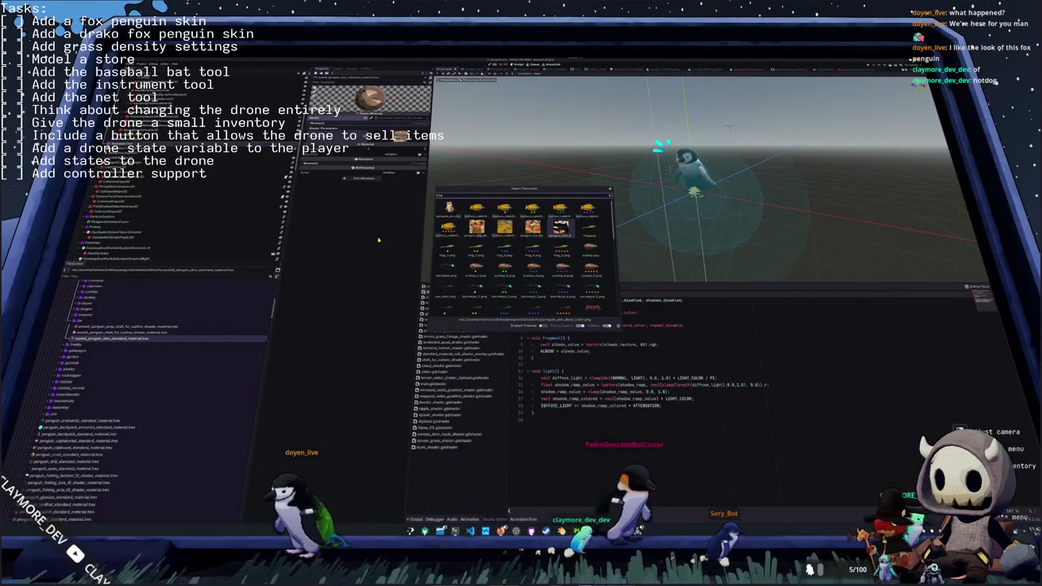
{"action": "key", "text": "Return"}
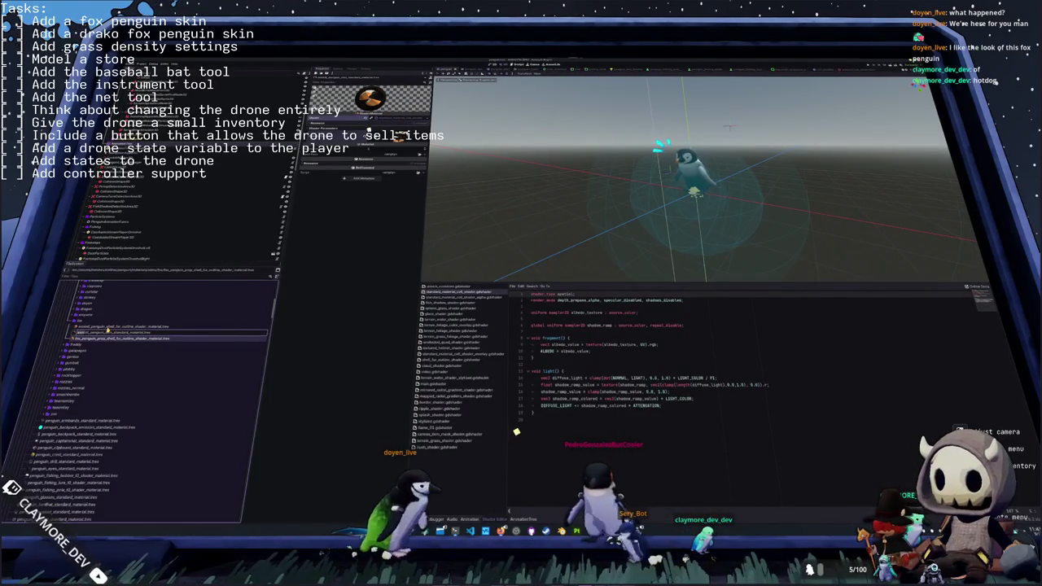
{"action": "type", "text": "fox"}
{"action": "key", "text": "Return"}
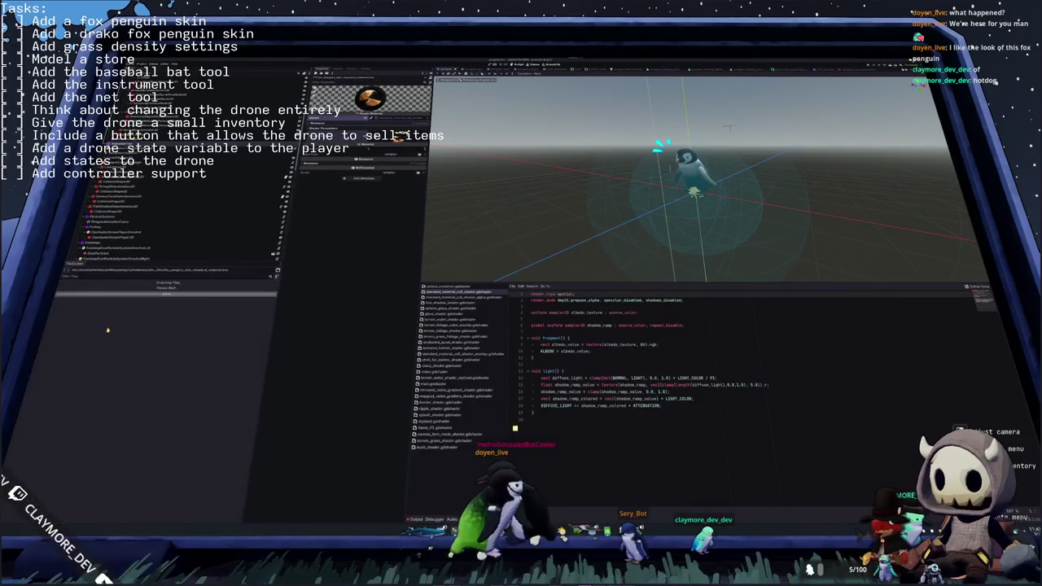
{"action": "left_click", "coordinate": [108, 326]}
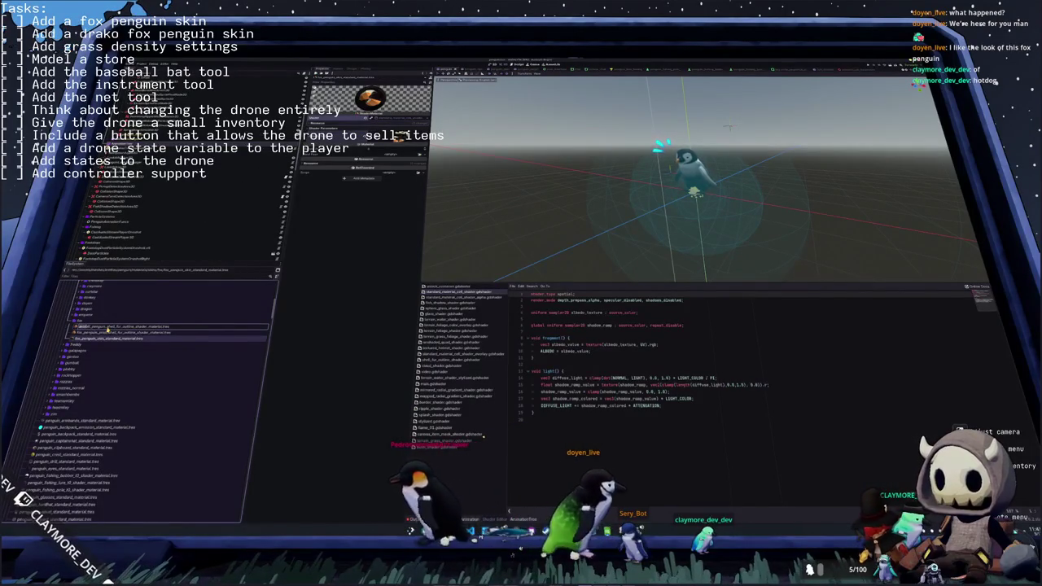
{"action": "key", "text": "Return"}
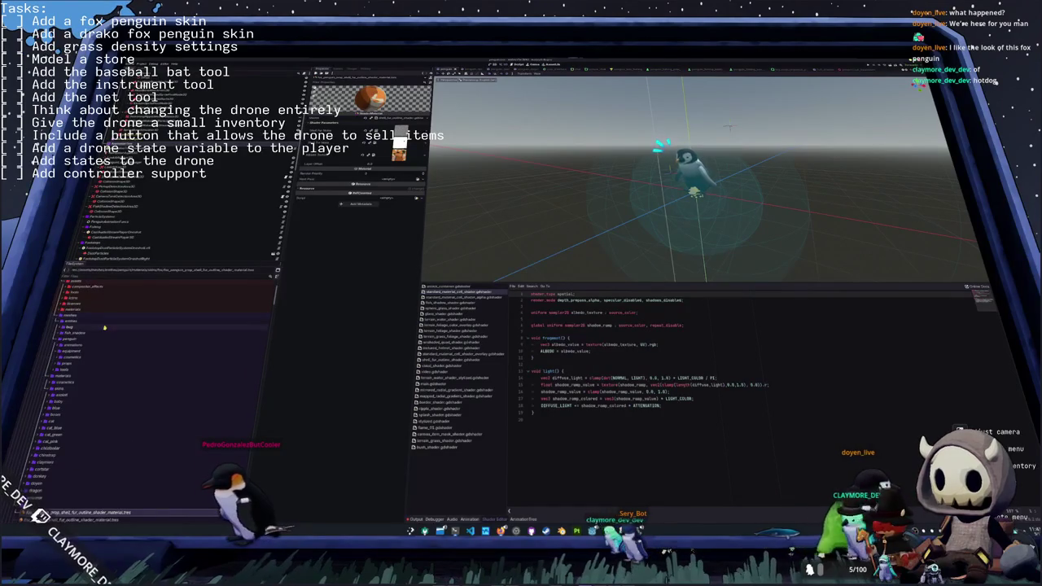
- Open the penguin .glb model's Advanced Import Settings
{"action": "scroll", "coordinate": [86, 346], "scroll_direction": "down", "scroll_amount": 3}
{"action": "scroll", "coordinate": [82, 358], "scroll_direction": "down", "scroll_amount": 3}
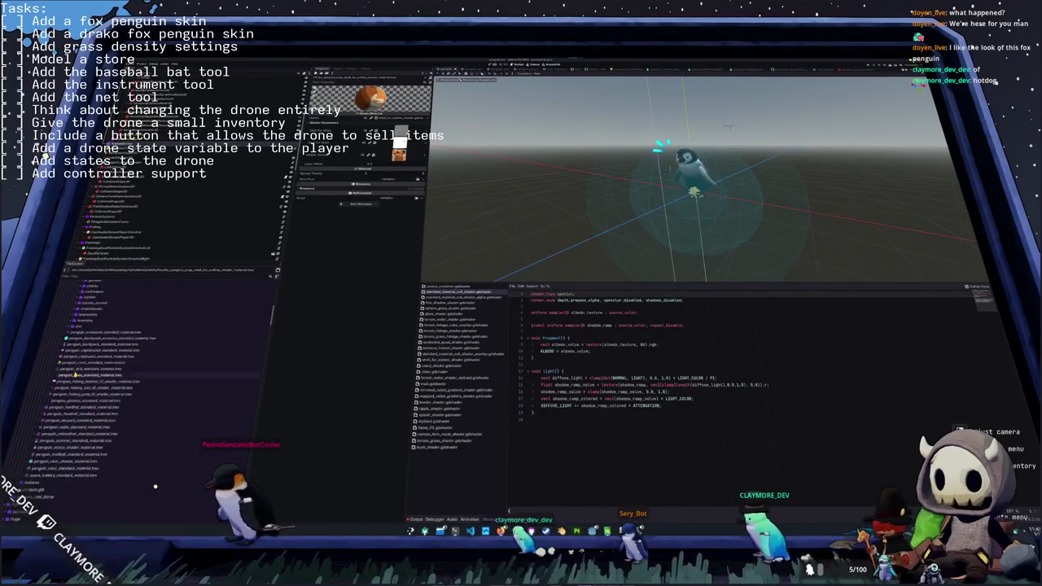
{"action": "scroll", "coordinate": [75, 373], "scroll_direction": "down", "scroll_amount": 3}
{"action": "double_click", "coordinate": [84, 310]}
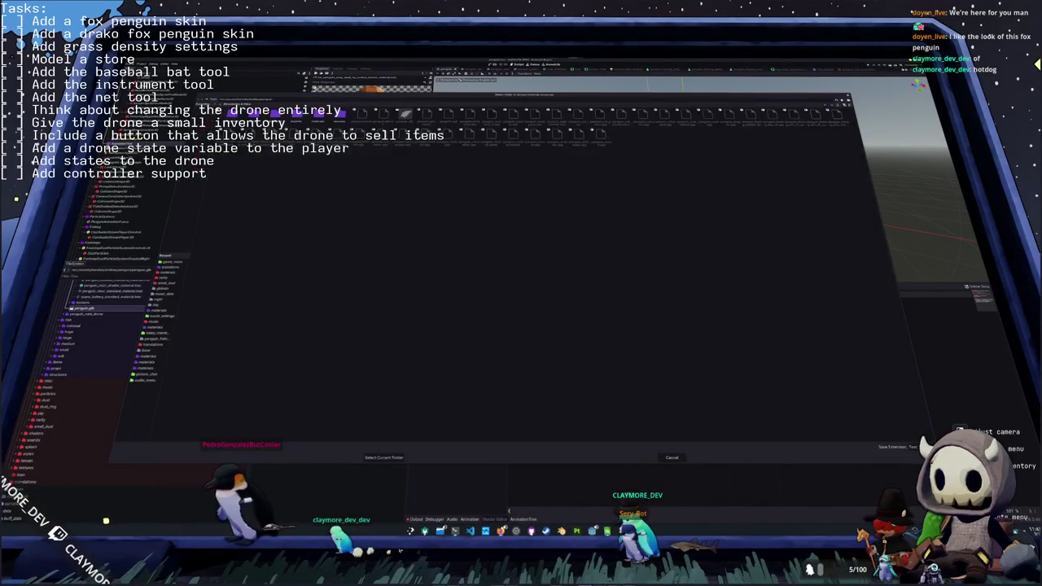
- Close the folder picker, select another node in the import tree, and reimport the penguin model
{"action": "key", "text": "Escape"}
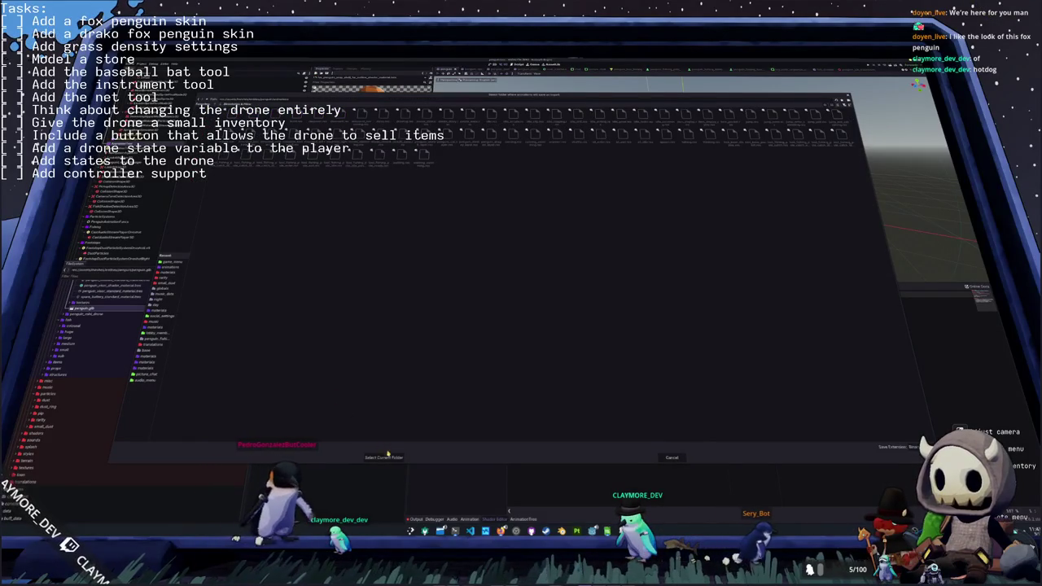
{"action": "left_click", "coordinate": [380, 458]}
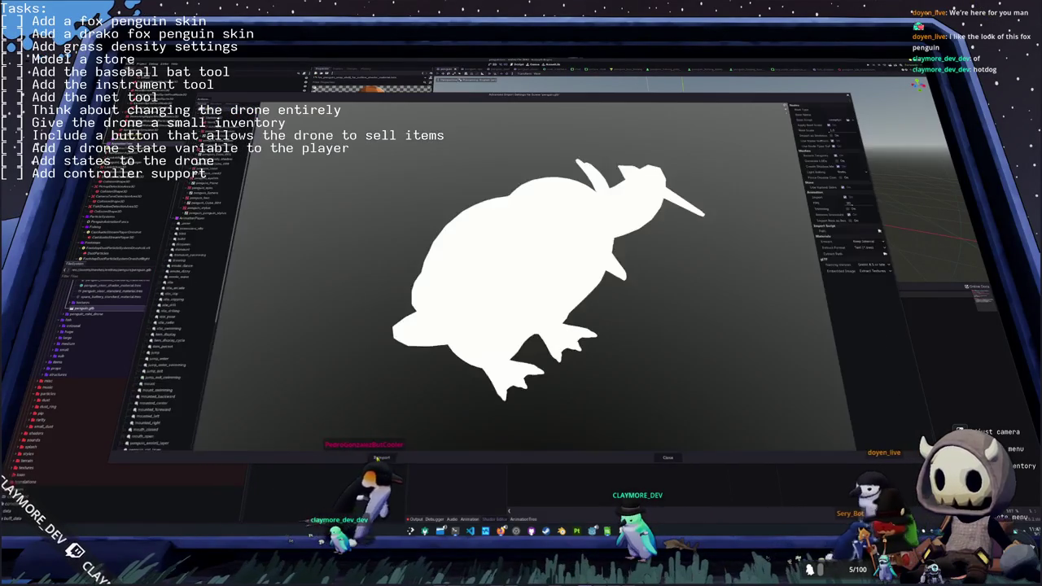
{"action": "scroll", "coordinate": [155, 382], "scroll_direction": "down", "scroll_amount": 5}
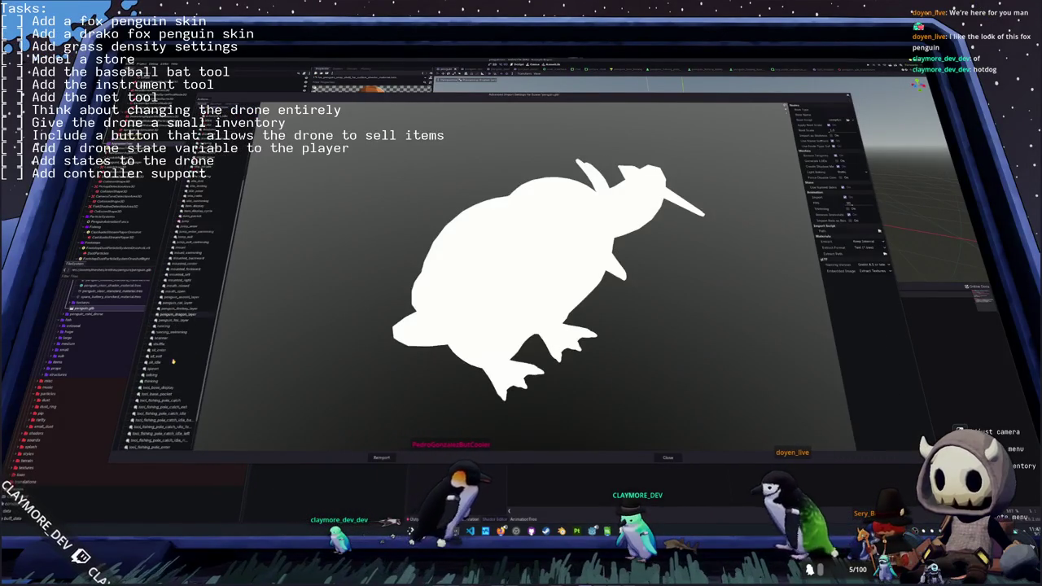
{"action": "scroll", "coordinate": [146, 399], "scroll_direction": "down", "scroll_amount": 5}
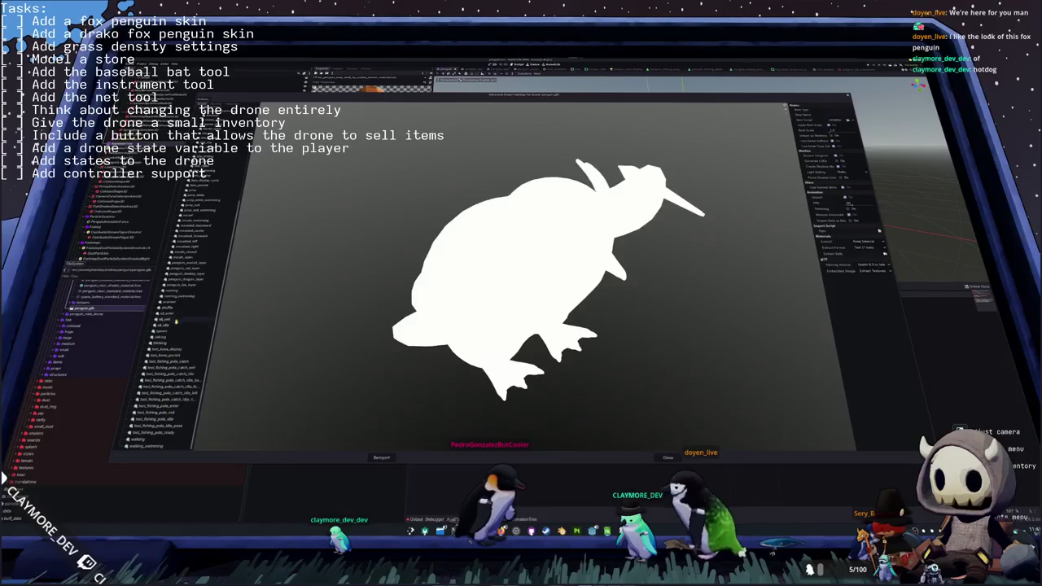
{"action": "left_click", "coordinate": [181, 285]}
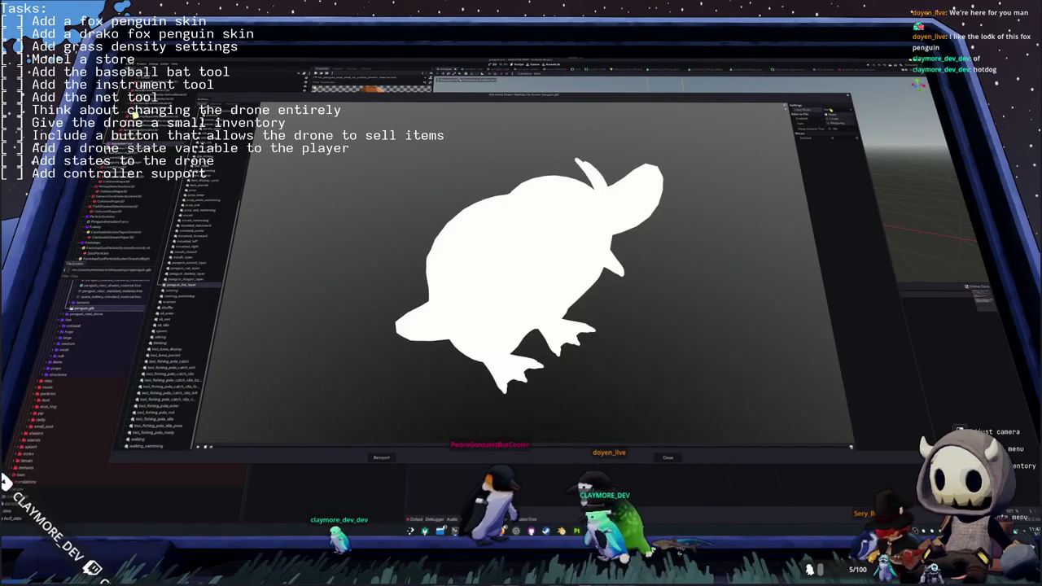
{"action": "left_click", "coordinate": [381, 458]}
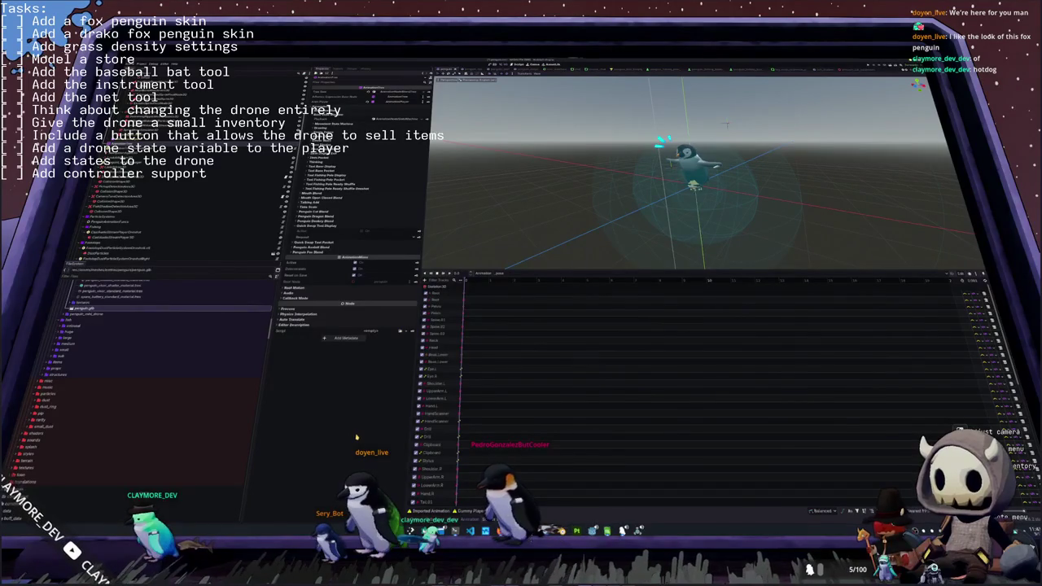
- Switch to the small-penguin scene and delete a node from its tree, then undo it
{"action": "scroll", "coordinate": [569, 235], "scroll_direction": "up", "scroll_amount": 5}
{"action": "middle_click_drag", "start_coordinate": [568, 234], "coordinate": [536, 209]}
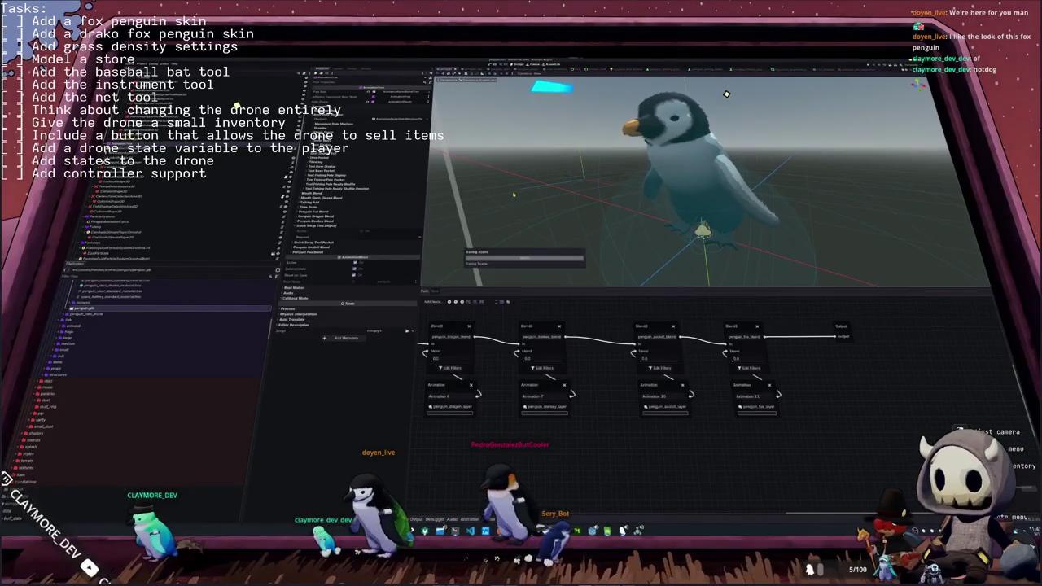
{"action": "left_click", "coordinate": [470, 76]}
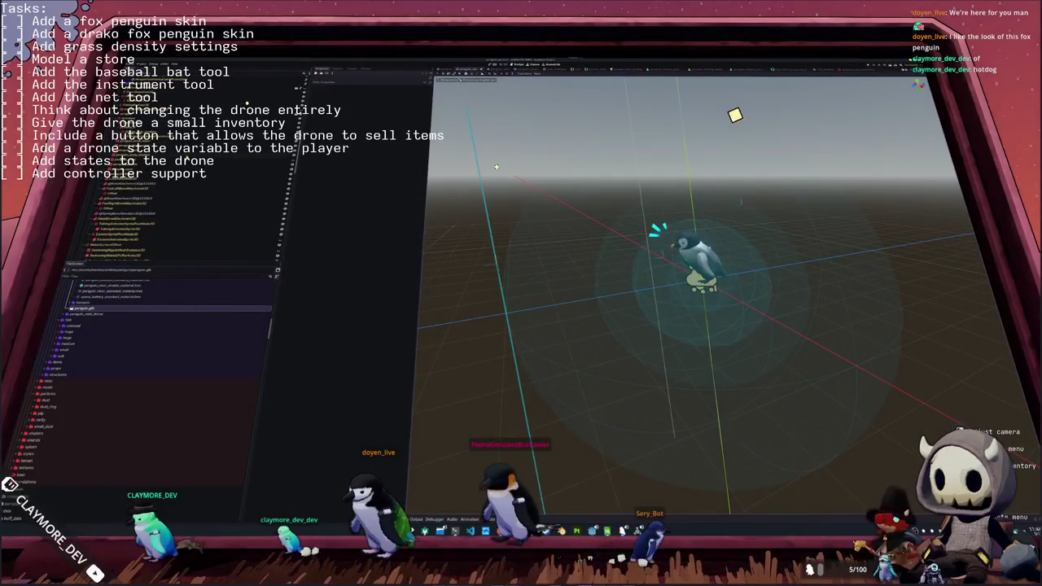
{"action": "left_click", "coordinate": [188, 184]}
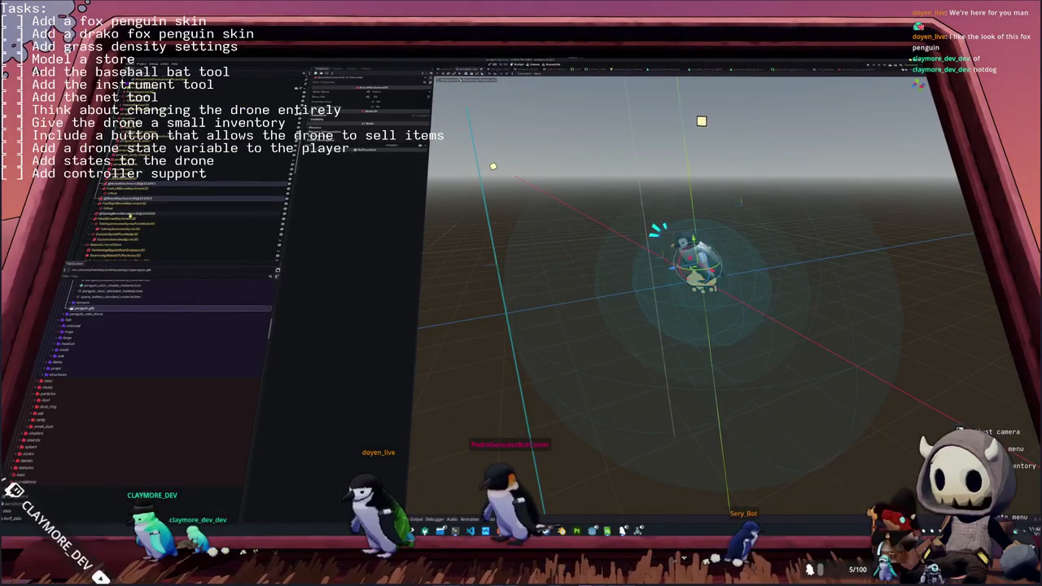
{"action": "left_click", "coordinate": [167, 200]}
{"action": "key", "text": "Delete"}
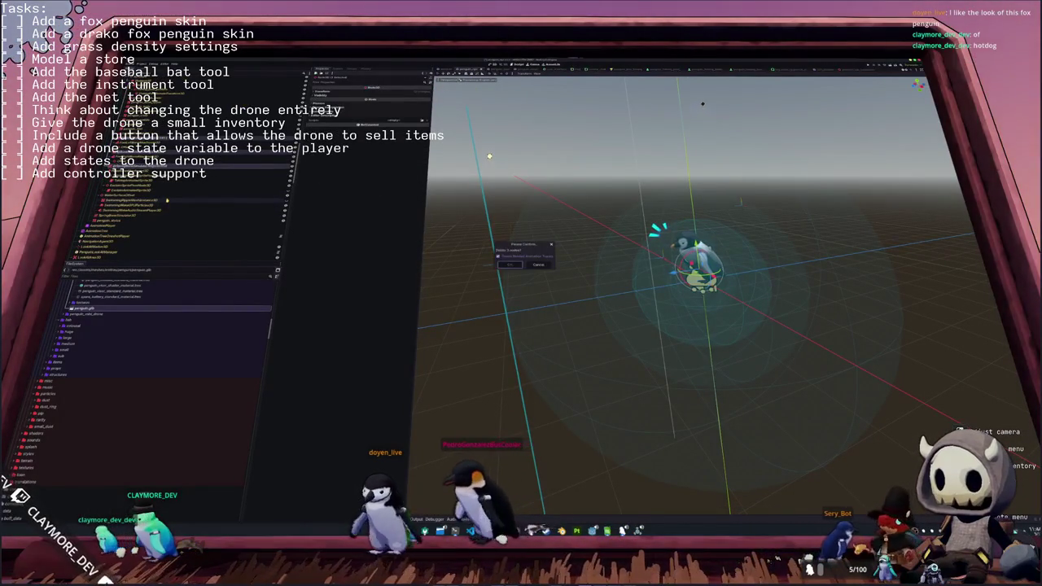
{"action": "key", "text": "Return"}
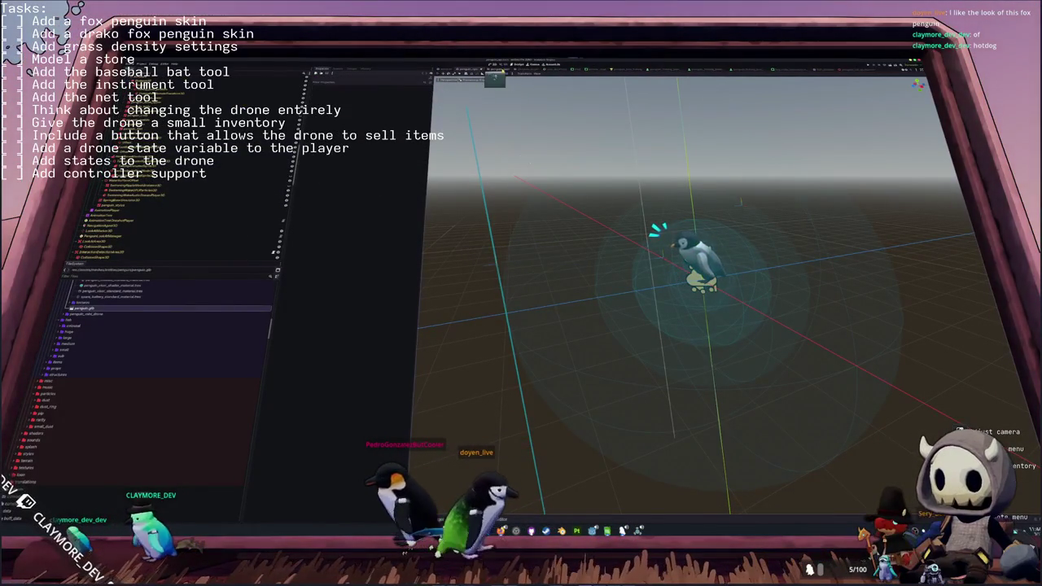
{"action": "key", "text": "ctrl+z"}
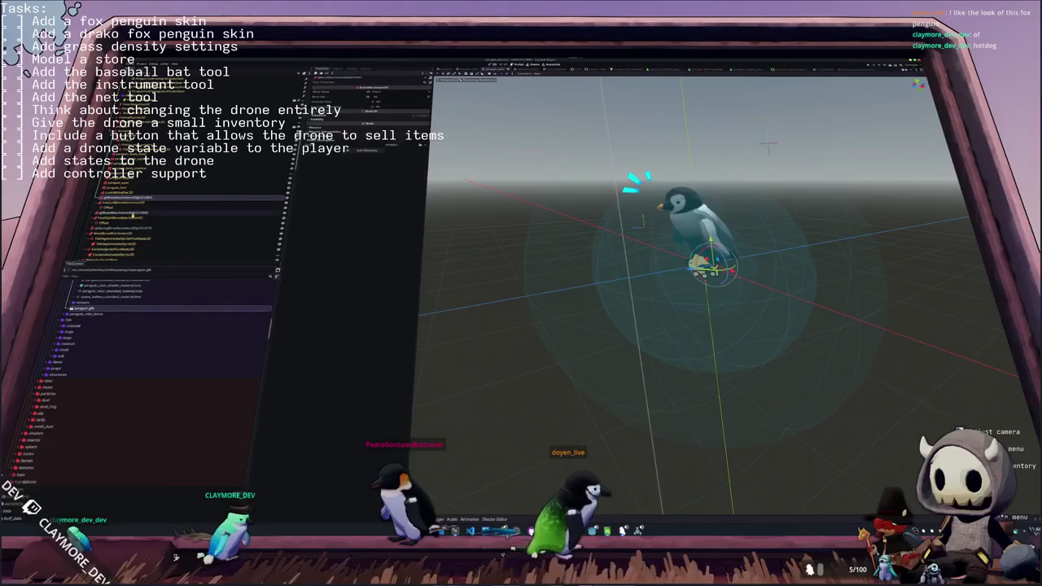
- Delete the penguin body node, undo, and delete a different node instead
{"action": "left_click", "coordinate": [175, 219]}
{"action": "key", "text": "Delete"}
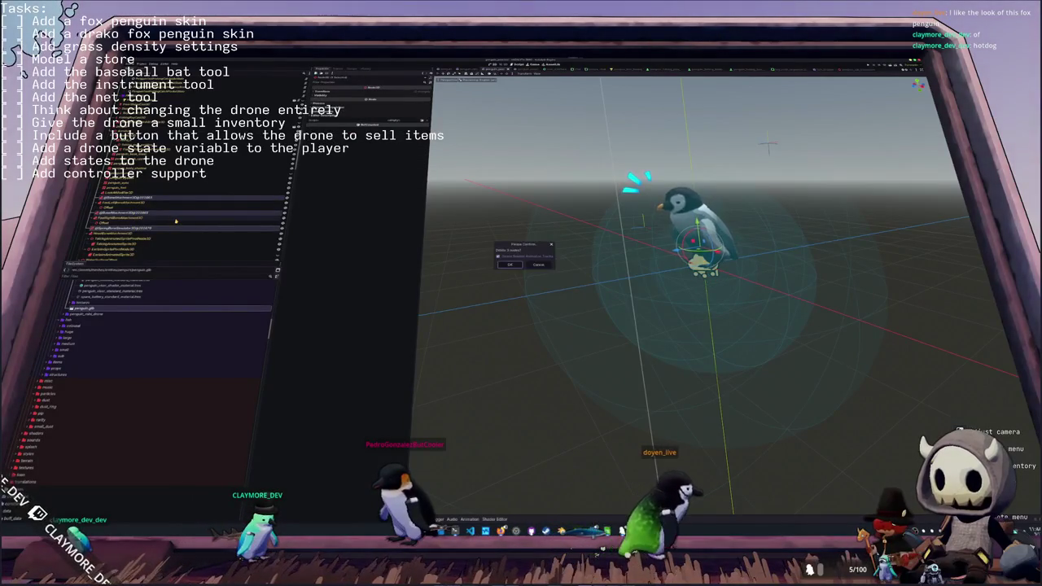
{"action": "key", "text": "Return"}
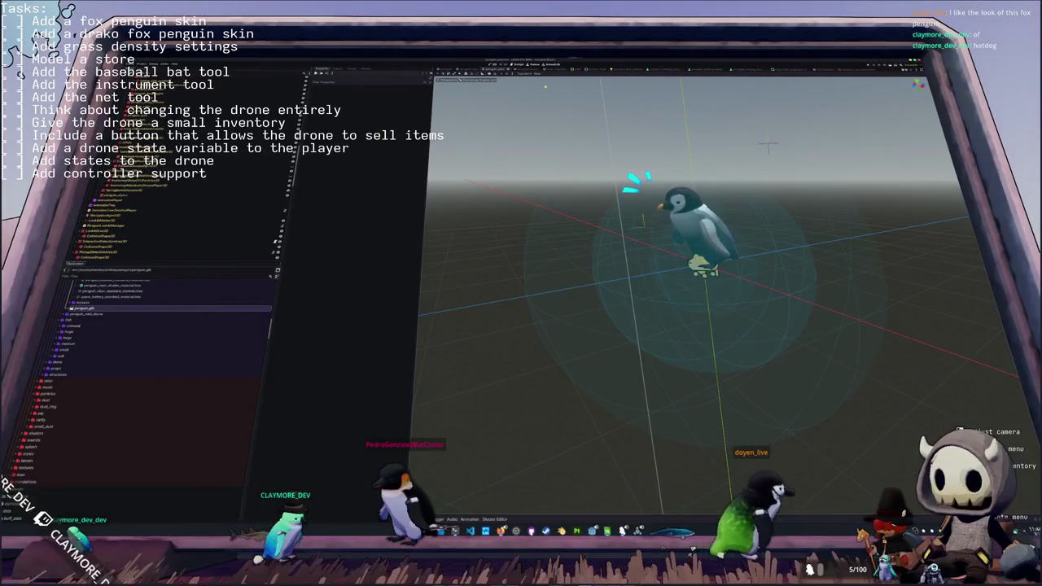
{"action": "key", "text": "ctrl+z"}
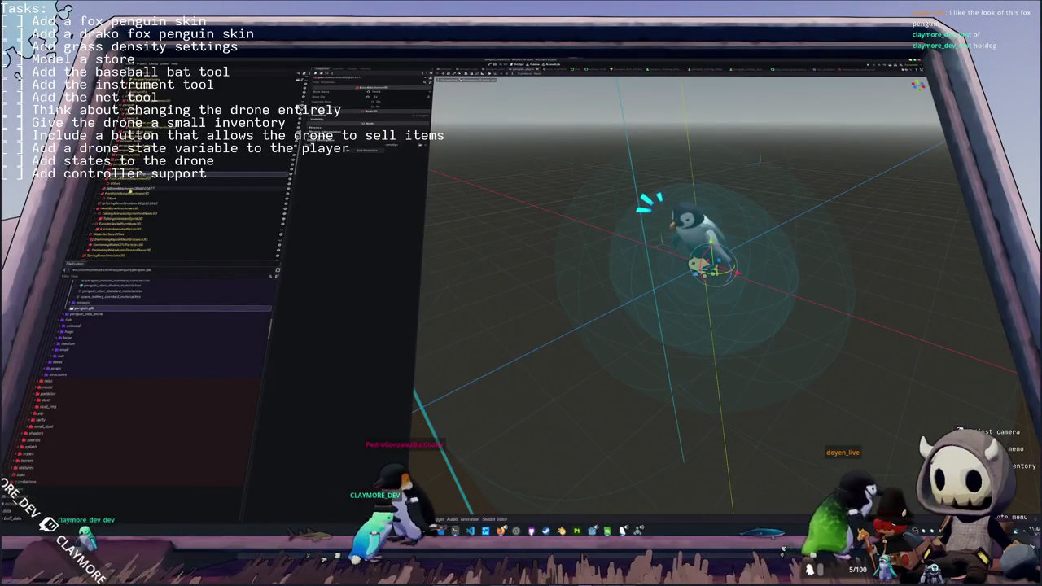
{"action": "left_click", "coordinate": [127, 190]}
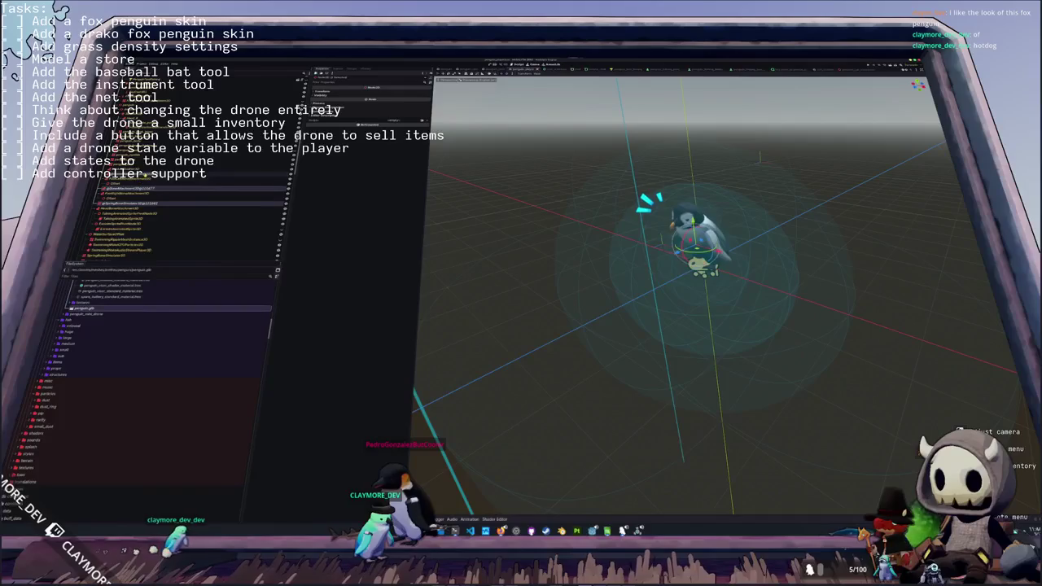
{"action": "key", "text": "Return"}
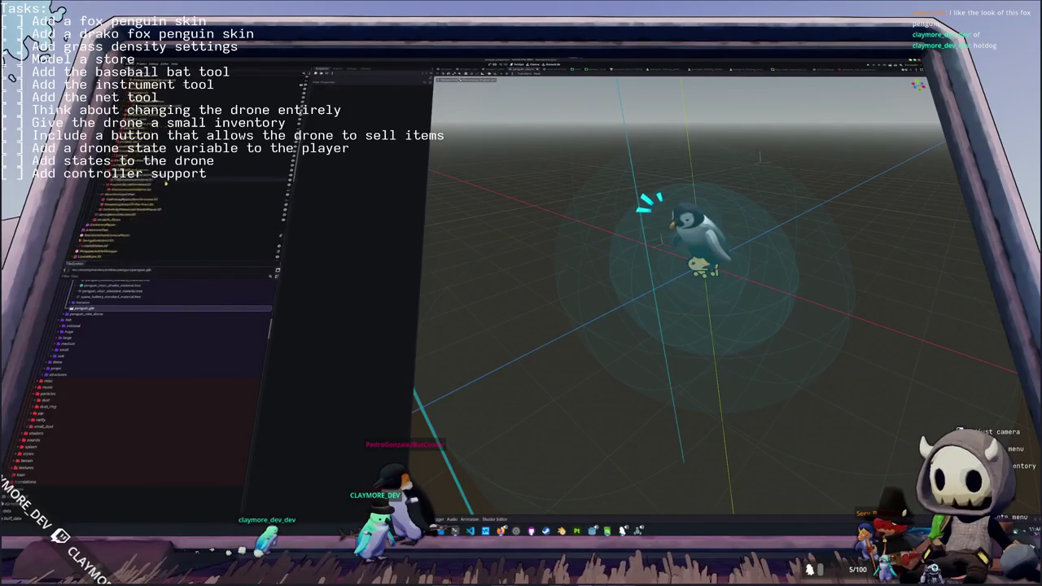